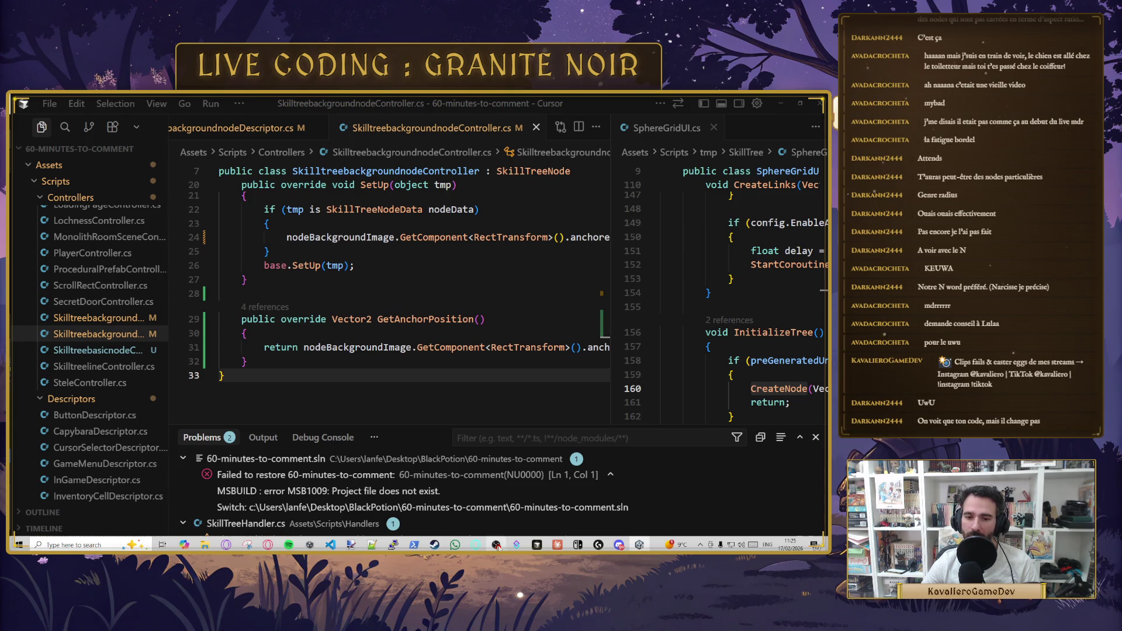
- Minimize the Cursor window showing SkilltreebackgroundnodeController.cs so the Unity editor is visible
{"action": "key", "text": "alt+Tab"}
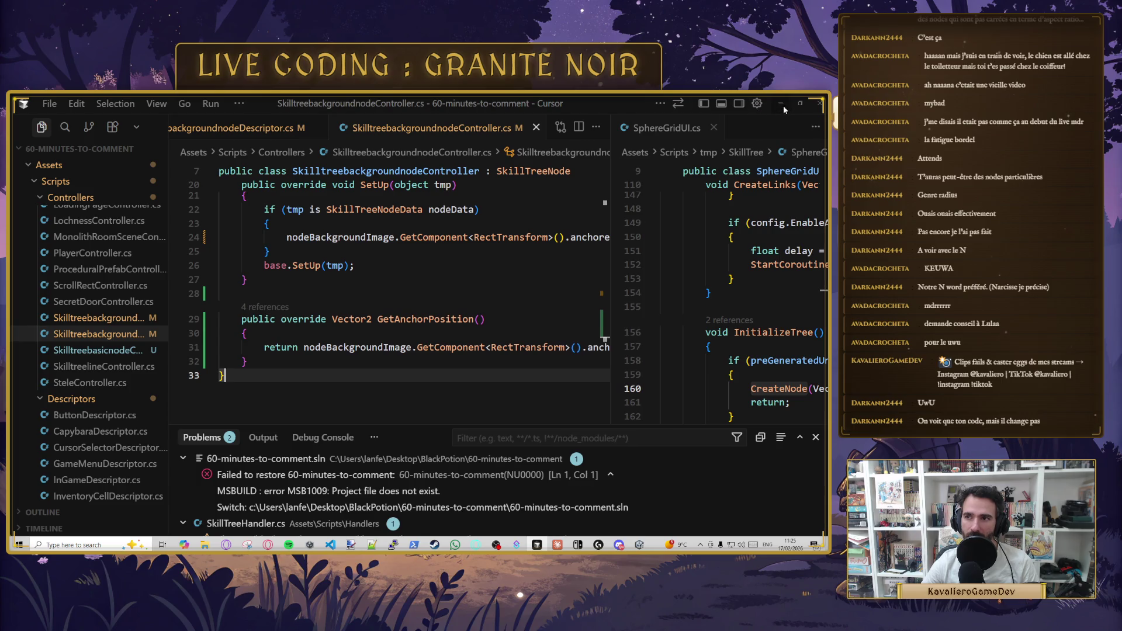
{"action": "left_click", "coordinate": [782, 104]}
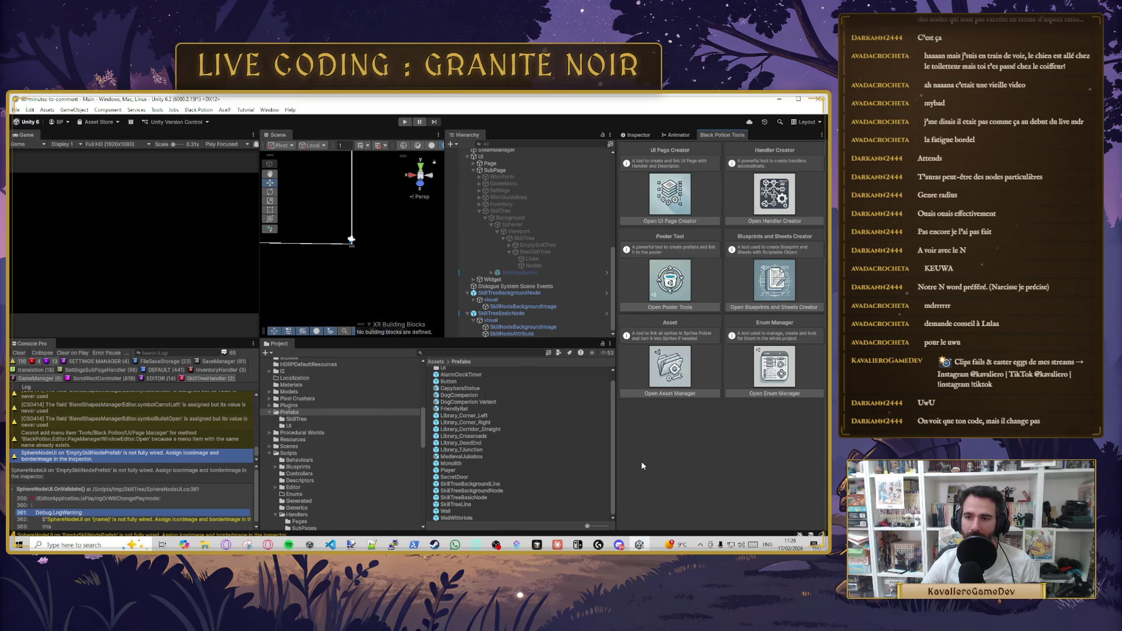
{"action": "left_click", "coordinate": [645, 307]}
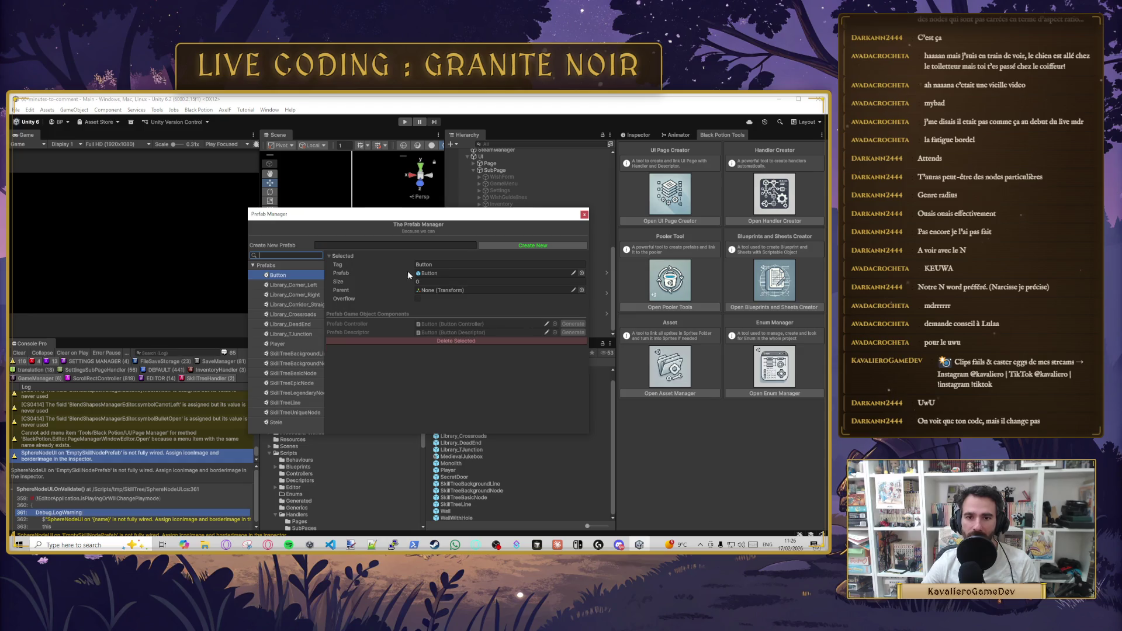
{"action": "left_click", "coordinate": [300, 383]}
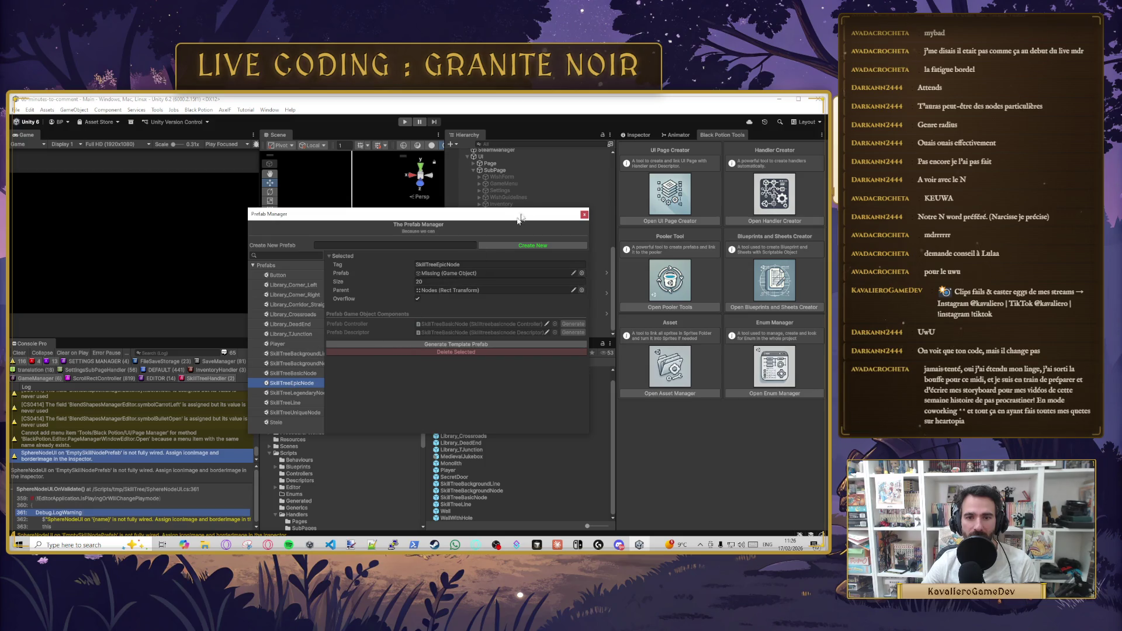
{"action": "left_click", "coordinate": [583, 214]}
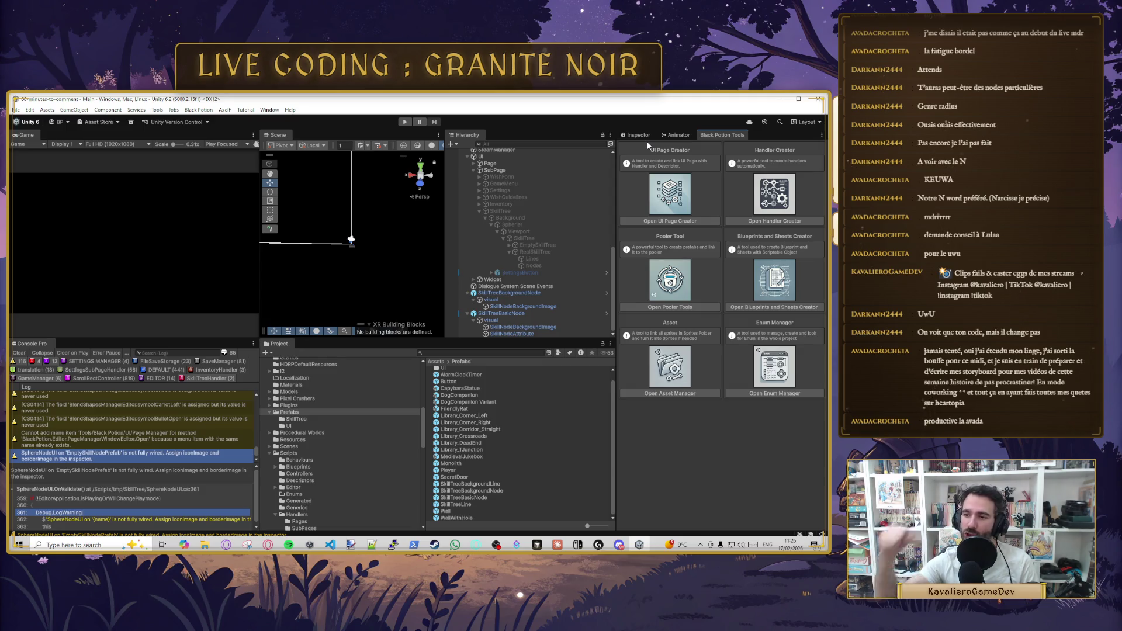
- Show the PoolerManager's prefab pool list in the Inspector
{"action": "left_click", "coordinate": [636, 136]}
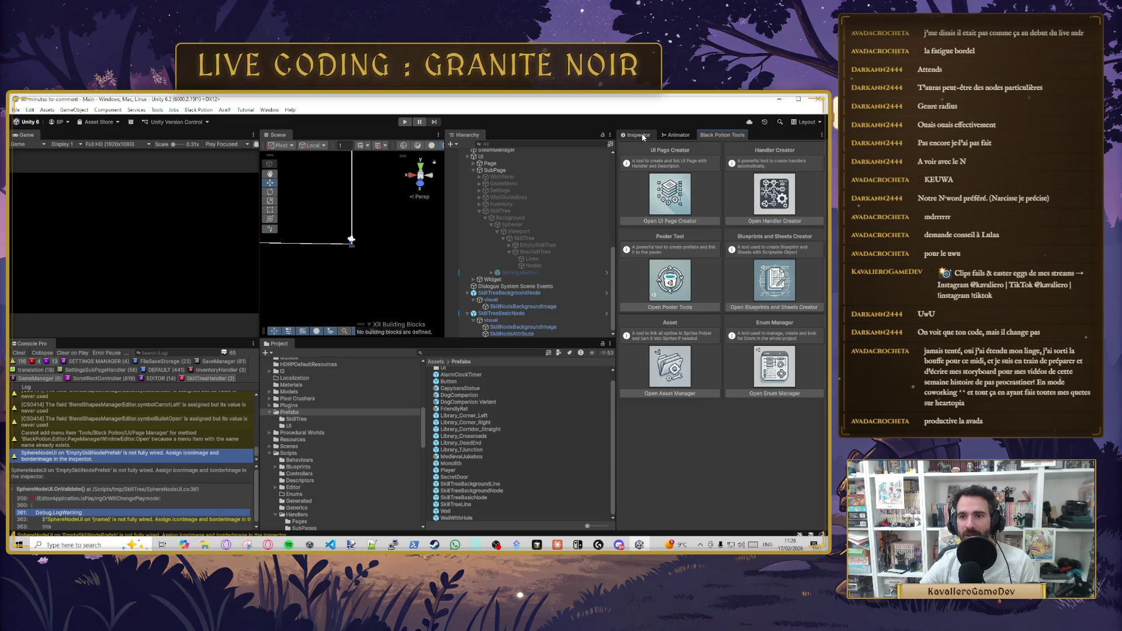
{"action": "scroll", "coordinate": [538, 271], "scroll_direction": "up", "scroll_amount": 5}
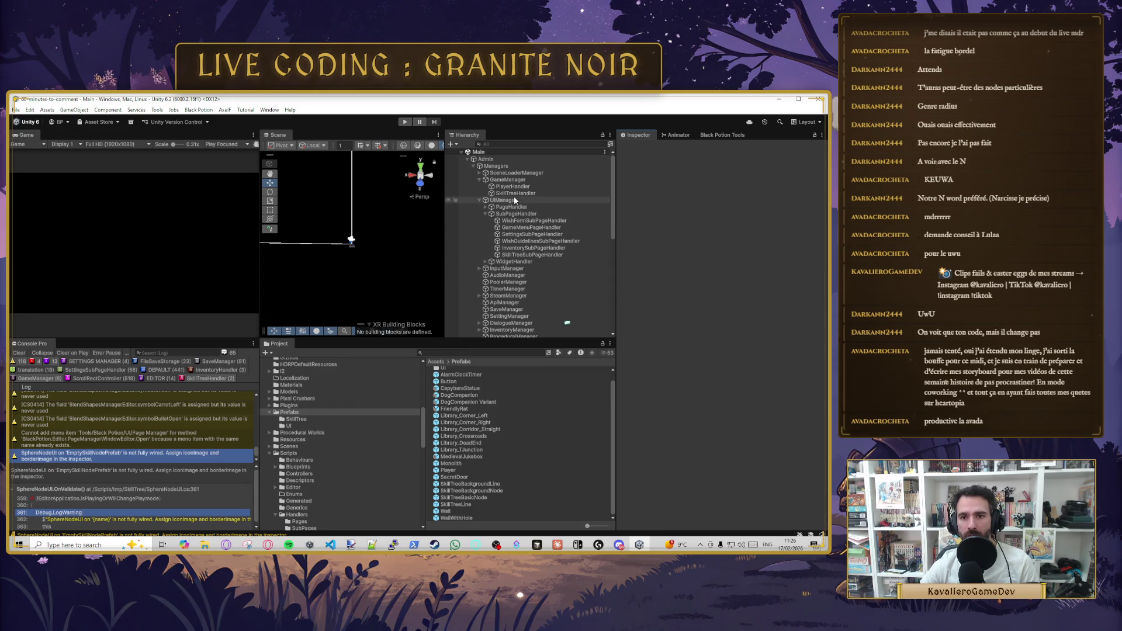
{"action": "left_click", "coordinate": [514, 193]}
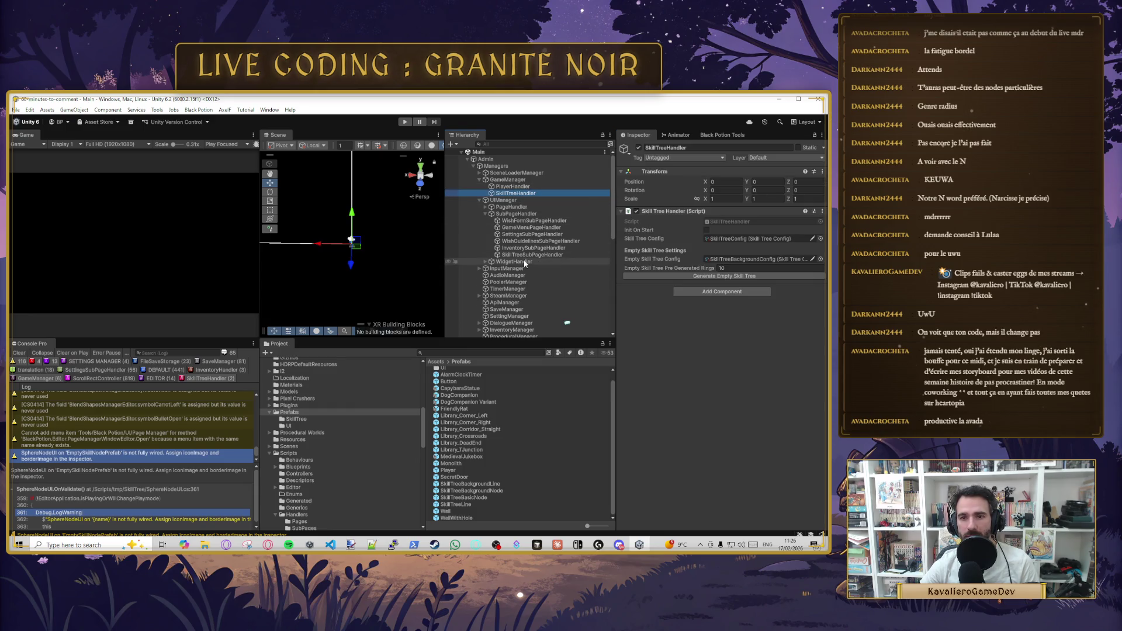
{"action": "left_click", "coordinate": [508, 283]}
{"action": "scroll", "coordinate": [669, 394], "scroll_direction": "down", "scroll_amount": 10}
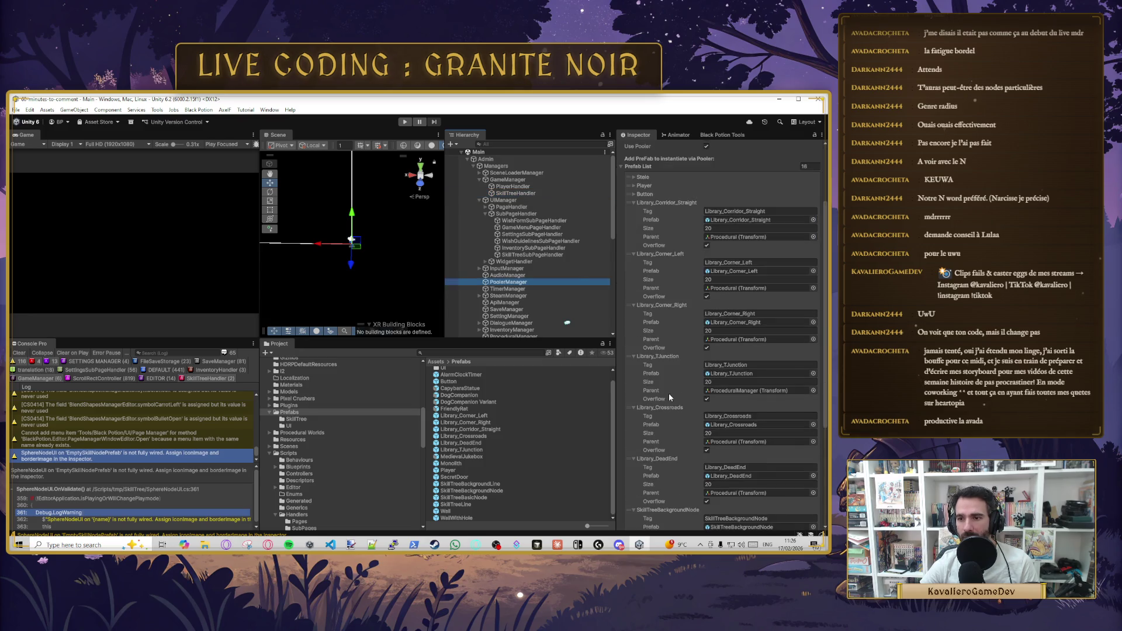
{"action": "scroll", "coordinate": [660, 310], "scroll_direction": "down", "scroll_amount": 2}
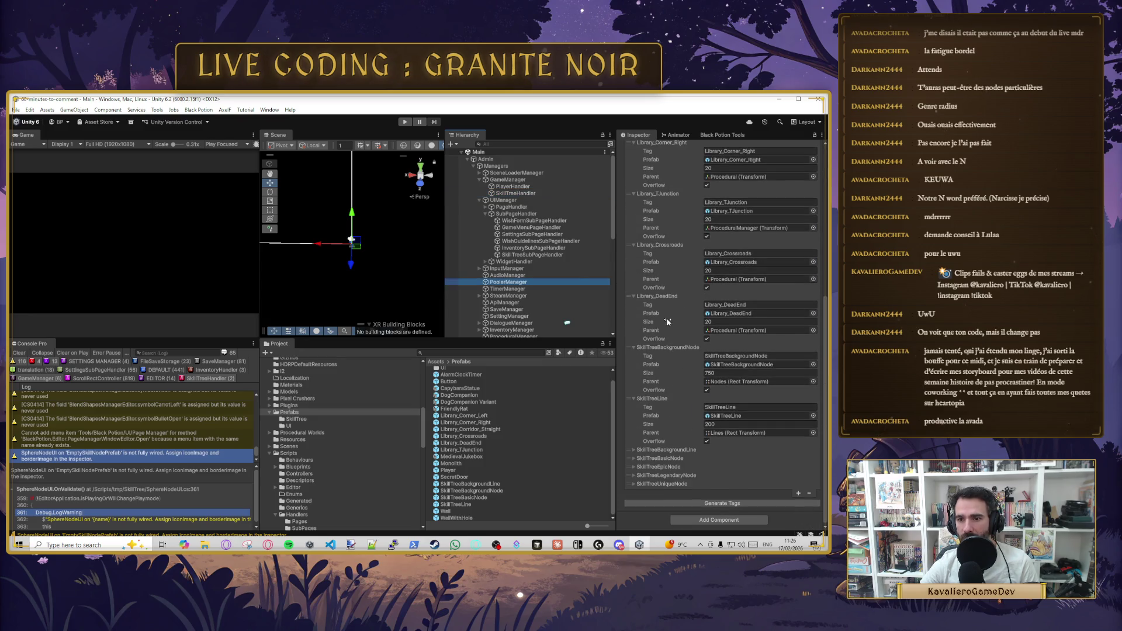
- Delete the Epic, Legendary and Unique skill tree node array elements from the pool list
{"action": "right_click", "coordinate": [678, 471]}
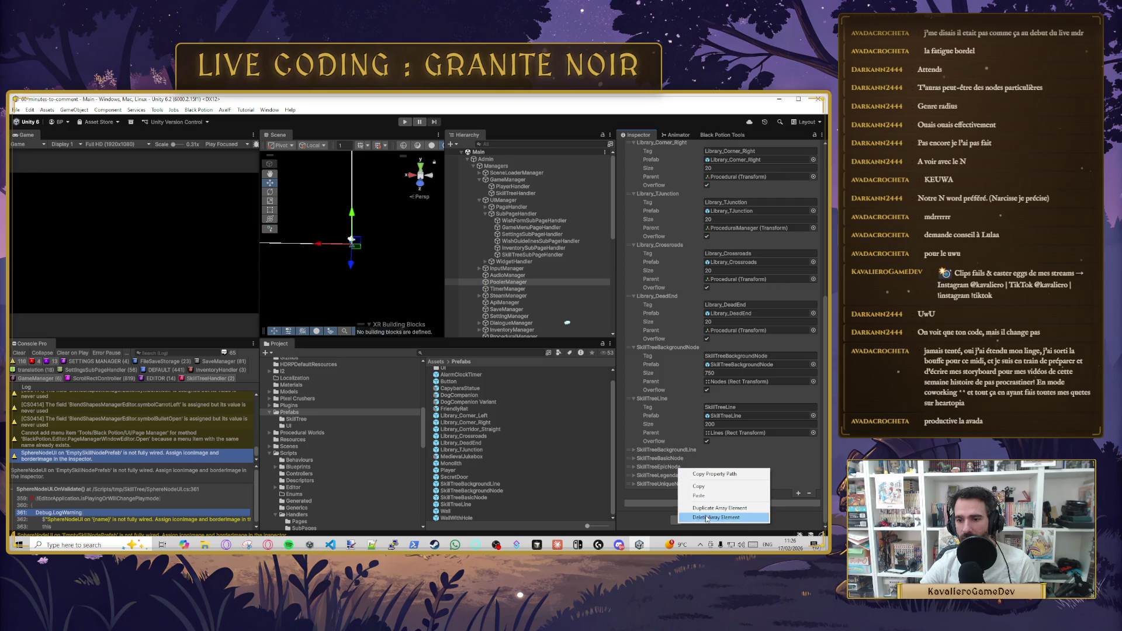
{"action": "left_click", "coordinate": [716, 517]}
{"action": "right_click", "coordinate": [670, 475]}
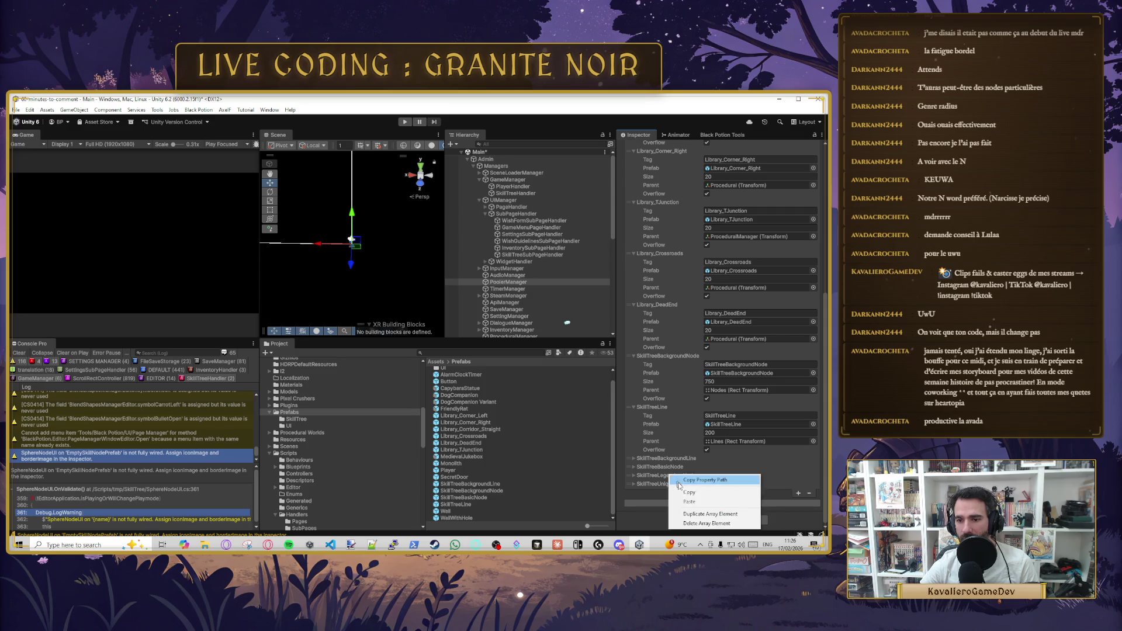
{"action": "left_click", "coordinate": [708, 523]}
{"action": "right_click", "coordinate": [674, 486]}
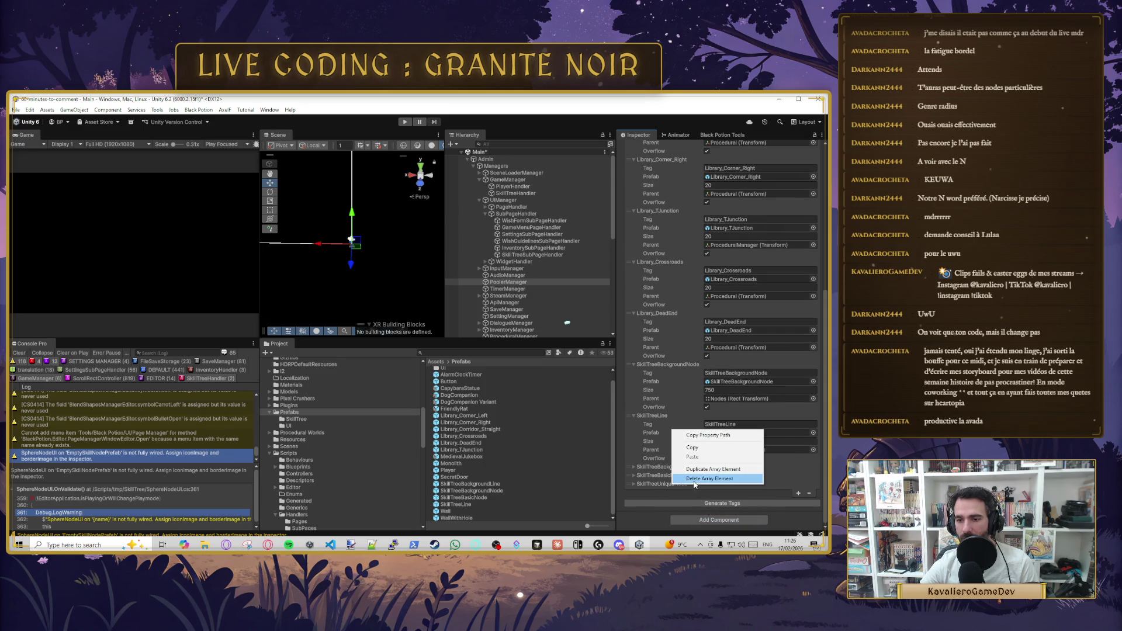
{"action": "left_click", "coordinate": [708, 479]}
{"action": "scroll", "coordinate": [705, 458], "scroll_direction": "up", "scroll_amount": 10}
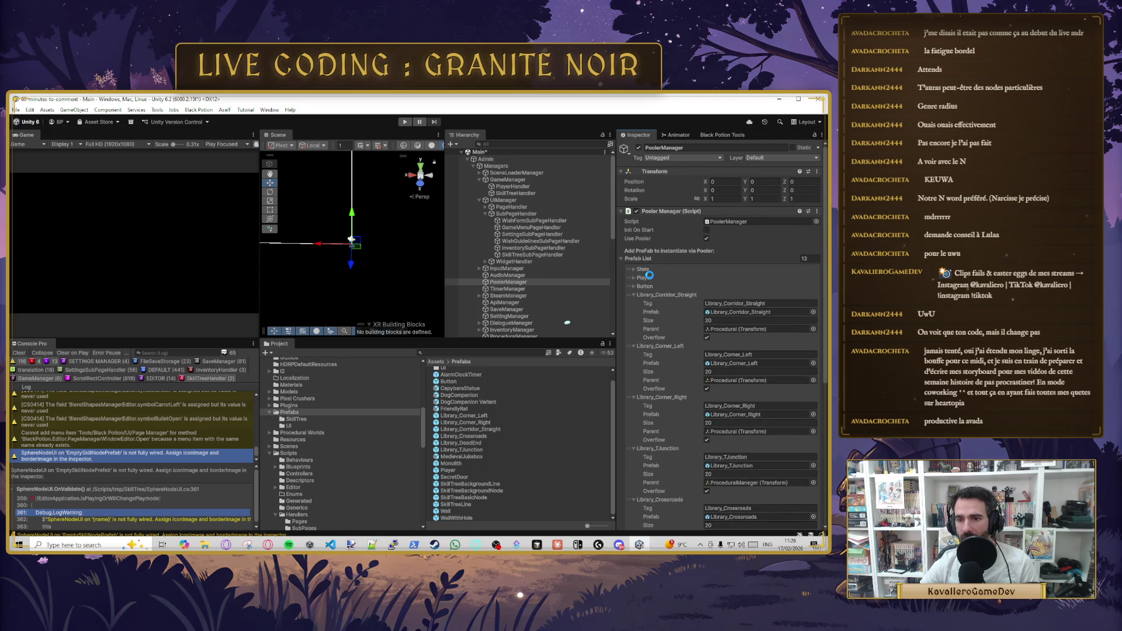
{"action": "scroll", "coordinate": [706, 411], "scroll_direction": "down", "scroll_amount": 8}
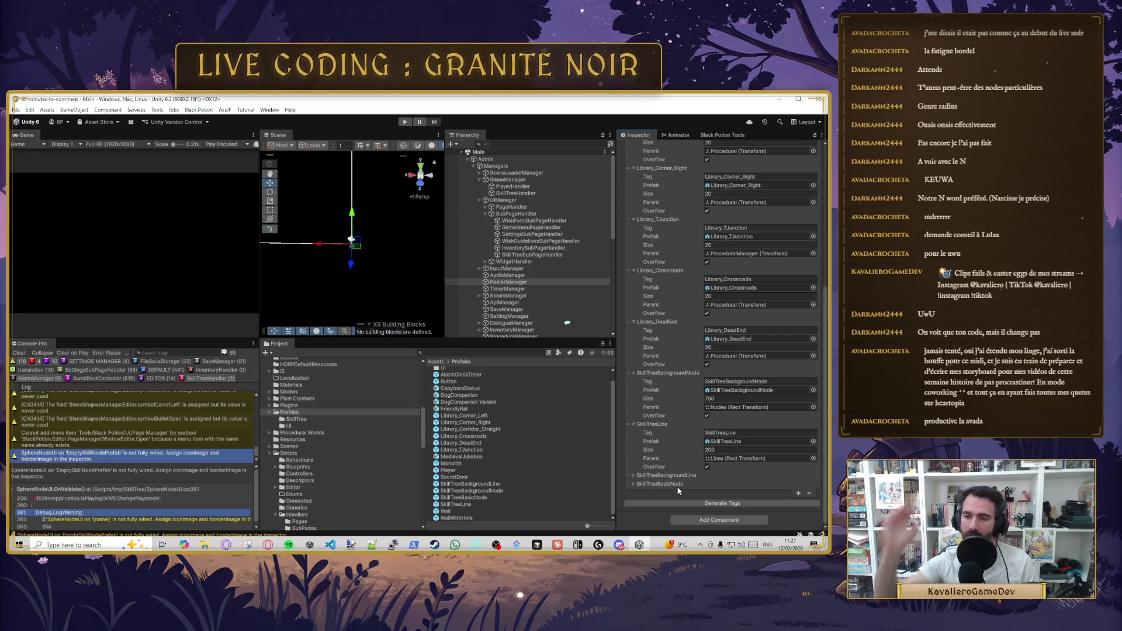
- Inspect the SkillTreeBasicNode and SkillTreeBackgroundNode objects in the Hierarchy
{"action": "scroll", "coordinate": [531, 264], "scroll_direction": "down", "scroll_amount": 5}
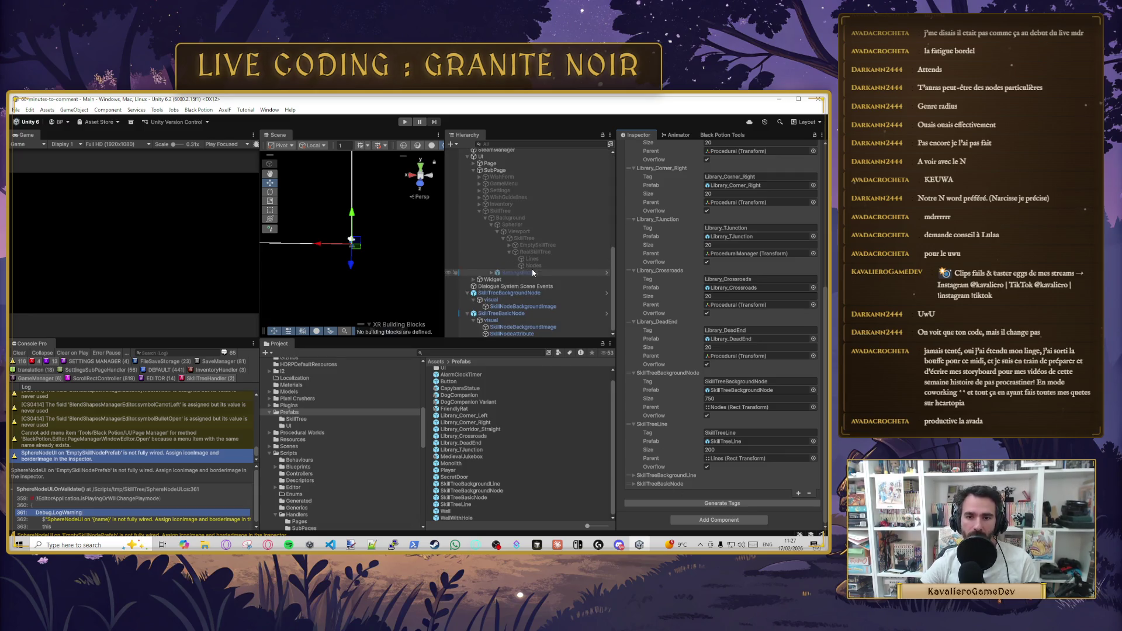
{"action": "left_click", "coordinate": [532, 314]}
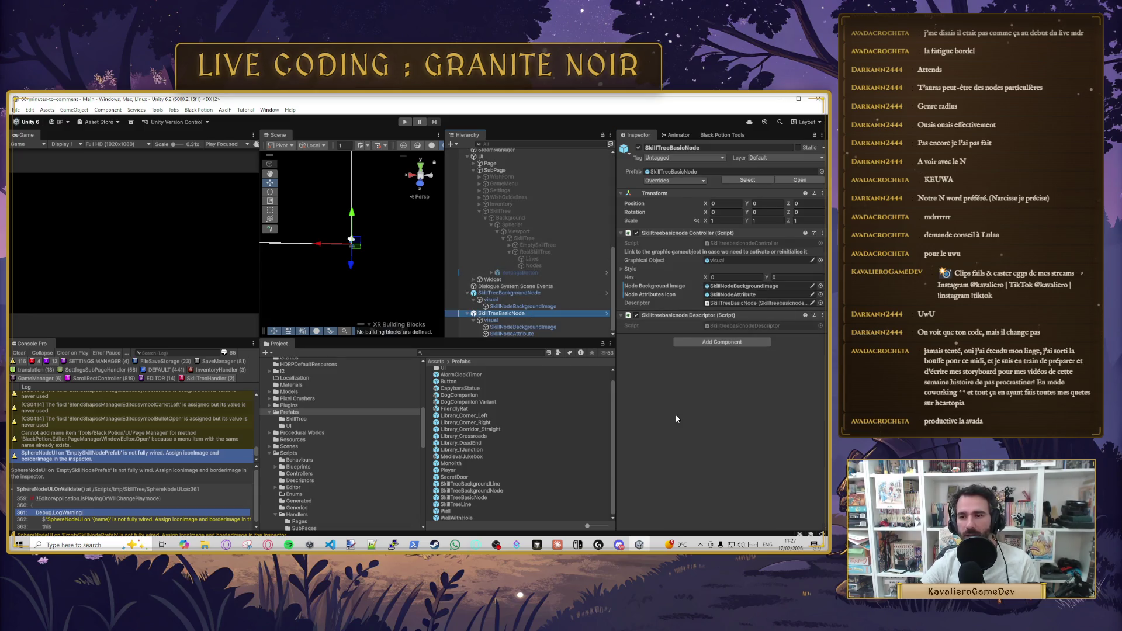
{"action": "left_click", "coordinate": [529, 293]}
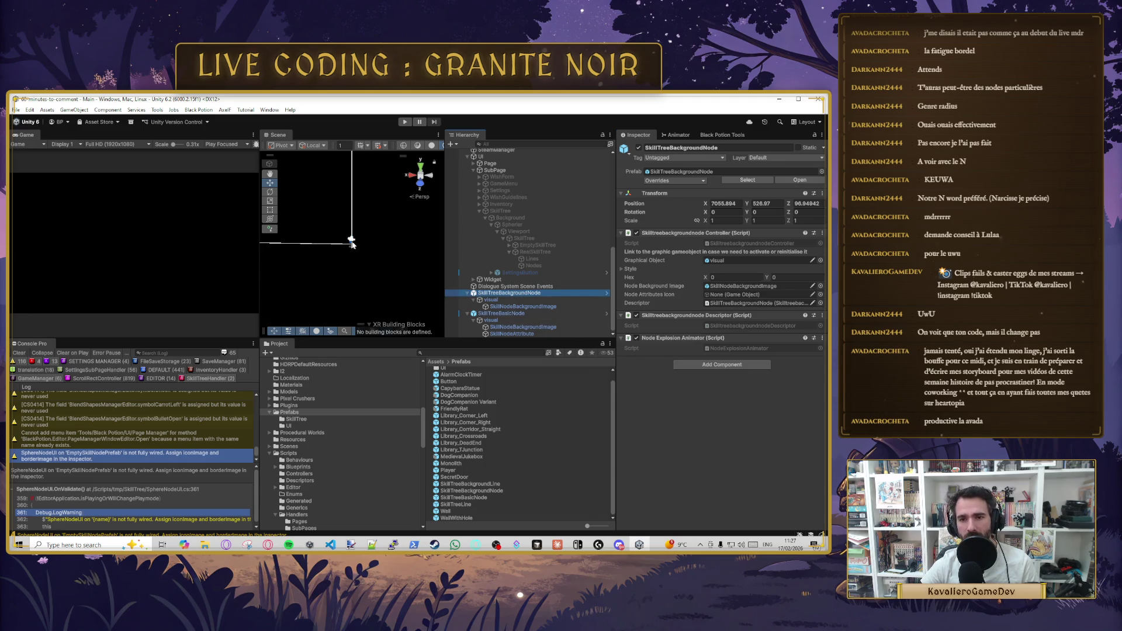
- Widen and heighten the Scene view, then reselect SkillTreeBasicNode
{"action": "left_click_drag", "start_coordinate": [444, 244], "coordinate": [508, 252]}
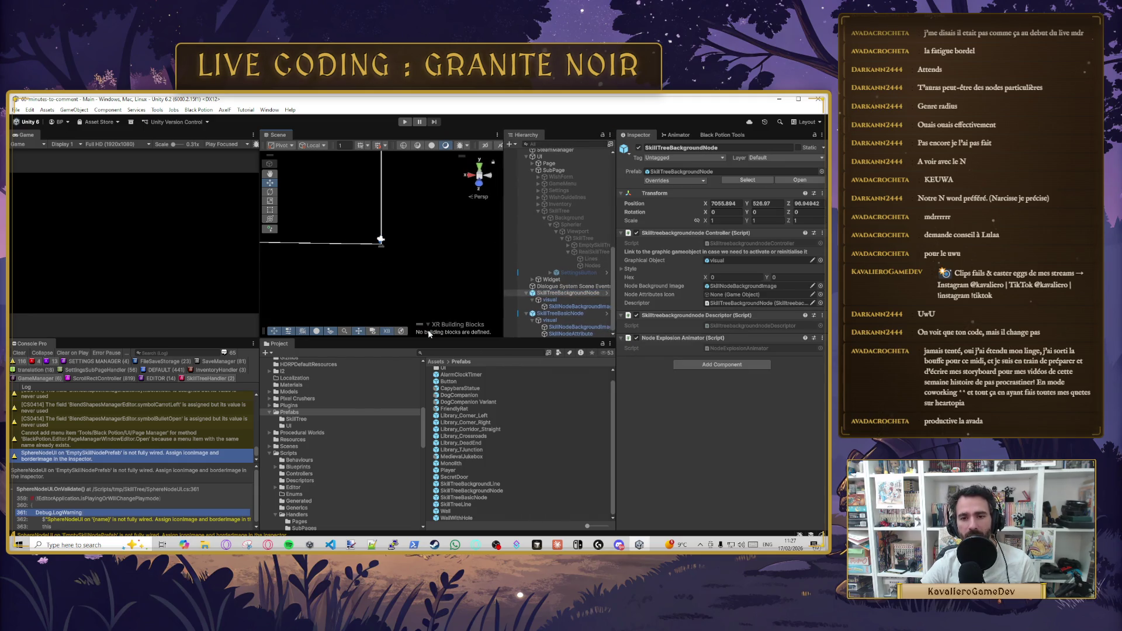
{"action": "mouse_move", "coordinate": [432, 338]}
{"action": "left_mouse_down"}
{"action": "mouse_move", "coordinate": [409, 371]}
{"action": "mouse_move", "coordinate": [292, 454]}
{"action": "left_mouse_up"}
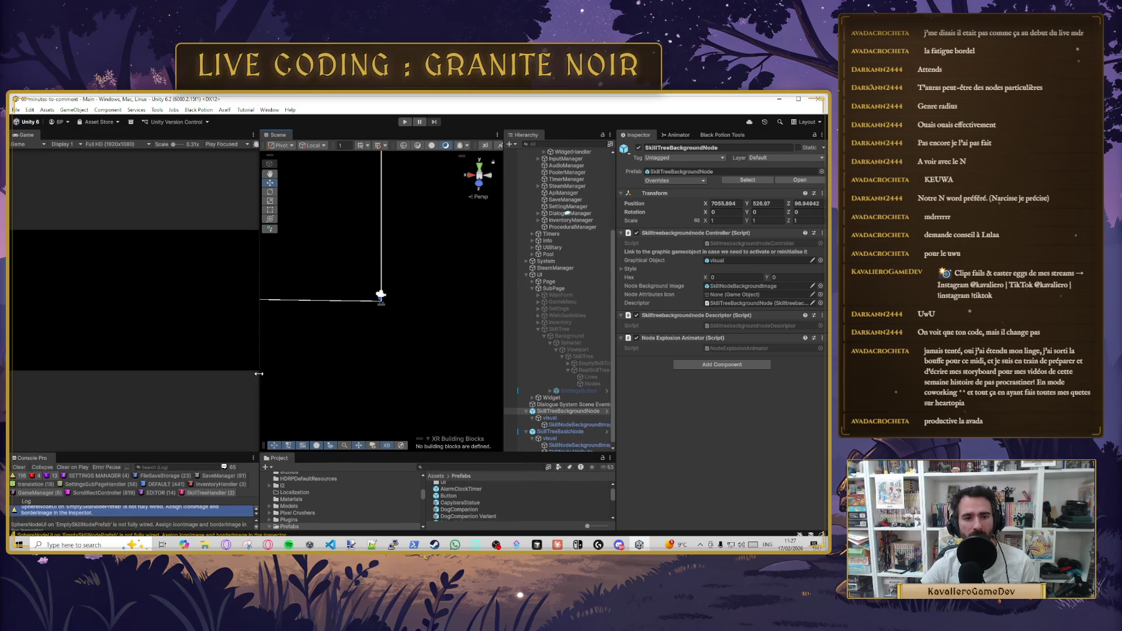
{"action": "left_click", "coordinate": [540, 274]}
{"action": "left_click", "coordinate": [584, 427]}
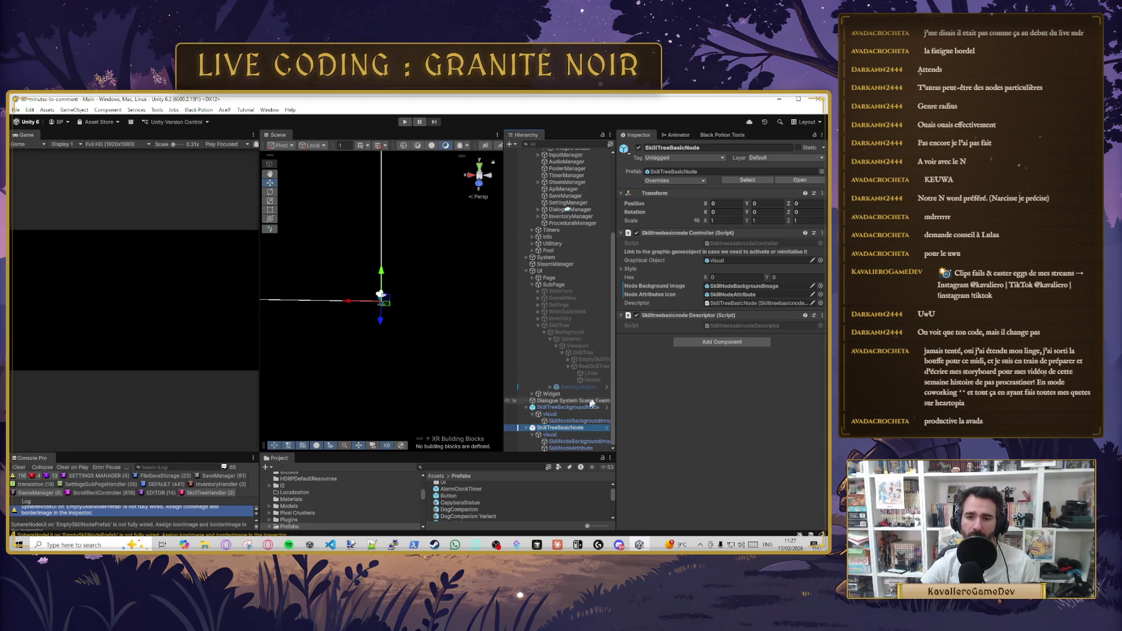
- Select the basic node's visual child, then its SkillNodeBackgroundImage with the 100×100 Image
{"action": "left_click", "coordinate": [551, 434]}
{"action": "left_click", "coordinate": [564, 442]}
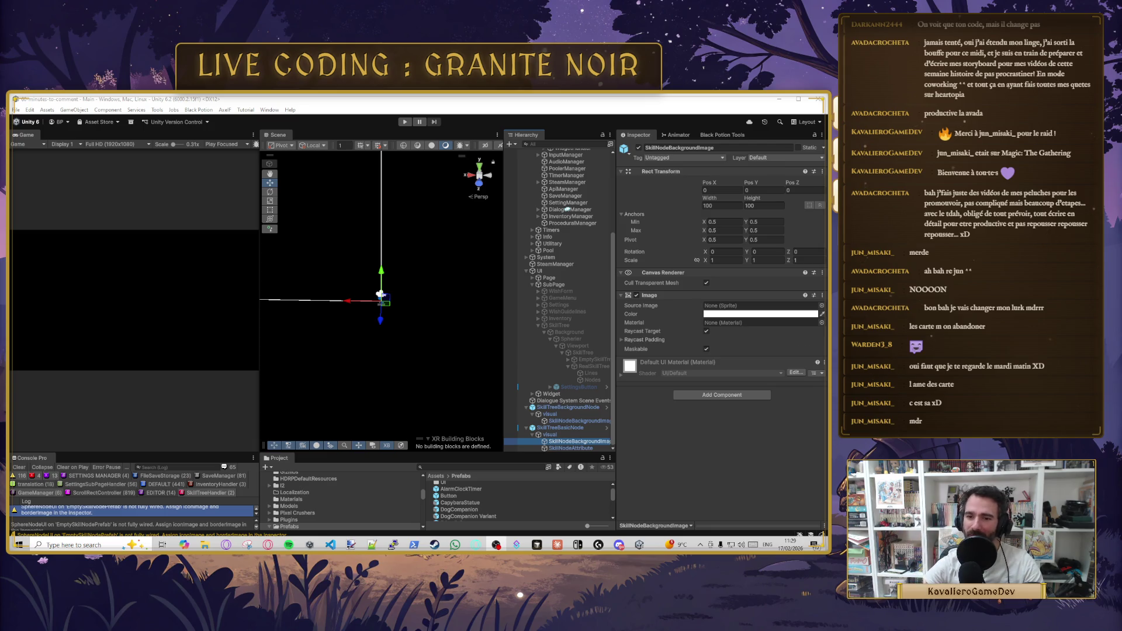
- Recheck SkillNodeBackgroundImage, then widen the Hierarchy and heighten the Project and Console panels
{"action": "left_click", "coordinate": [587, 447]}
{"action": "left_click", "coordinate": [588, 442]}
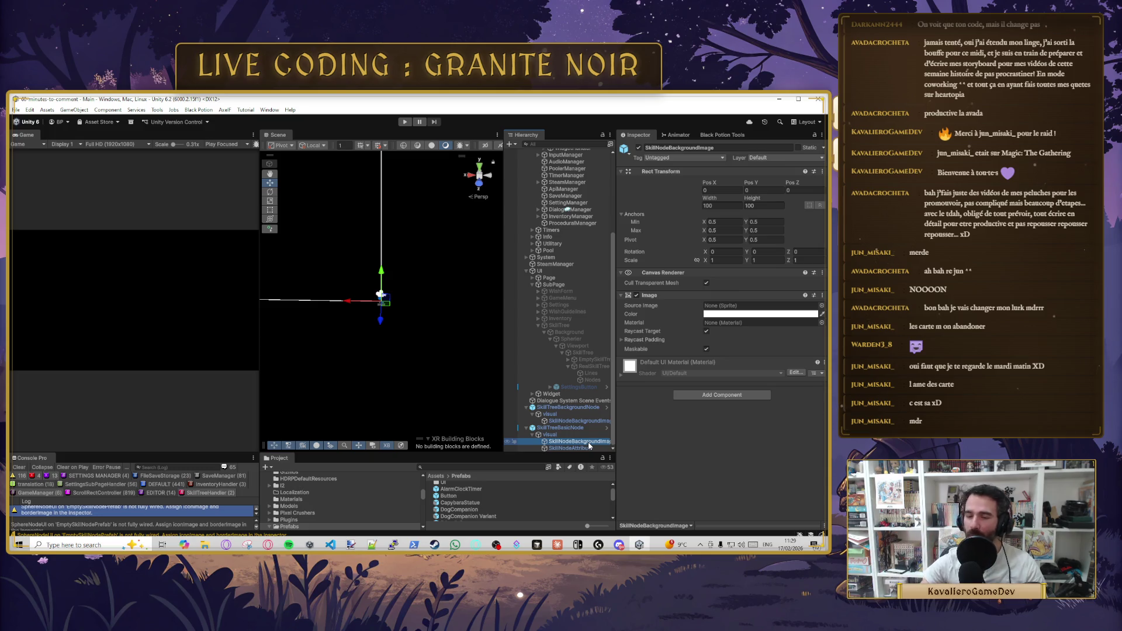
{"action": "left_click", "coordinate": [674, 430]}
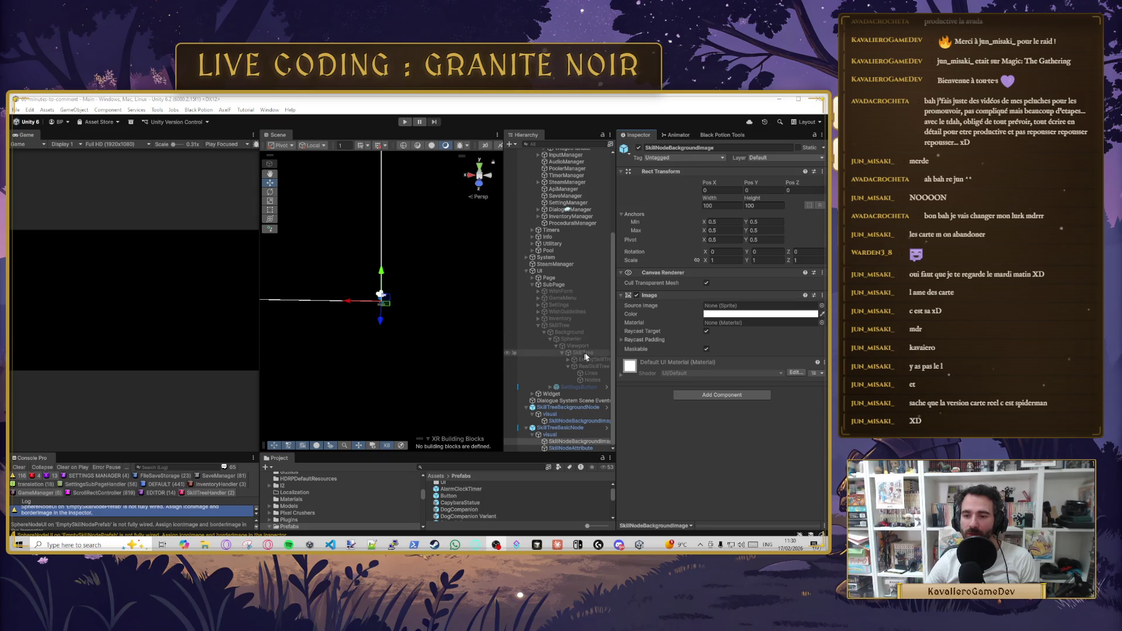
{"action": "left_click_drag", "start_coordinate": [503, 340], "coordinate": [477, 340]}
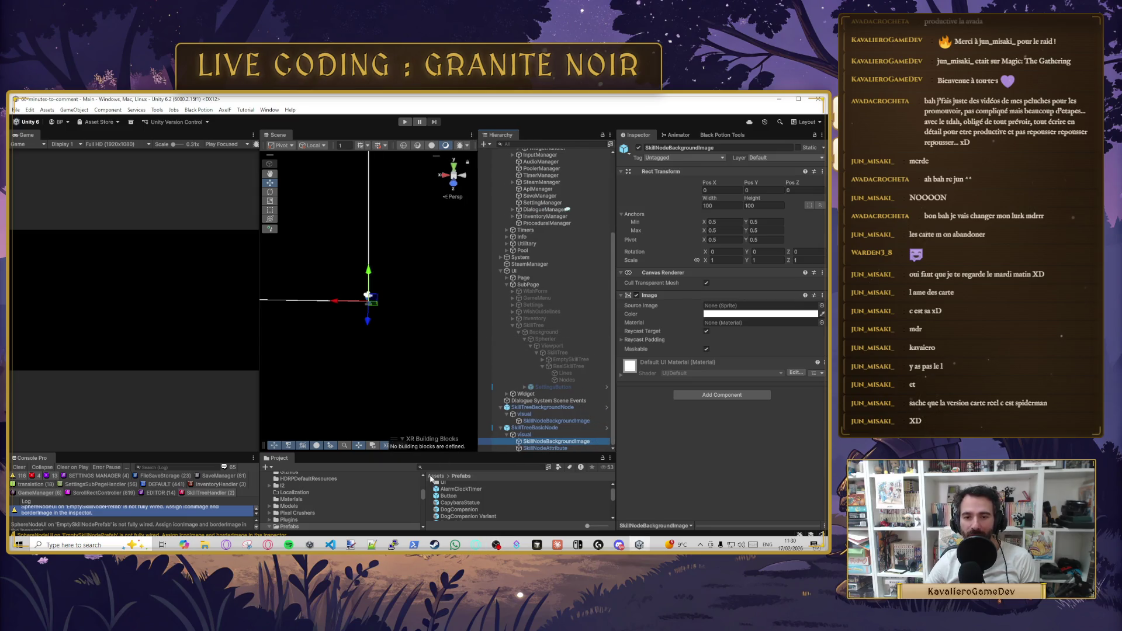
{"action": "left_click_drag", "start_coordinate": [433, 454], "coordinate": [433, 443]}
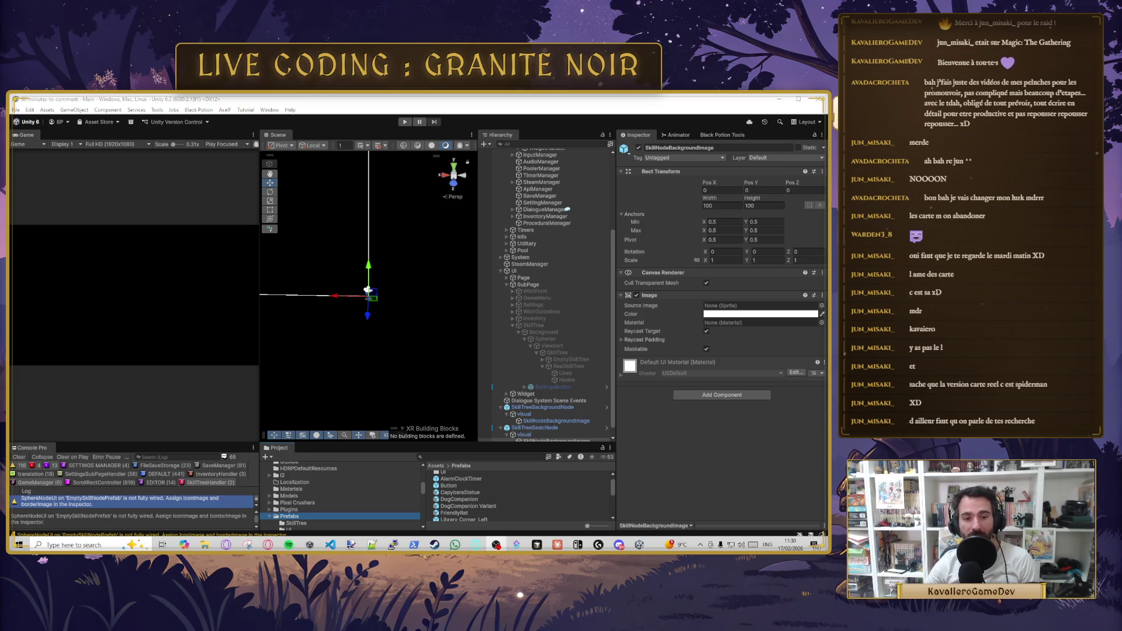
- Glance over the controller code in Cursor and return to Unity
{"action": "left_click", "coordinate": [536, 544]}
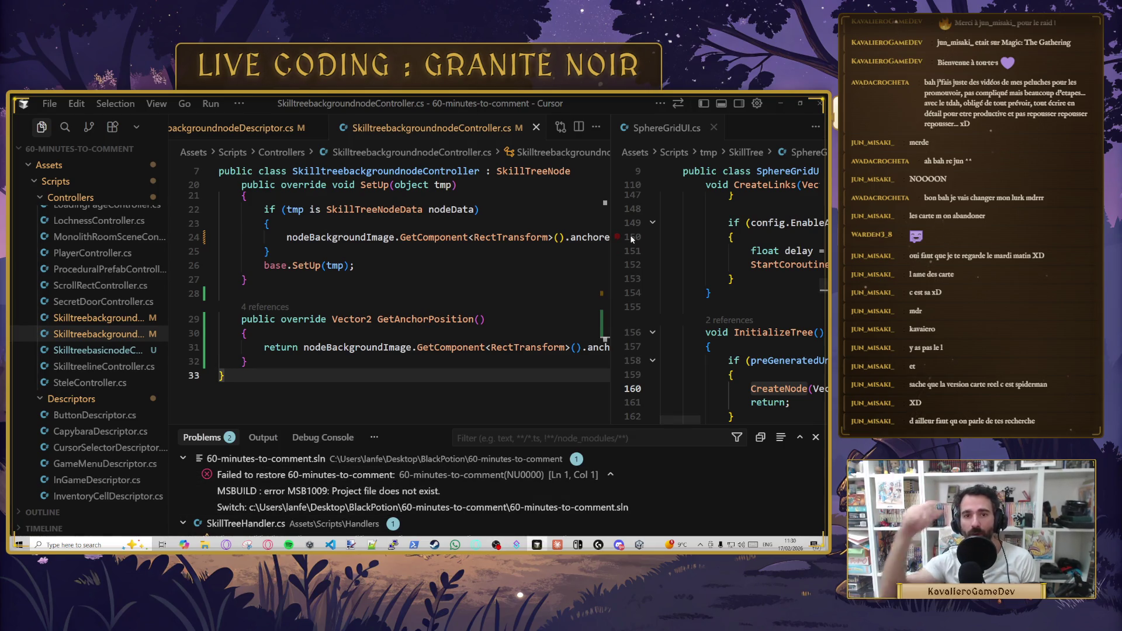
{"action": "scroll", "coordinate": [468, 293], "scroll_direction": "down", "scroll_amount": 1}
{"action": "scroll", "coordinate": [468, 294], "scroll_direction": "down", "scroll_amount": 1}
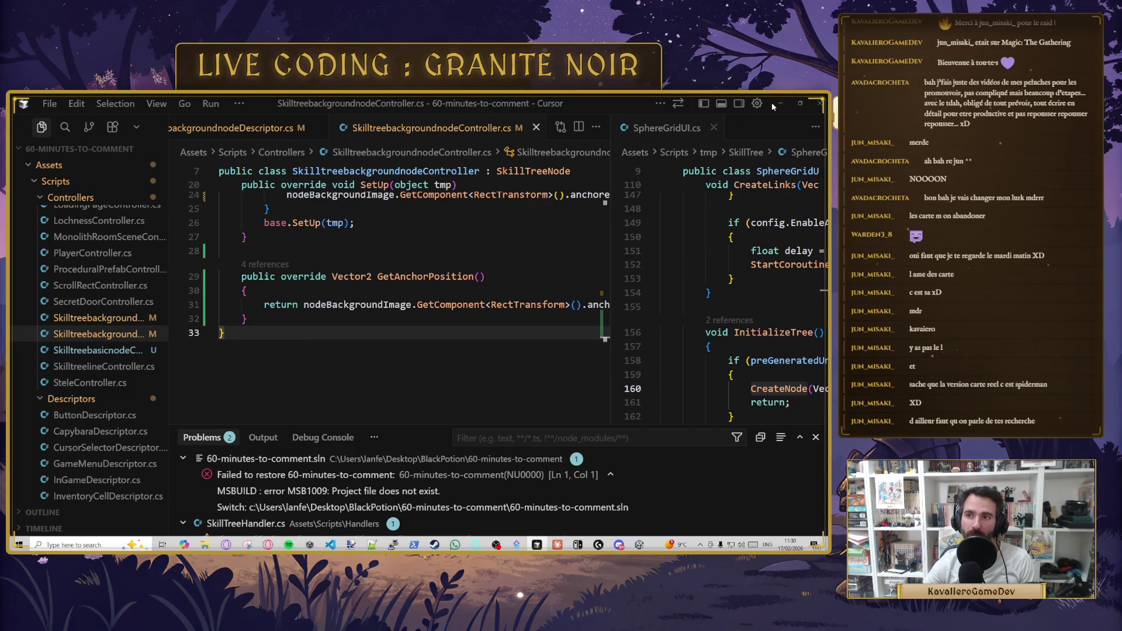
{"action": "key", "text": "alt+Tab"}
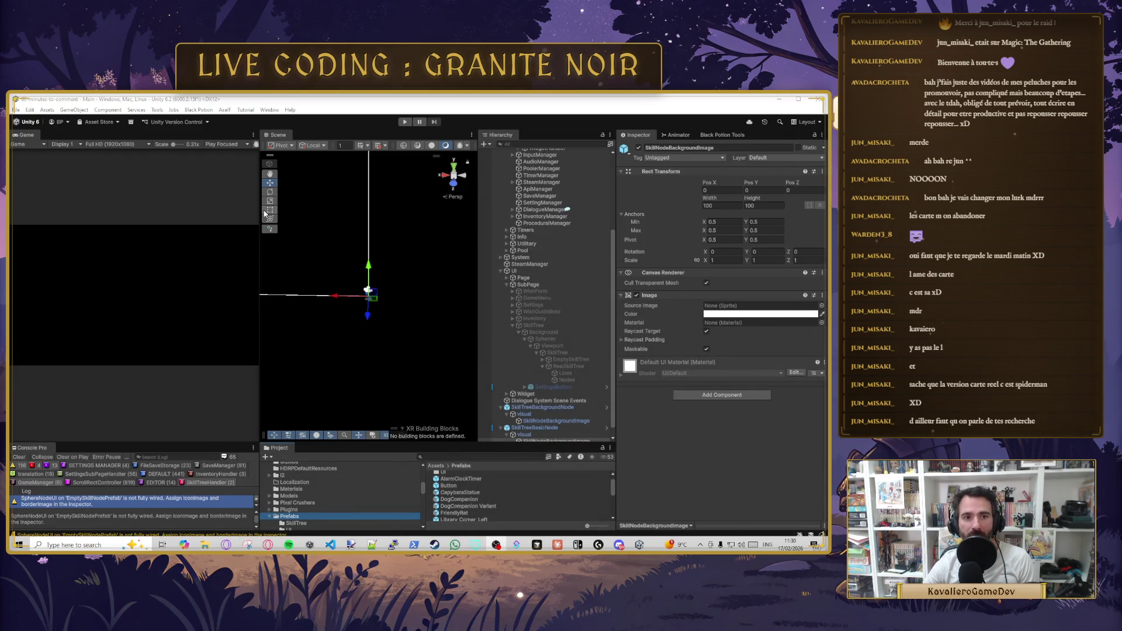
{"action": "left_click", "coordinate": [564, 374]}
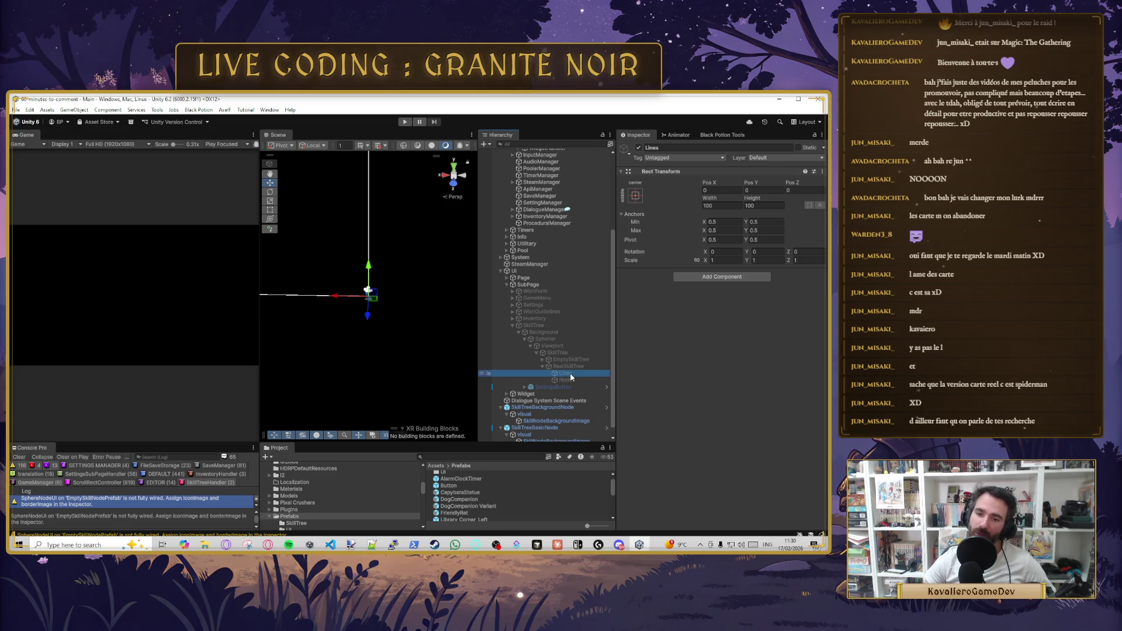
{"action": "left_click", "coordinate": [573, 367]}
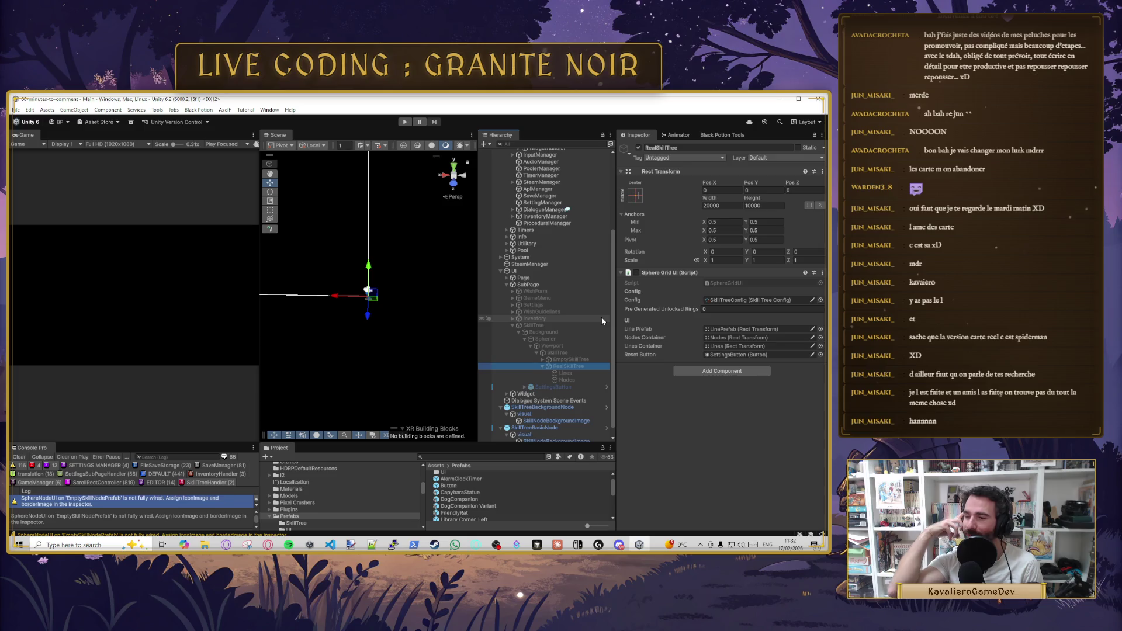
{"action": "scroll", "coordinate": [561, 368], "scroll_direction": "down", "scroll_amount": 1}
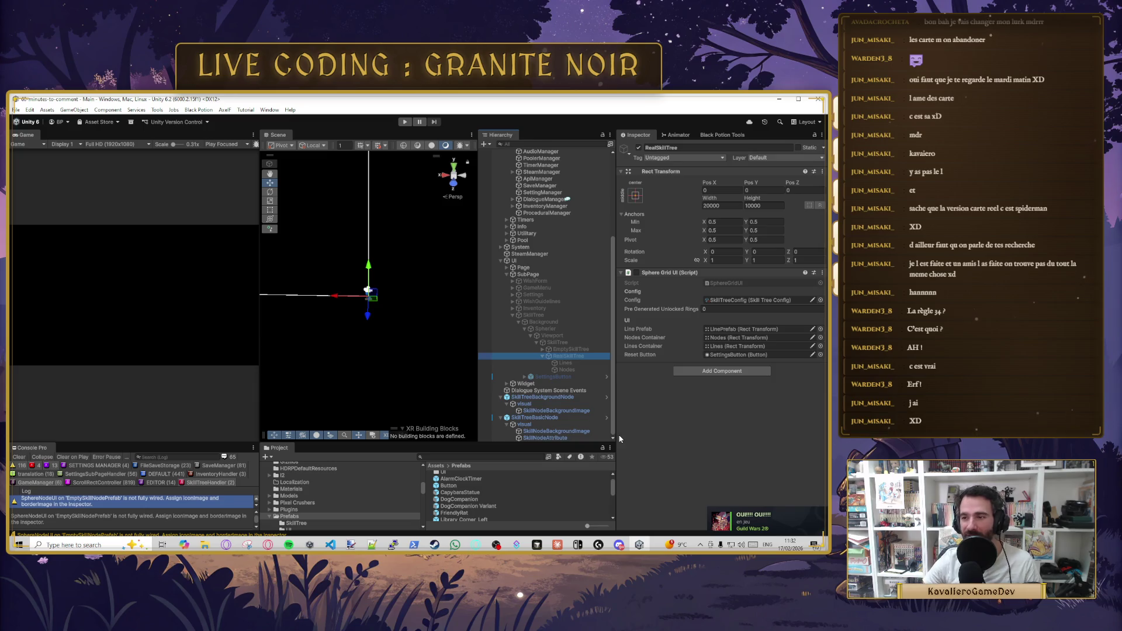
{"action": "scroll", "coordinate": [505, 382], "scroll_direction": "up", "scroll_amount": 2}
{"action": "scroll", "coordinate": [504, 381], "scroll_direction": "down", "scroll_amount": 2}
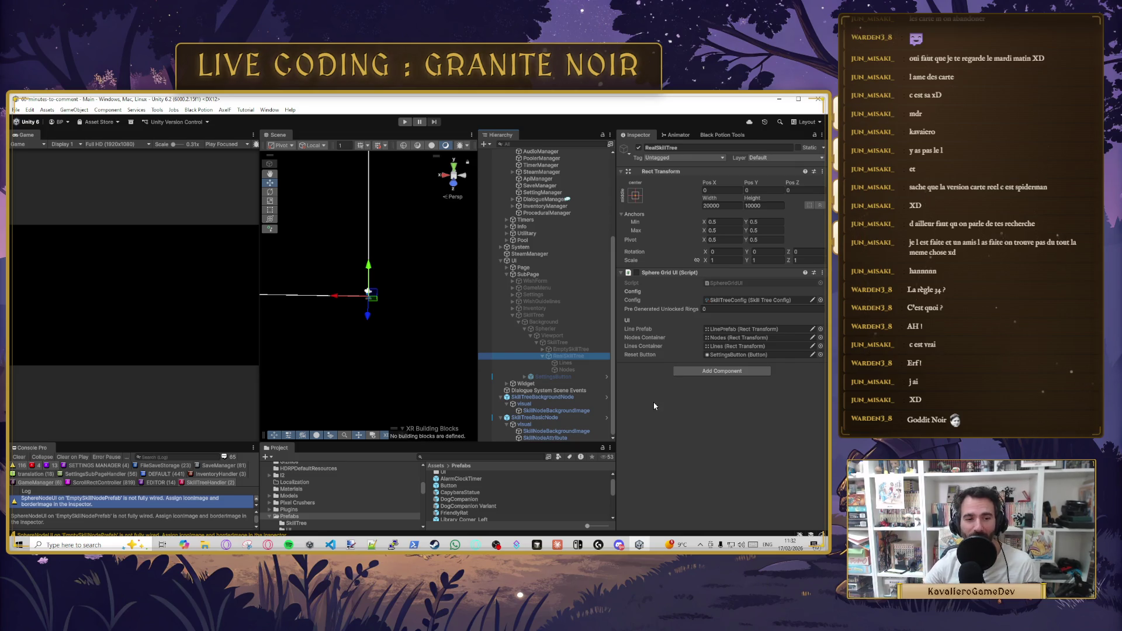
{"action": "scroll", "coordinate": [542, 389], "scroll_direction": "up", "scroll_amount": 5}
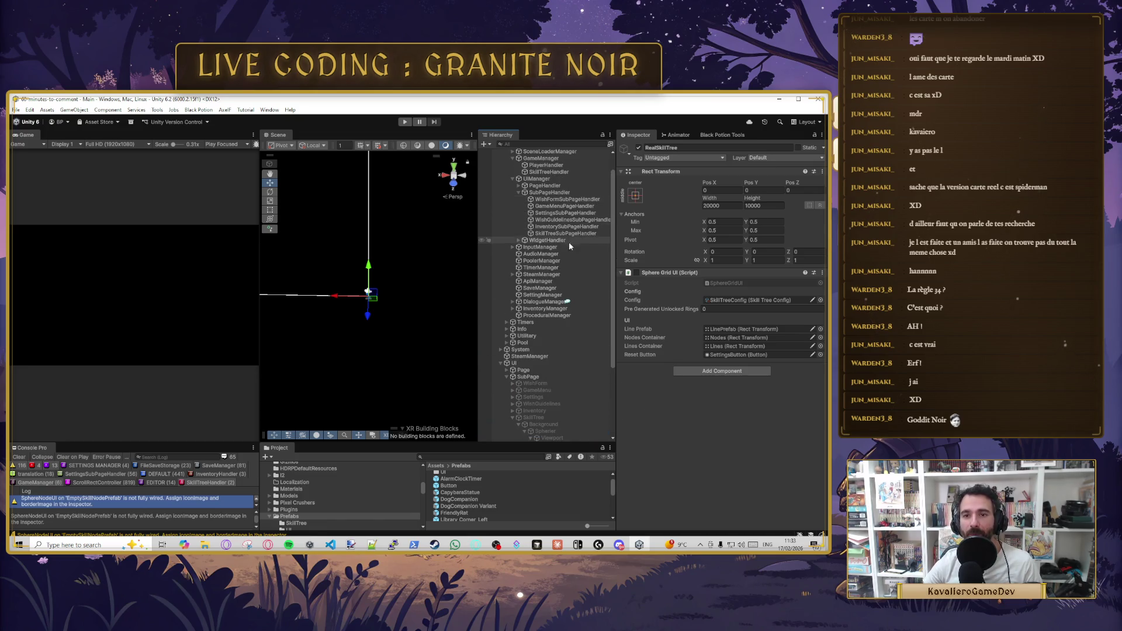
- Enlarge the lower panels and compare both nodes' SkillNodeBackgroundImage settings
{"action": "scroll", "coordinate": [569, 245], "scroll_direction": "down", "scroll_amount": 5}
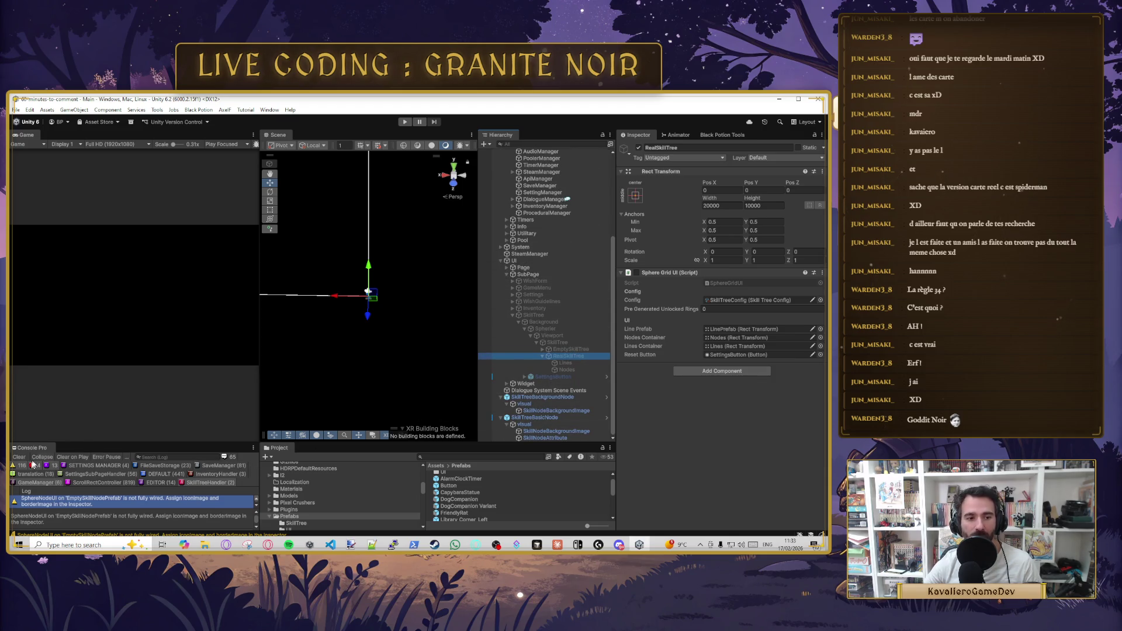
{"action": "mouse_move", "coordinate": [125, 442]}
{"action": "left_mouse_down"}
{"action": "mouse_move", "coordinate": [125, 372]}
{"action": "mouse_move", "coordinate": [124, 449]}
{"action": "left_mouse_up"}
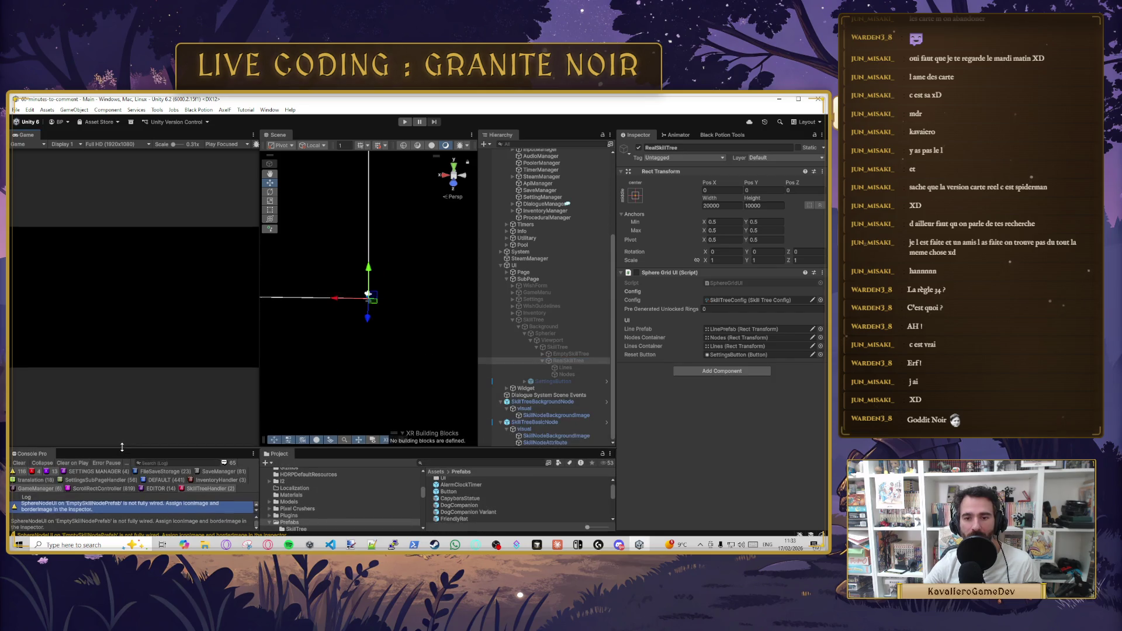
{"action": "left_click", "coordinate": [541, 403]}
{"action": "left_click", "coordinate": [549, 423]}
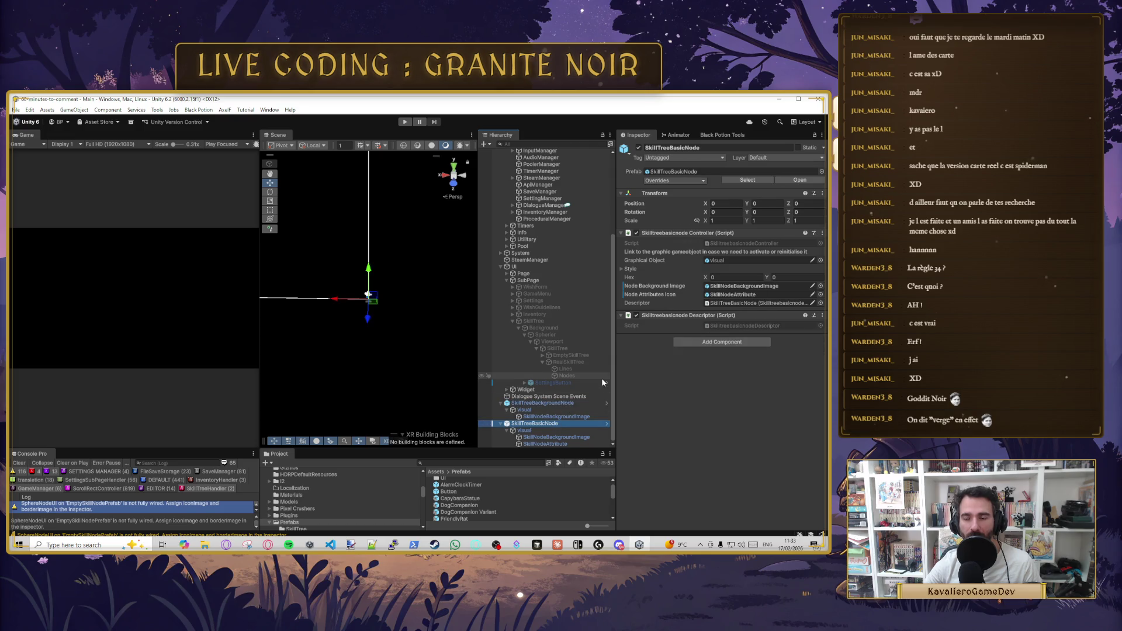
{"action": "left_click", "coordinate": [540, 437]}
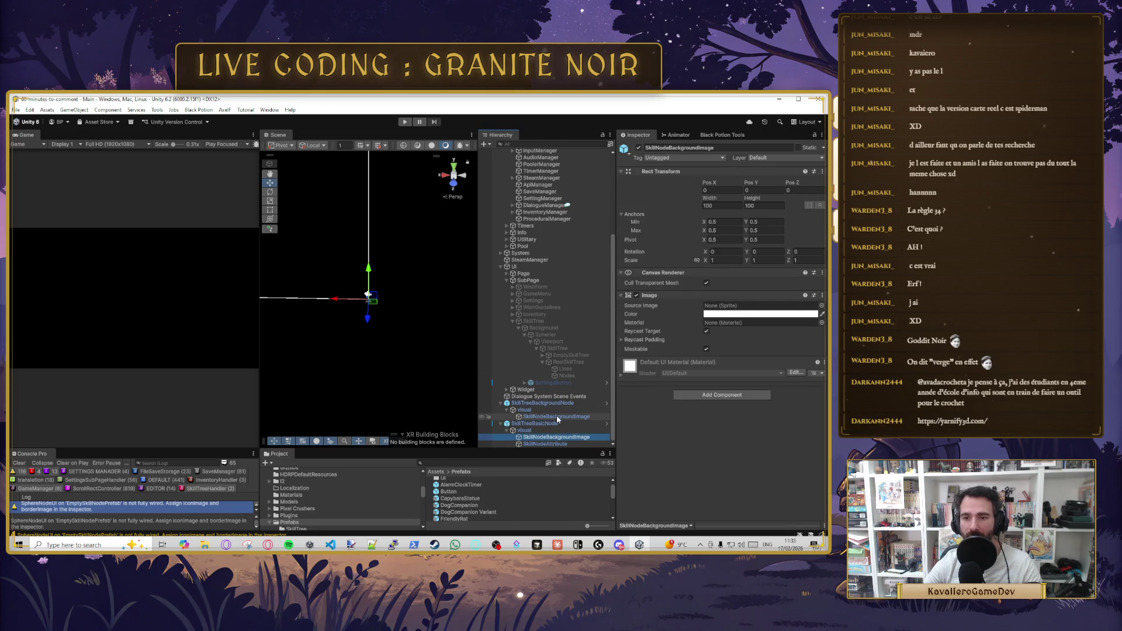
{"action": "left_click", "coordinate": [557, 416]}
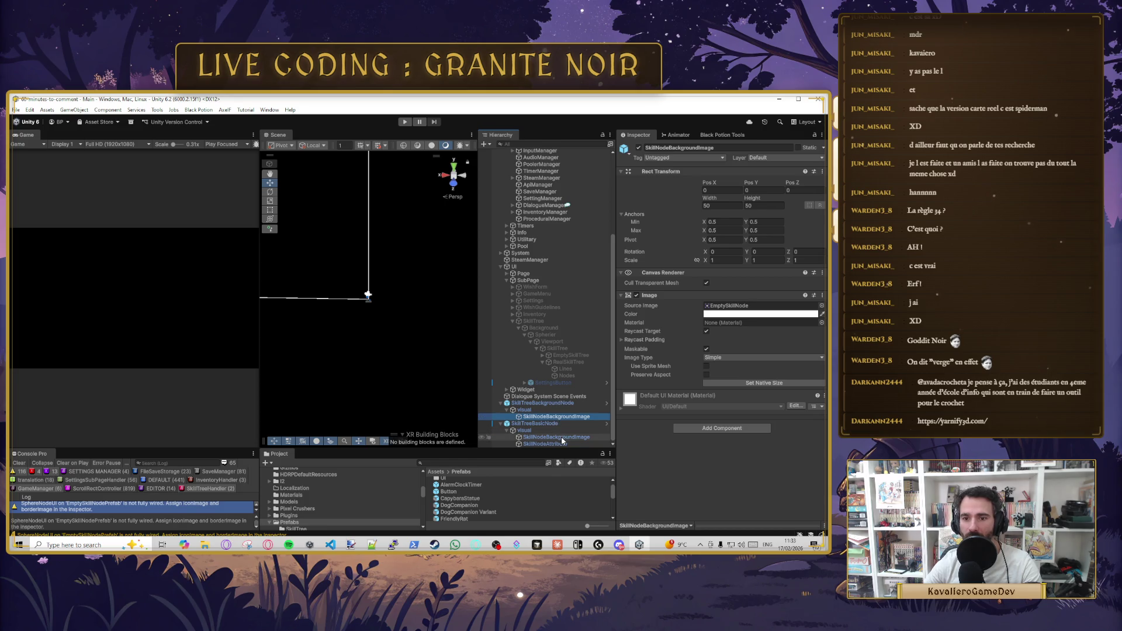
- Open and dismiss the Rect Transform options, then switch to the browser
{"action": "right_click", "coordinate": [692, 170]}
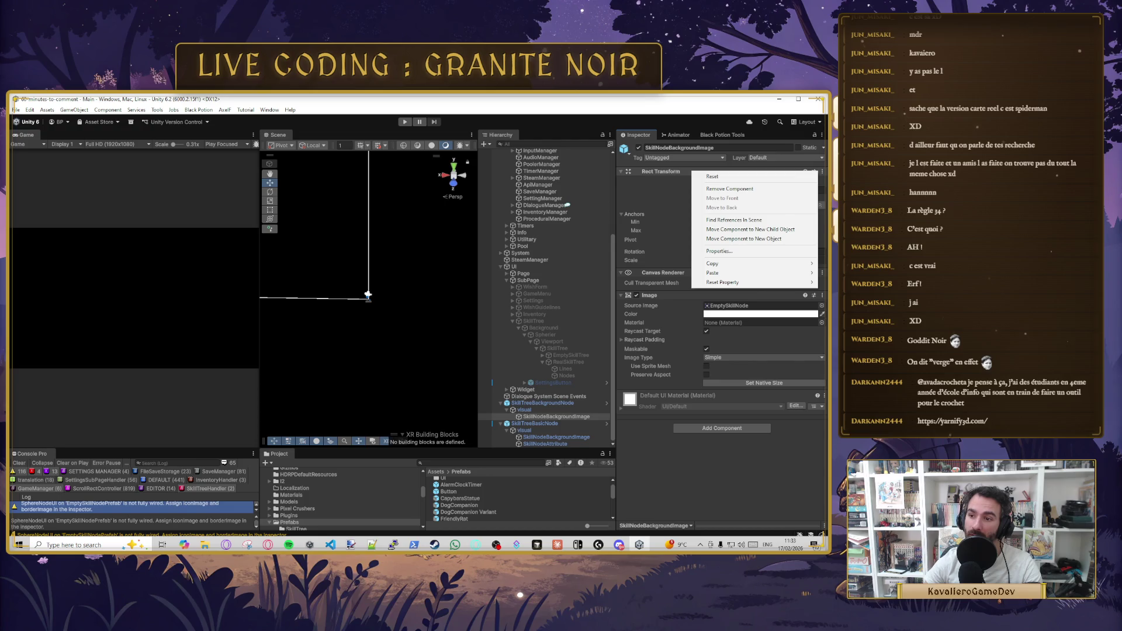
{"action": "key", "text": "Escape"}
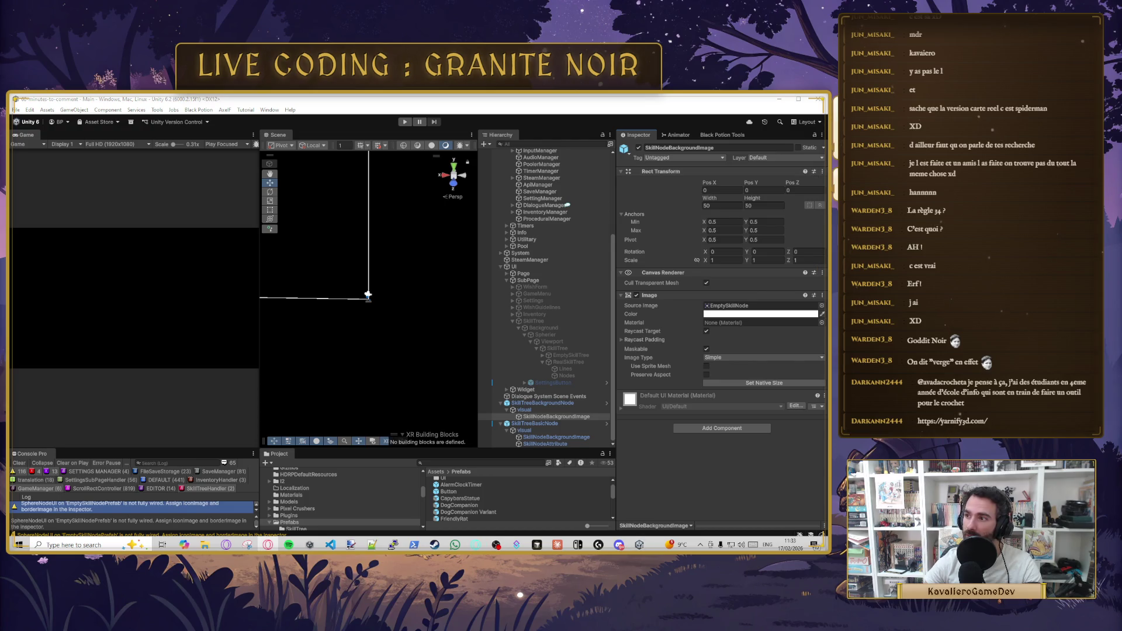
{"action": "key", "text": "alt+Tab"}
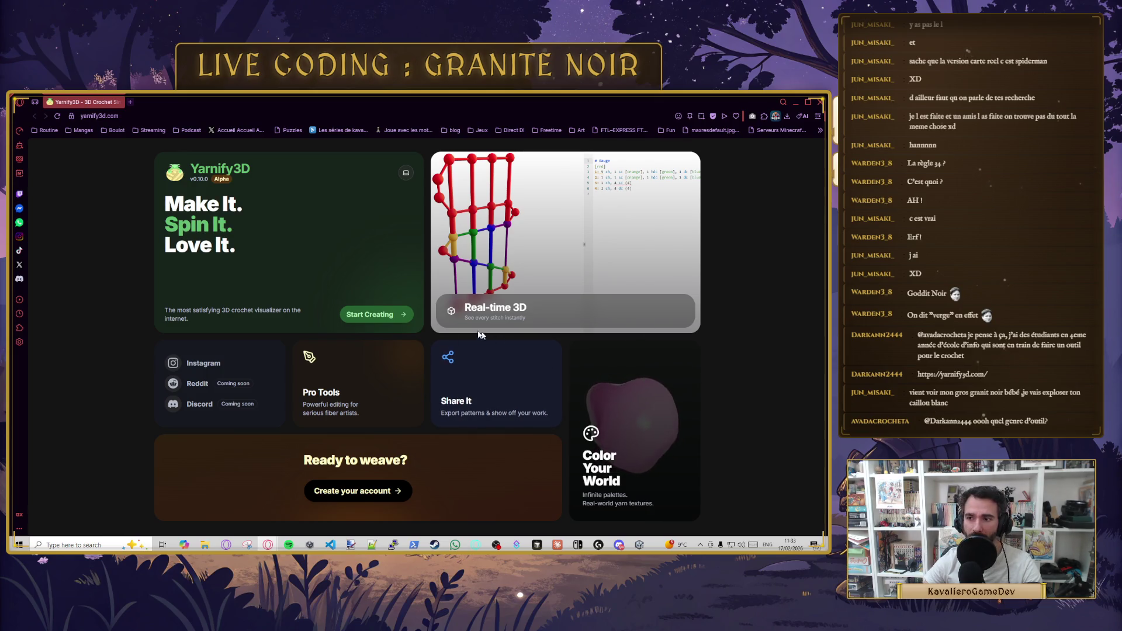
- Open Yarnify3D's sign-in page, then edit the address back to the homepage
{"action": "left_click", "coordinate": [389, 317]}
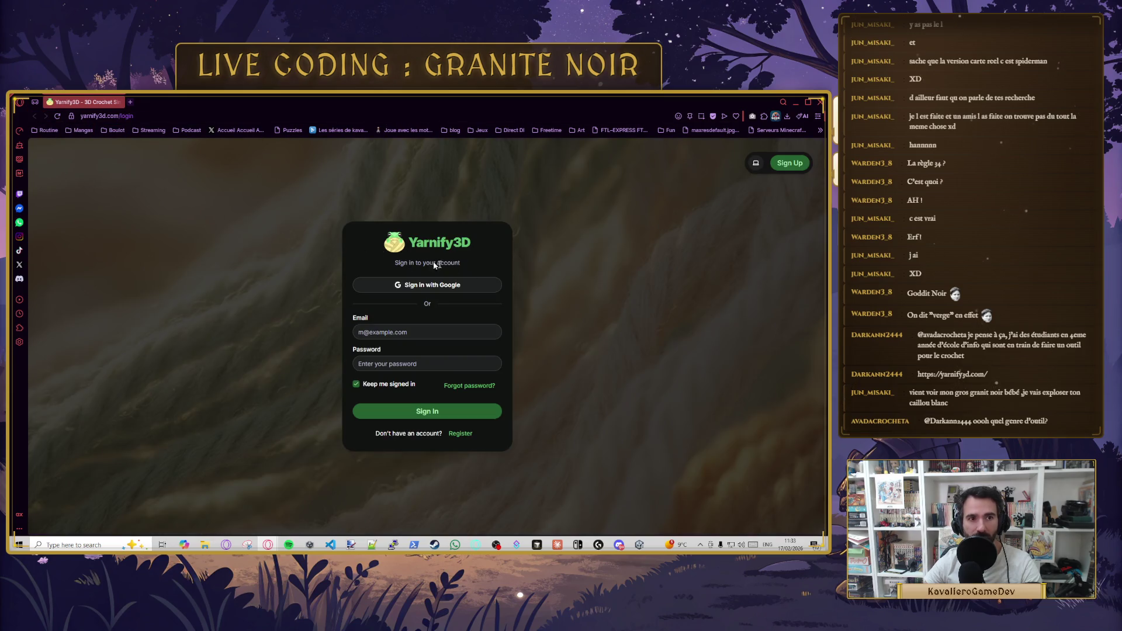
{"action": "left_click", "coordinate": [192, 117]}
{"action": "key", "text": "BackSpace"}
{"action": "key", "text": "BackSpace"}
{"action": "key", "text": "BackSpace"}
{"action": "key", "text": "BackSpace"}
{"action": "key", "text": "BackSpace"}
{"action": "key", "text": "BackSpace"}
{"action": "key", "text": "Return"}
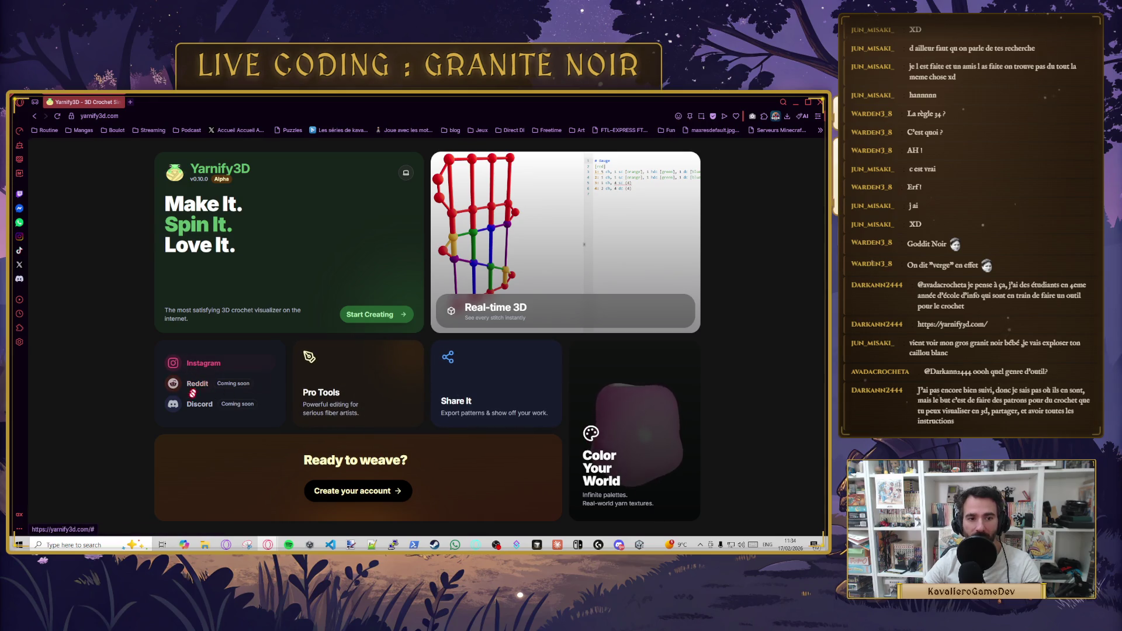
- View the 'Who are we?' post on Yarnify3D's Instagram and close that tab
{"action": "left_click", "coordinate": [202, 363]}
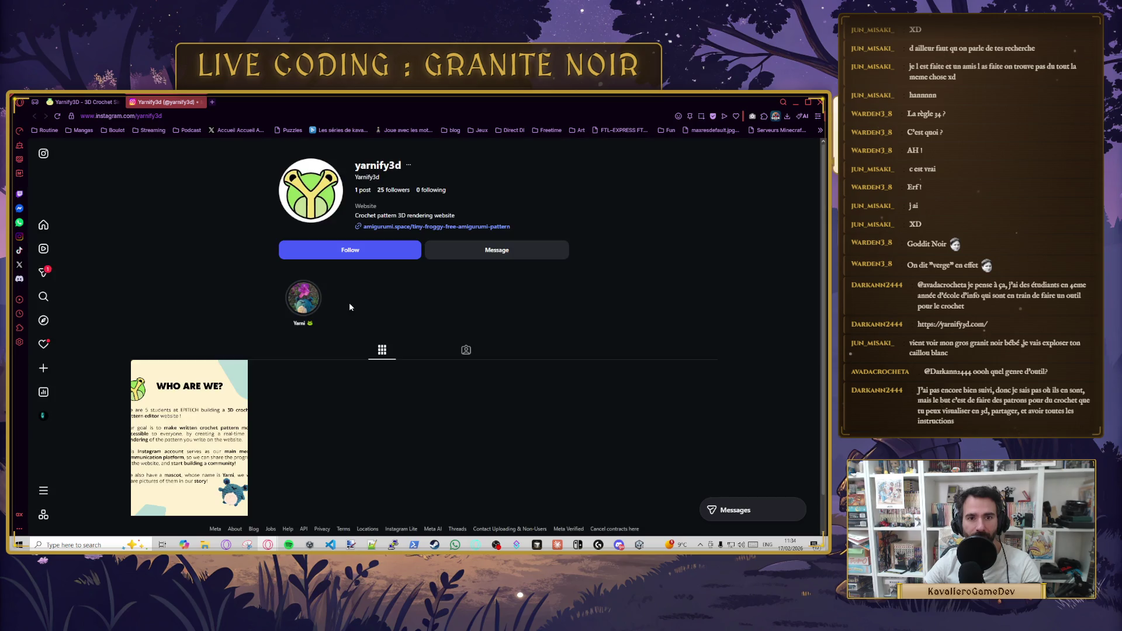
{"action": "left_click", "coordinate": [230, 431]}
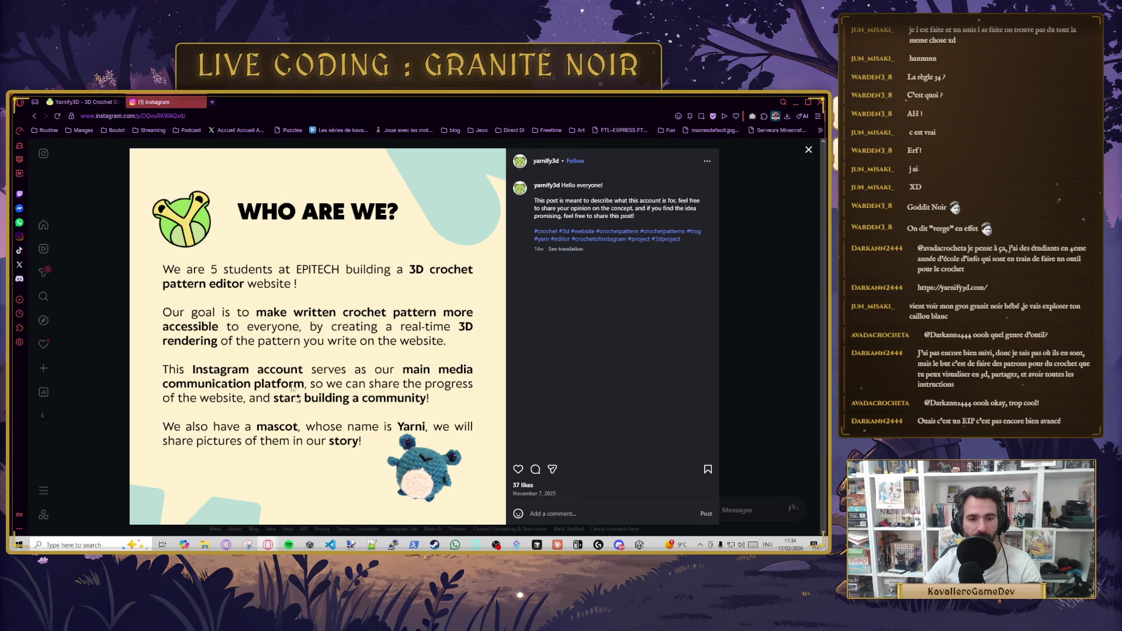
{"action": "middle_click", "coordinate": [187, 104]}
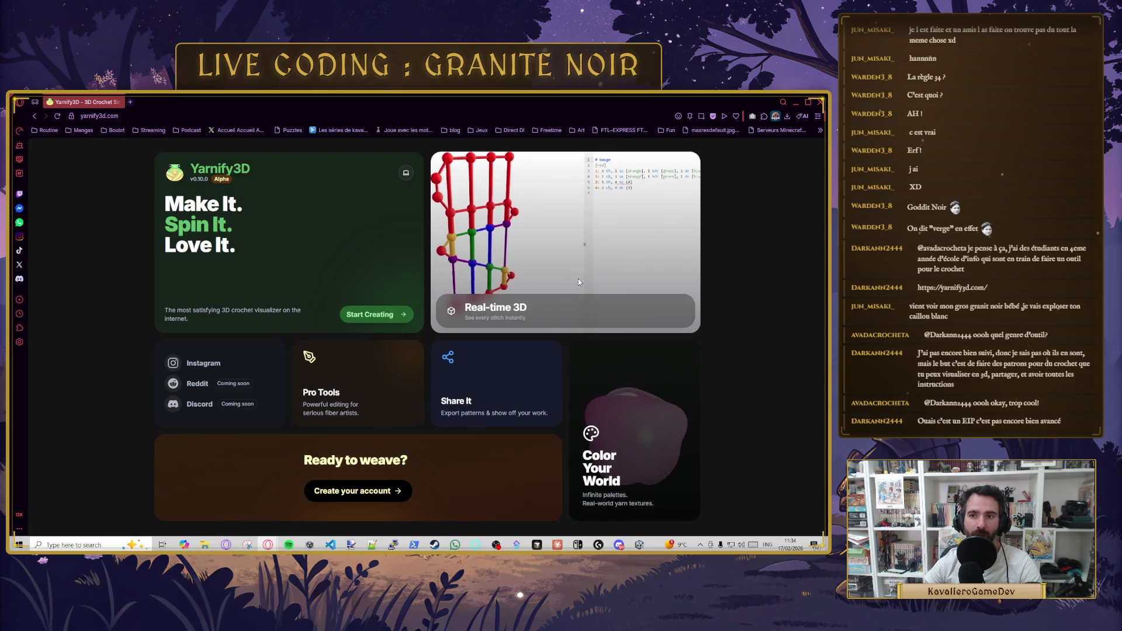
- Revisit the sign-in page, then close the tab and the Opera GX browser
{"action": "left_click", "coordinate": [381, 318]}
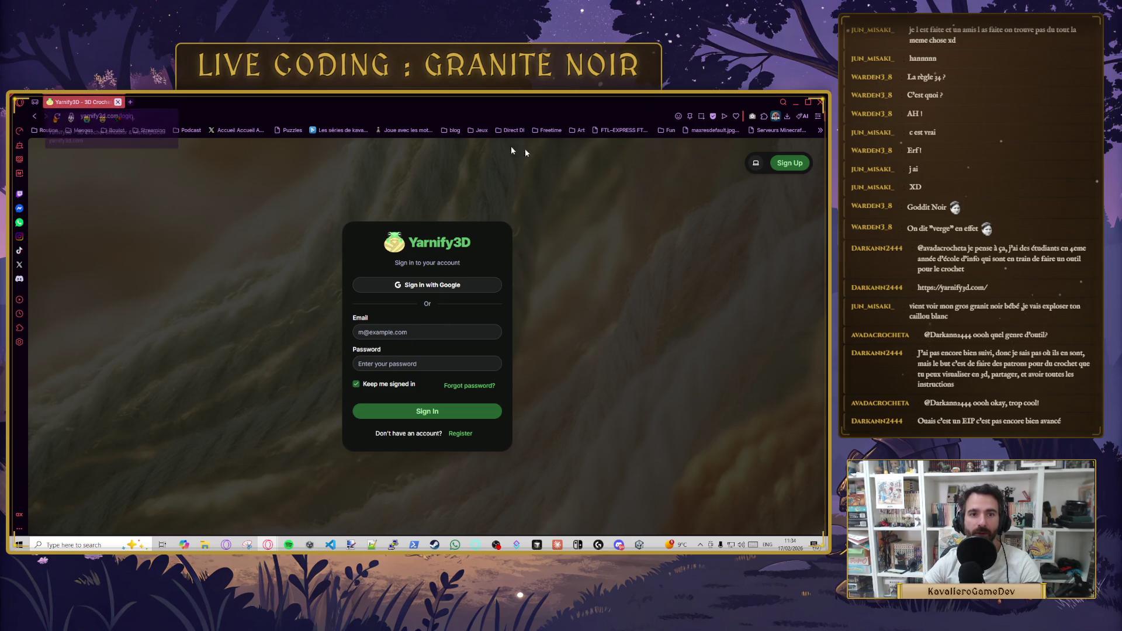
{"action": "left_click", "coordinate": [117, 102]}
{"action": "left_click", "coordinate": [821, 102]}
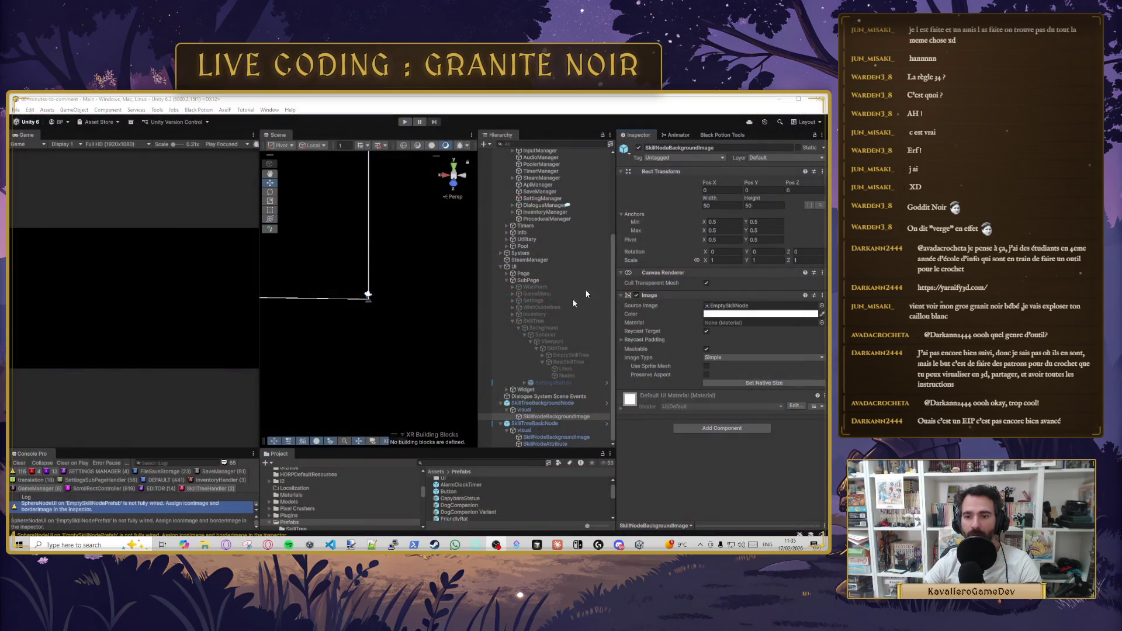
{"action": "left_click", "coordinate": [552, 409]}
{"action": "left_click", "coordinate": [549, 416]}
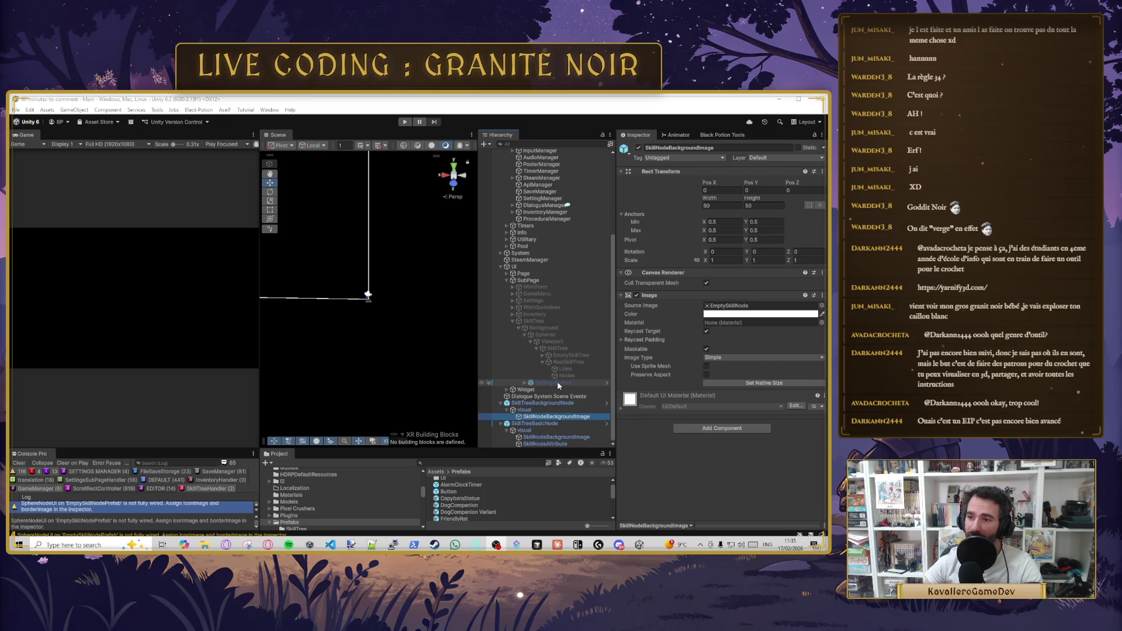
{"action": "left_click", "coordinate": [534, 424]}
{"action": "left_click", "coordinate": [529, 397]}
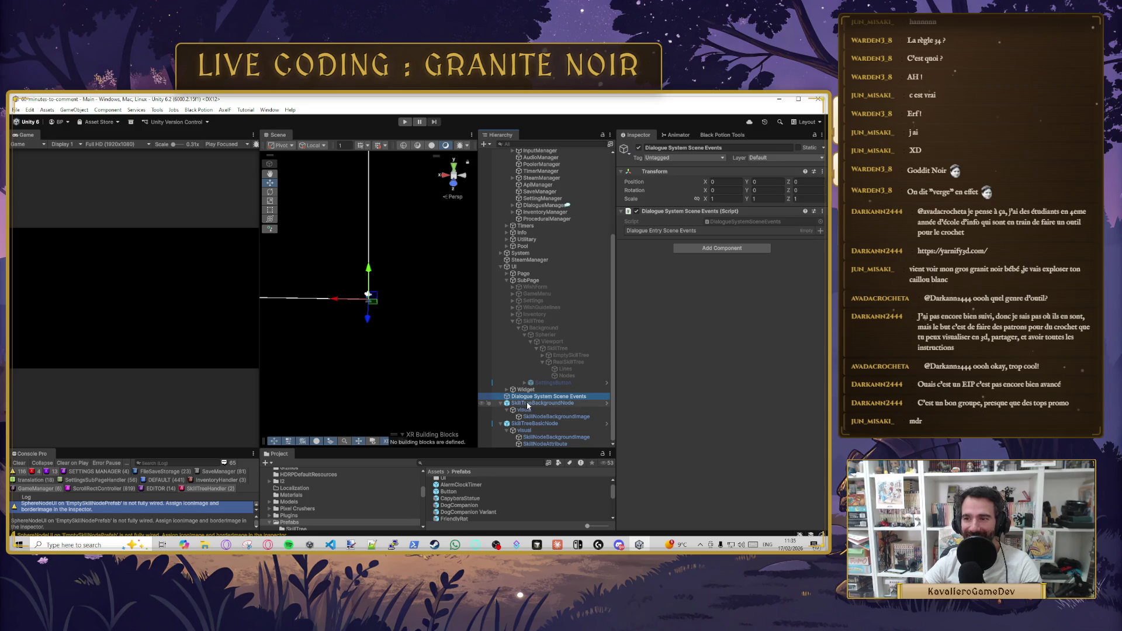
{"action": "left_click", "coordinate": [528, 404]}
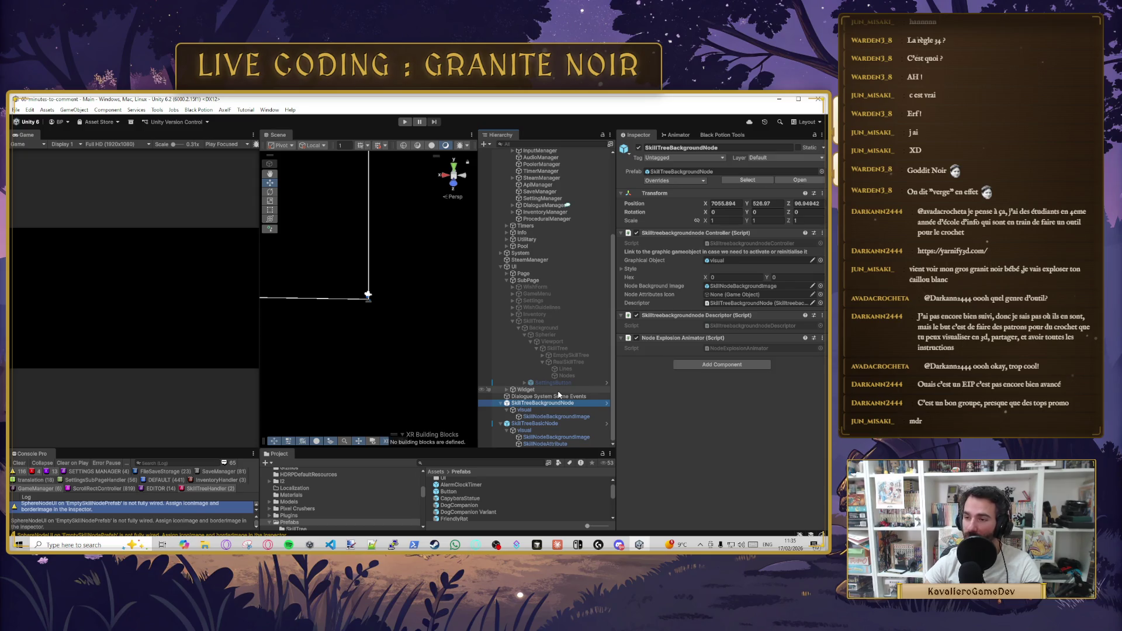
{"action": "left_click", "coordinate": [537, 423]}
{"action": "left_click", "coordinate": [546, 438]}
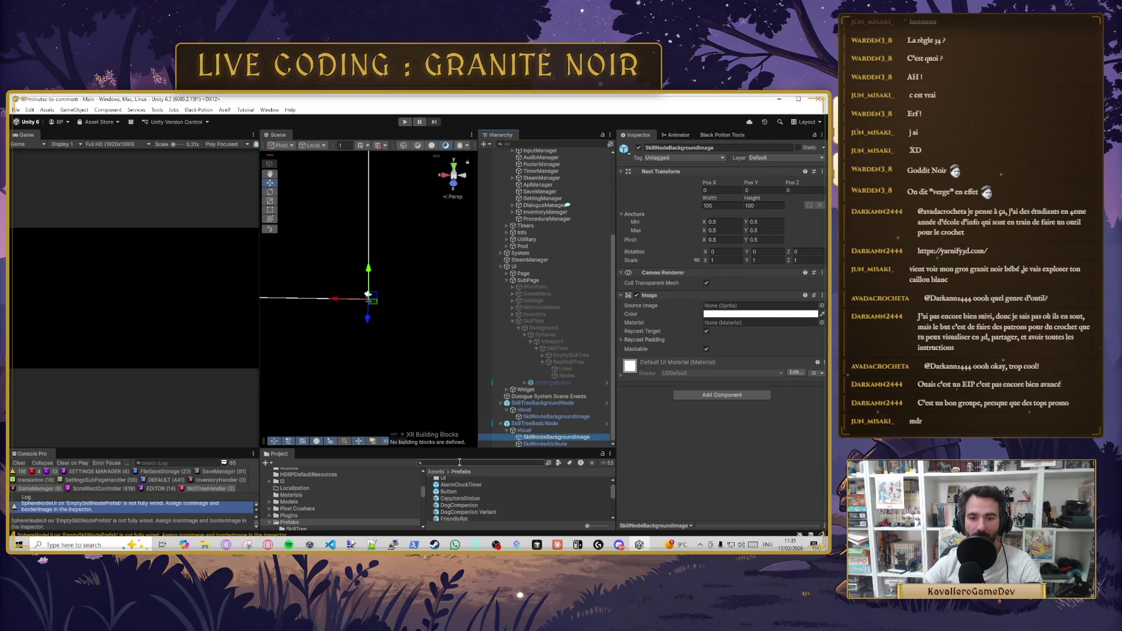
{"action": "left_click_drag", "start_coordinate": [458, 450], "coordinate": [465, 458]}
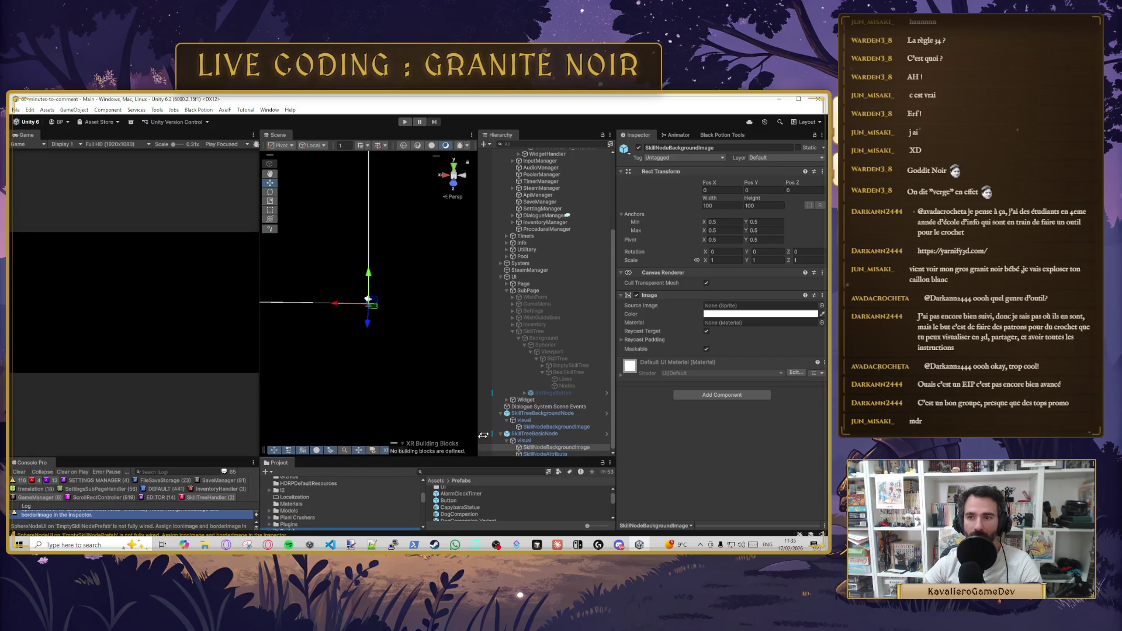
- Copy the background node image's Rect Transform and paste its 50×50 values onto the basic node's image
{"action": "left_click", "coordinate": [552, 427]}
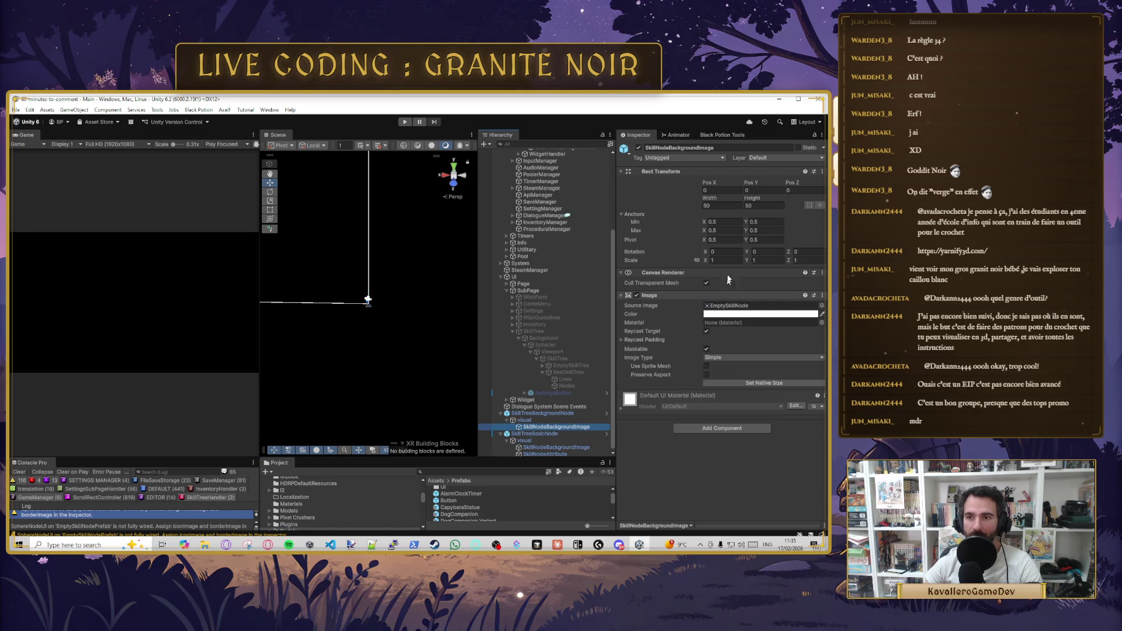
{"action": "right_click", "coordinate": [691, 172]}
{"action": "mouse_move", "coordinate": [718, 263]}
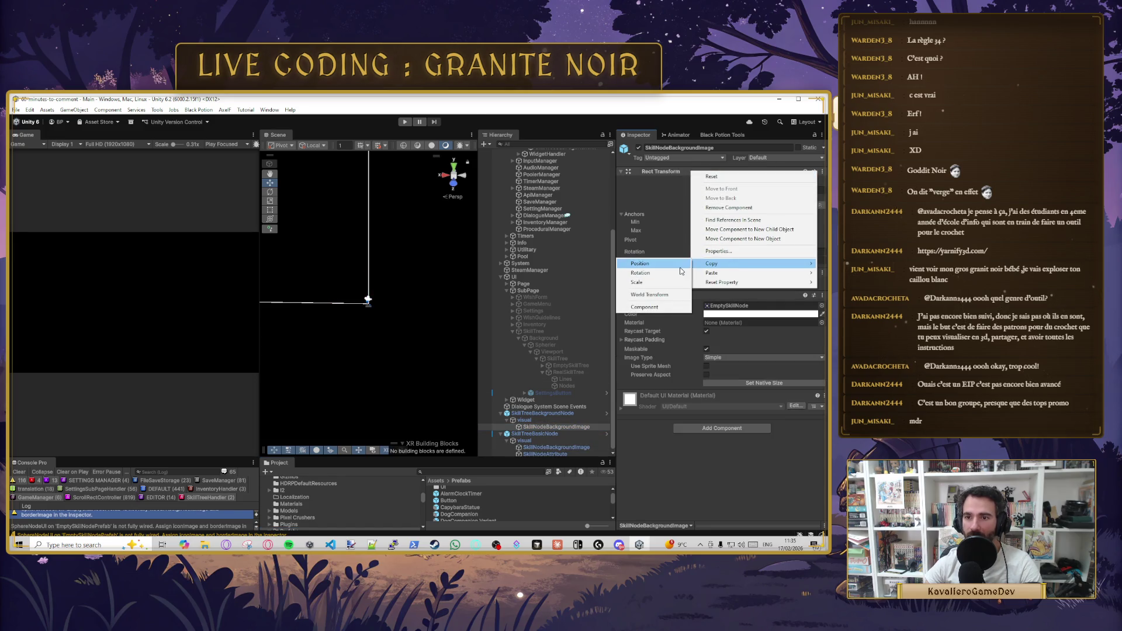
{"action": "left_click", "coordinate": [644, 307]}
{"action": "left_click", "coordinate": [555, 447]}
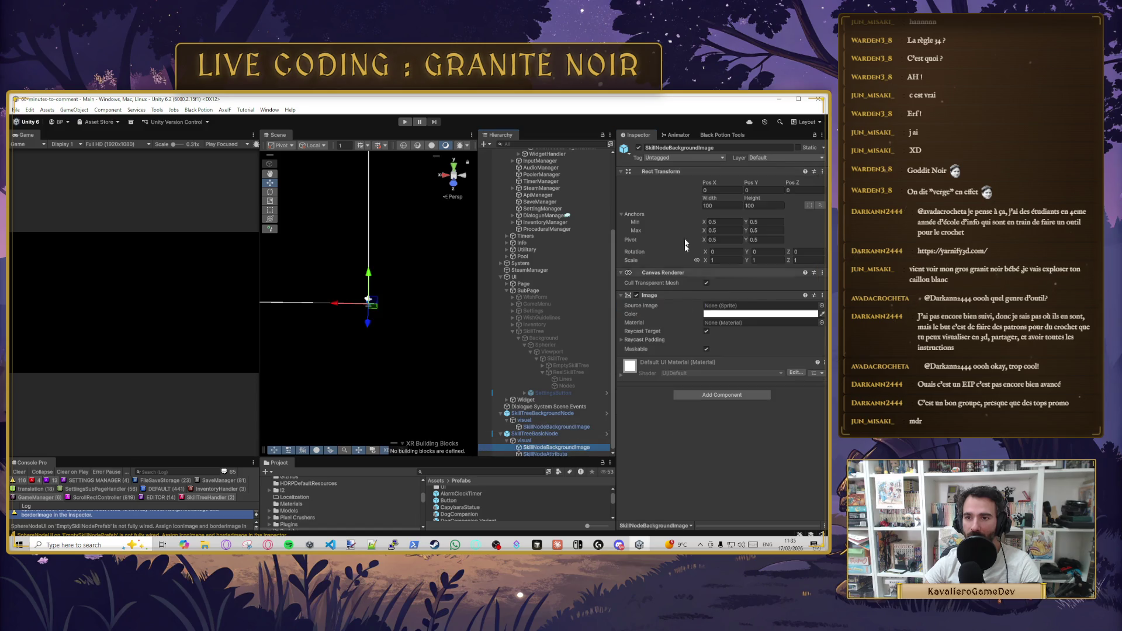
{"action": "right_click", "coordinate": [676, 169]}
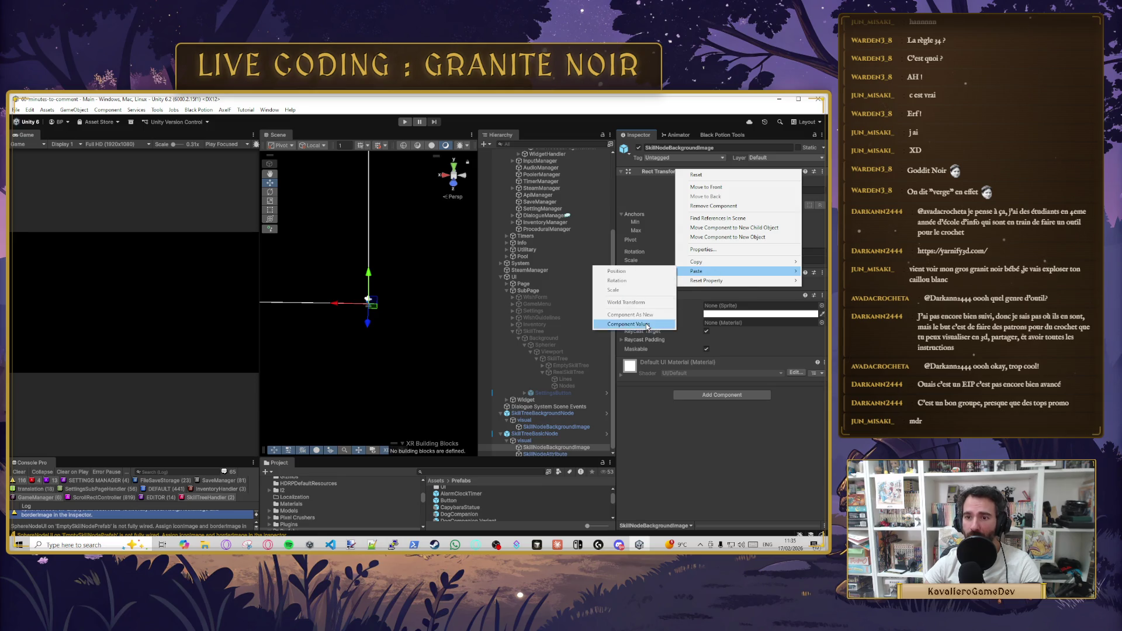
{"action": "left_click", "coordinate": [633, 321]}
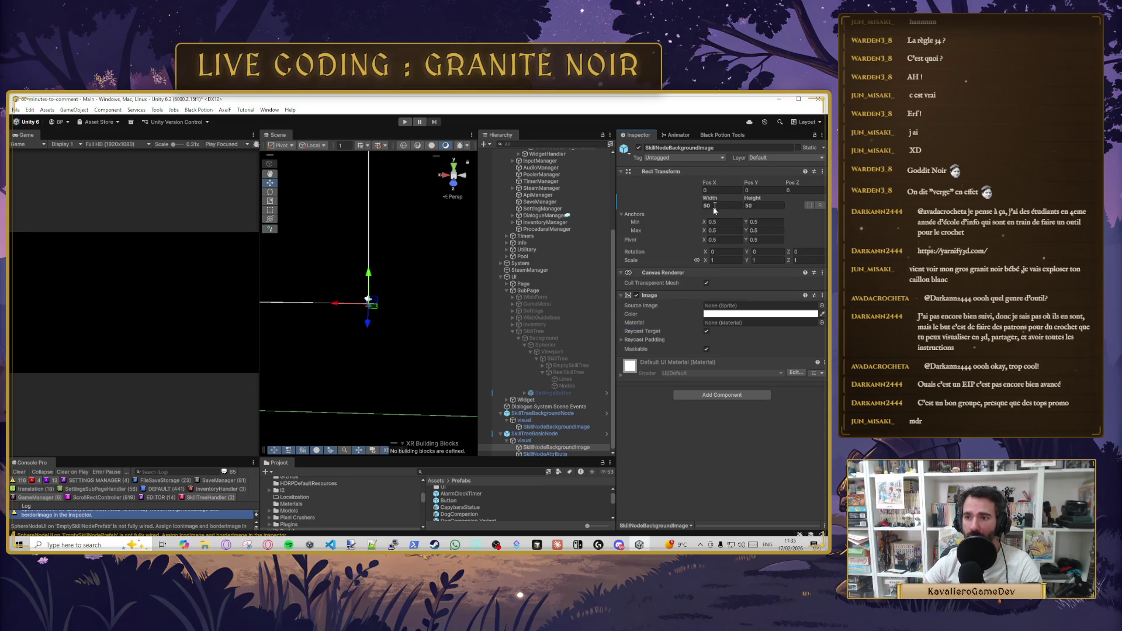
{"action": "left_click", "coordinate": [553, 427]}
{"action": "left_click", "coordinate": [583, 449]}
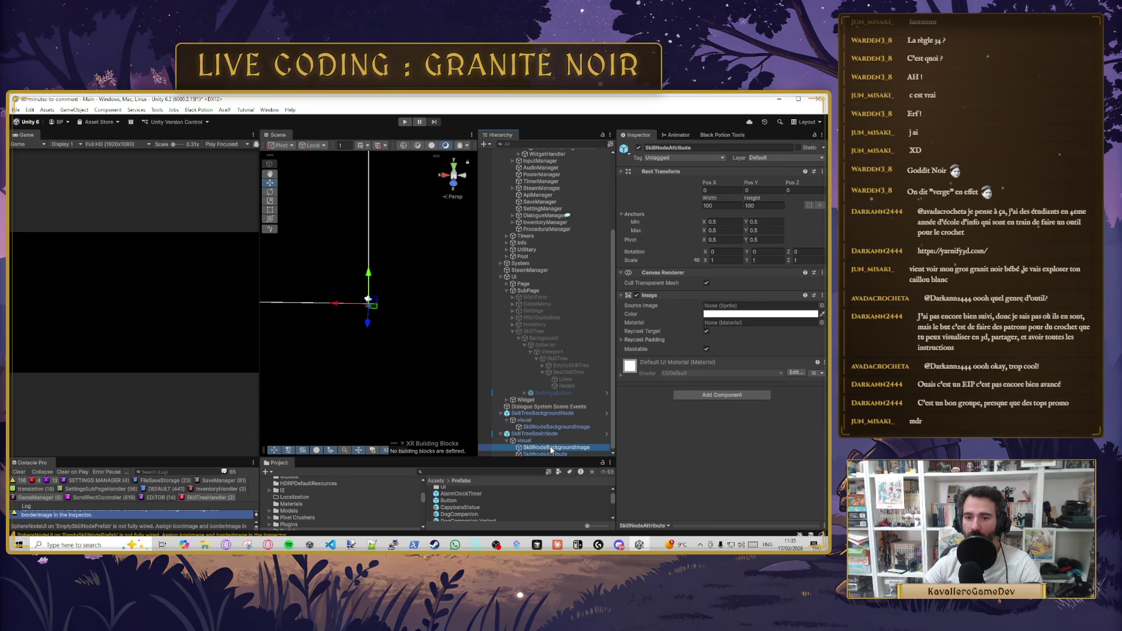
{"action": "left_click_drag", "start_coordinate": [407, 458], "coordinate": [414, 433]}
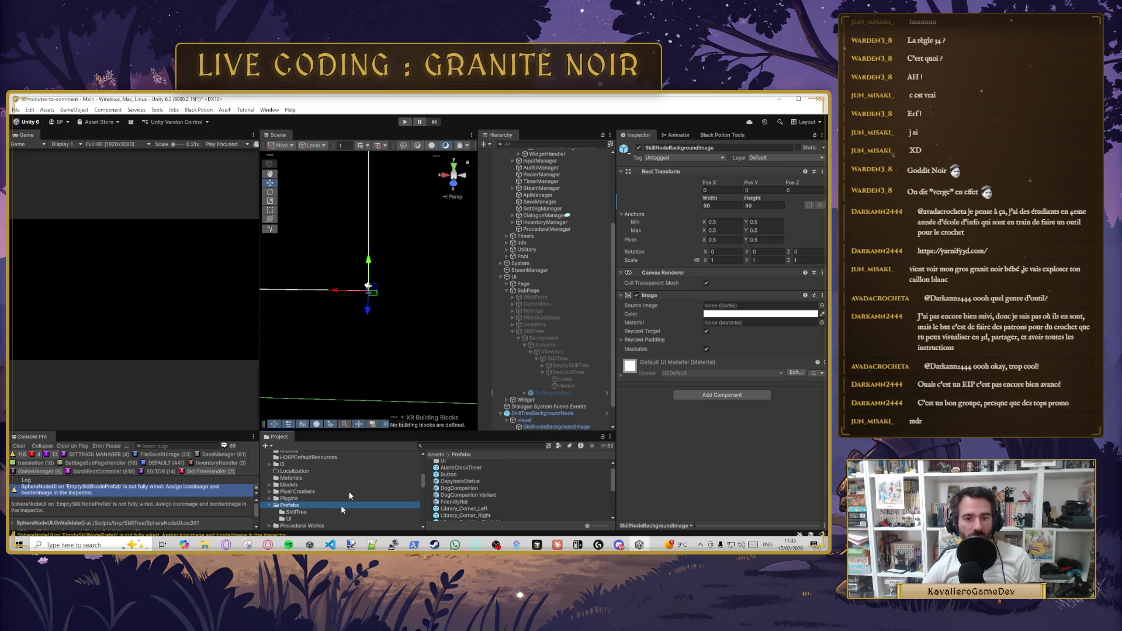
- Browse to Assets/UI/SkillTree, preview the BaseNode sprite, then select SkillNodeBackgroundImage
{"action": "scroll", "coordinate": [298, 502], "scroll_direction": "up", "scroll_amount": 4}
{"action": "scroll", "coordinate": [298, 503], "scroll_direction": "down", "scroll_amount": 5}
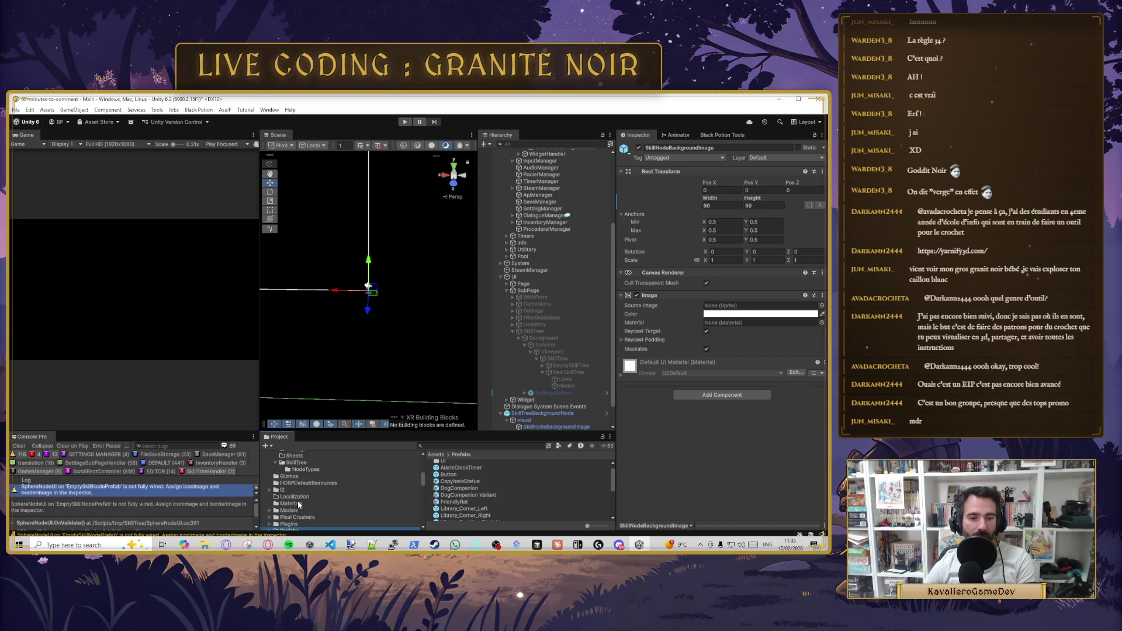
{"action": "scroll", "coordinate": [299, 504], "scroll_direction": "down", "scroll_amount": 3}
{"action": "scroll", "coordinate": [307, 499], "scroll_direction": "down", "scroll_amount": 6}
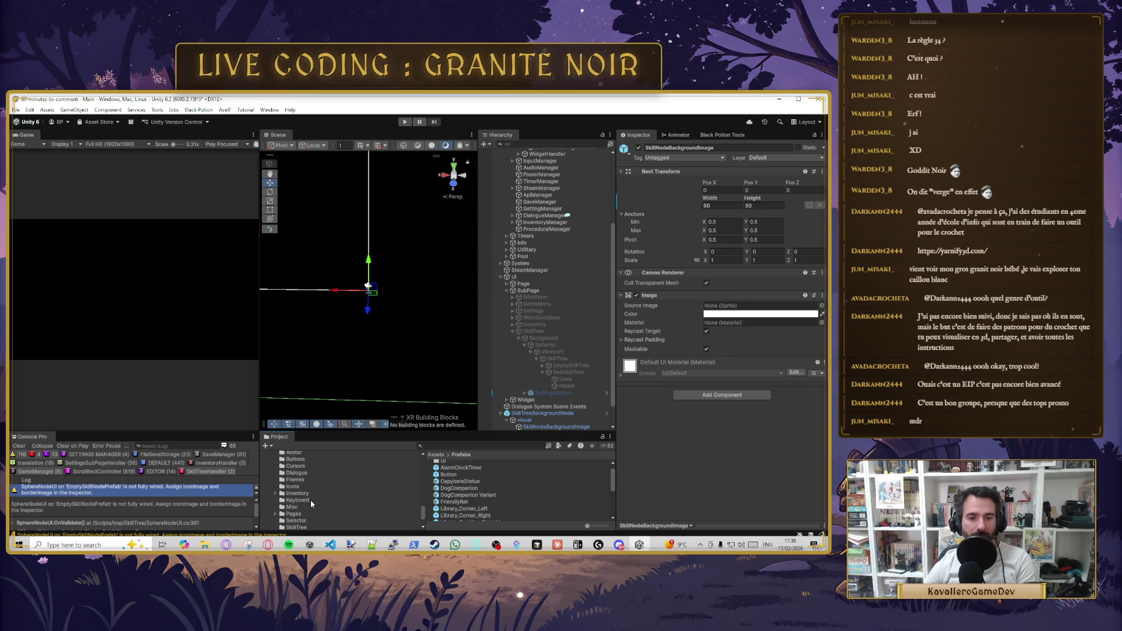
{"action": "scroll", "coordinate": [310, 500], "scroll_direction": "down", "scroll_amount": 1}
{"action": "left_click", "coordinate": [297, 501]}
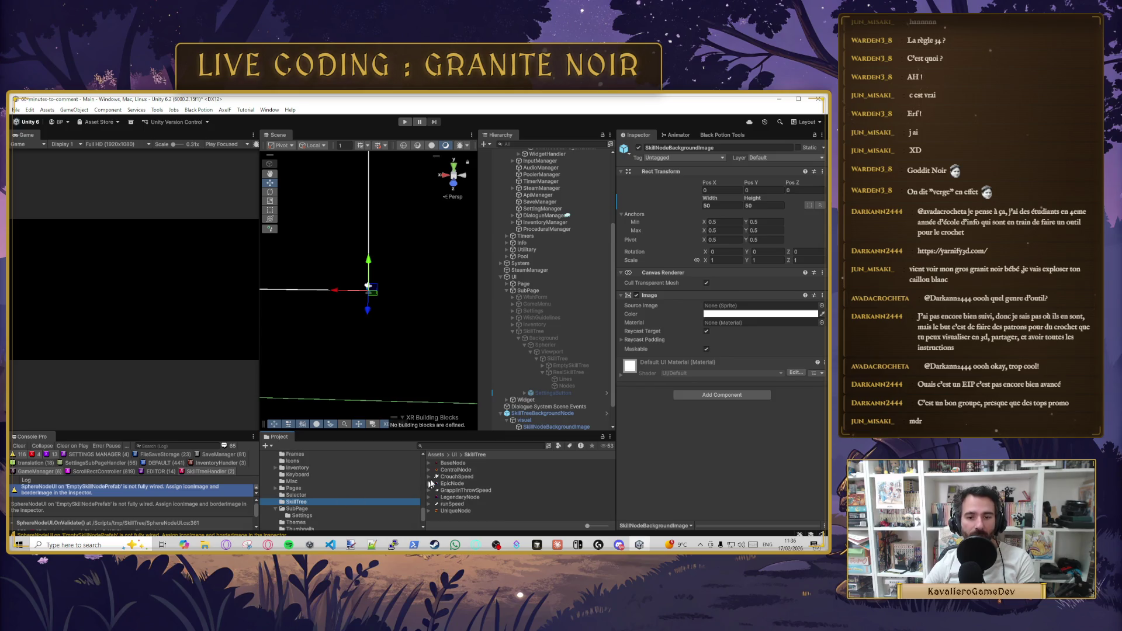
{"action": "double_click", "coordinate": [456, 463]}
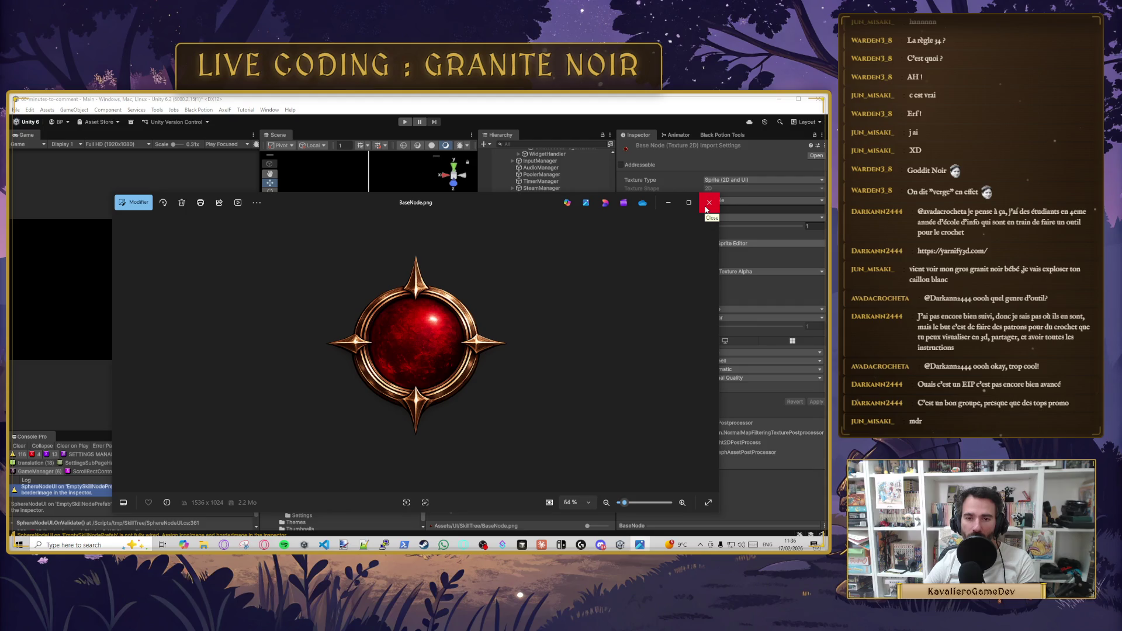
{"action": "left_click", "coordinate": [706, 209]}
{"action": "scroll", "coordinate": [585, 383], "scroll_direction": "down", "scroll_amount": 2}
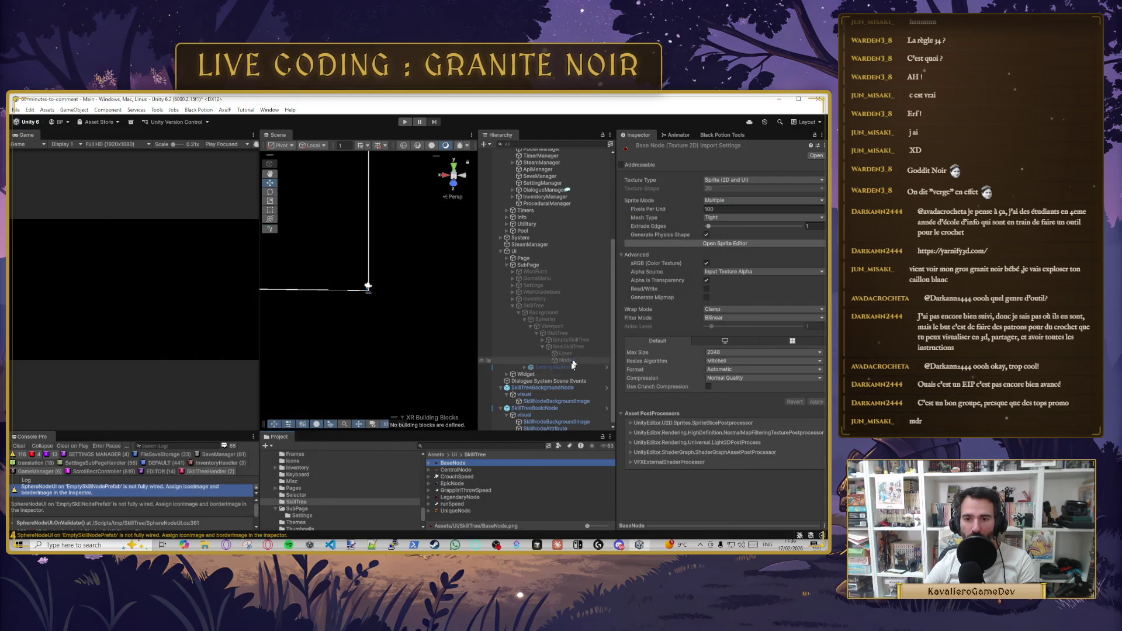
{"action": "left_click", "coordinate": [526, 419]}
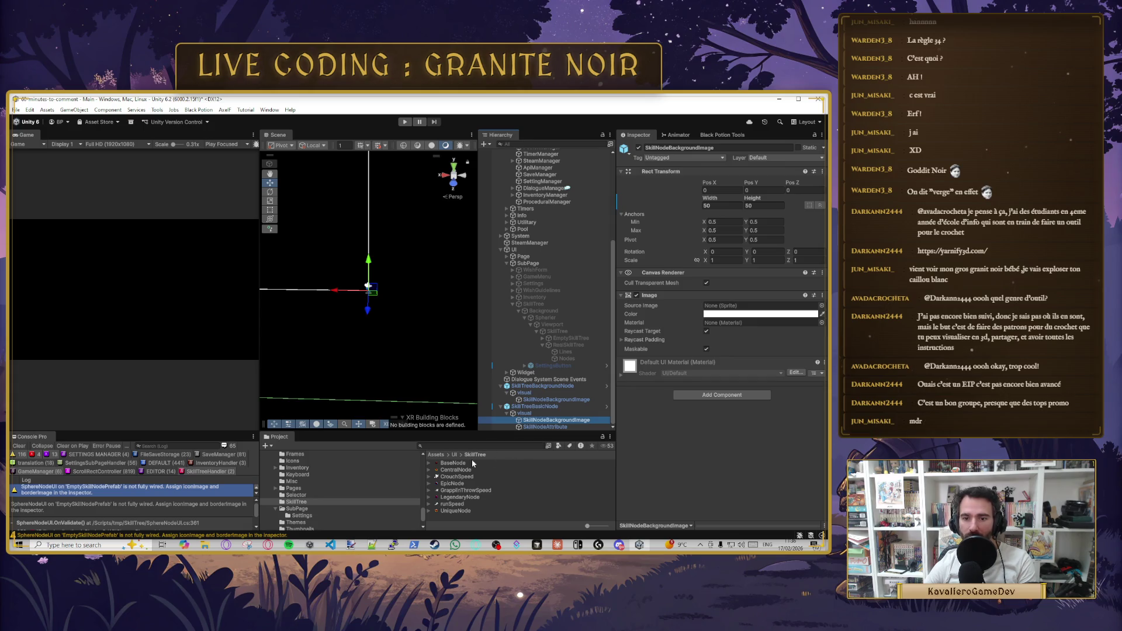
- Assign the BaseNode sprite to the background image and runSpeed to SkillNodeAttribute's Source Image
{"action": "left_click_drag", "start_coordinate": [455, 464], "coordinate": [733, 306]}
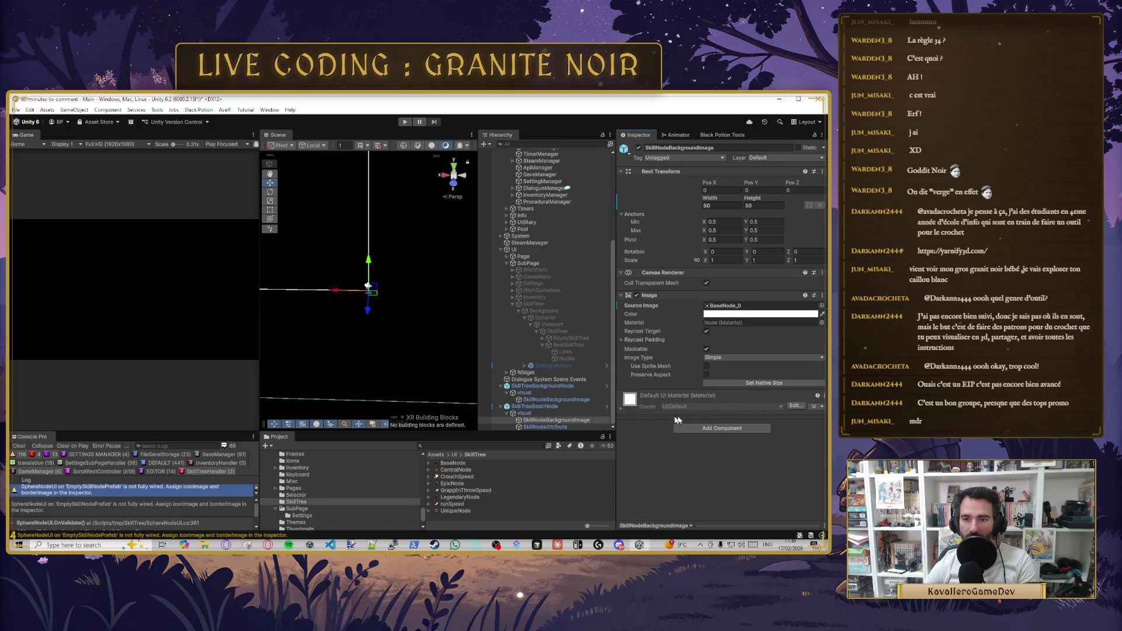
{"action": "left_click", "coordinate": [543, 427]}
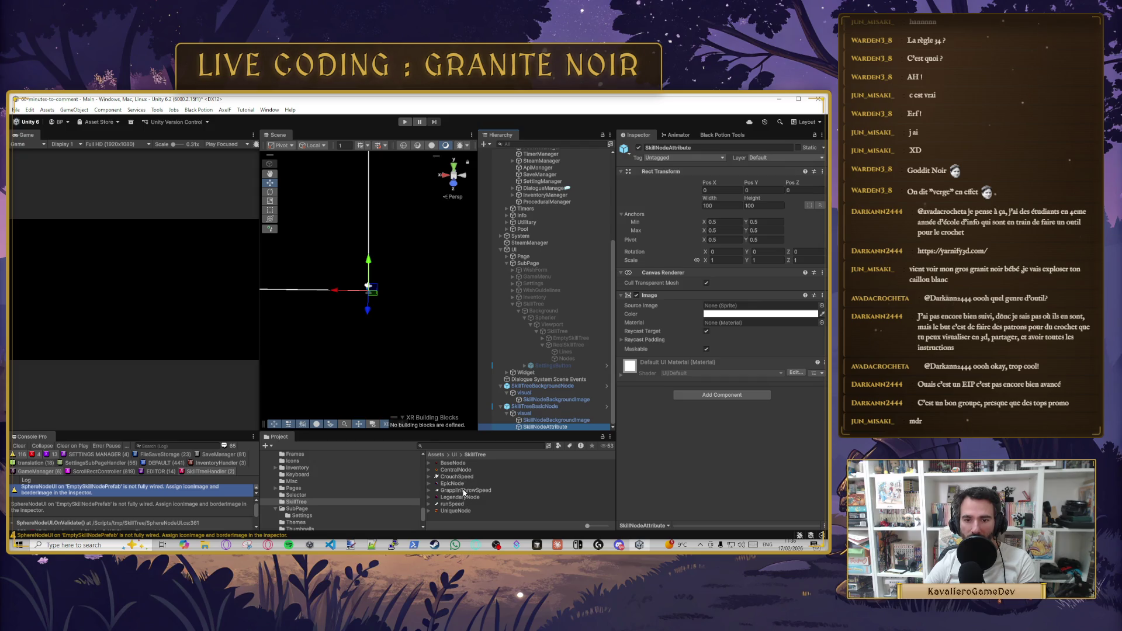
{"action": "left_click_drag", "start_coordinate": [456, 505], "coordinate": [760, 306]}
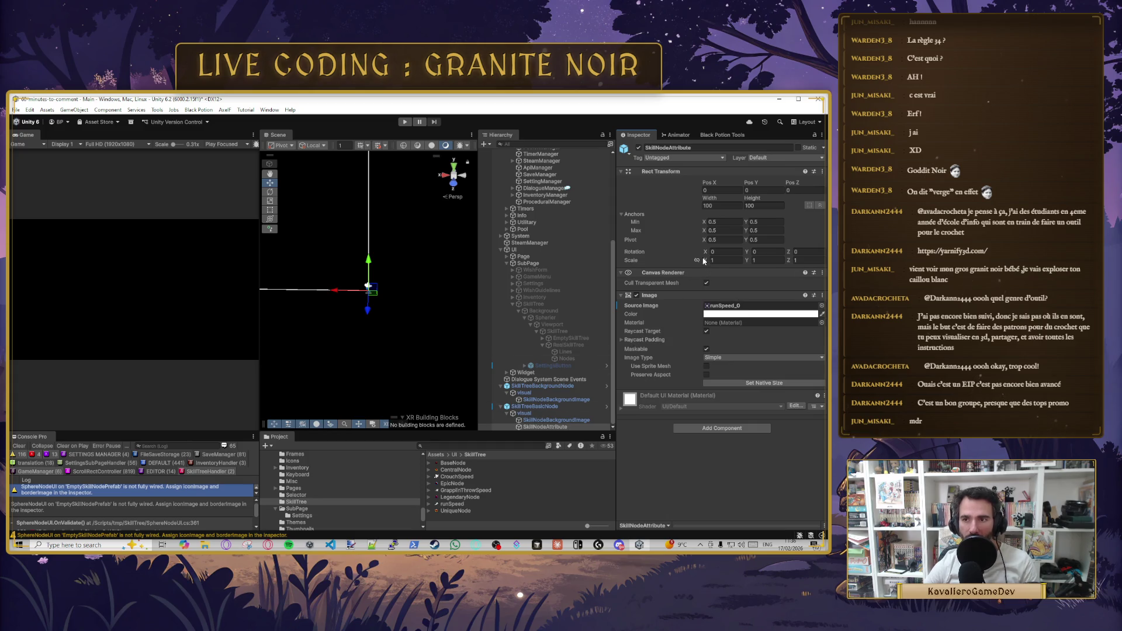
- Copy the background image's Rect Transform and paste its values onto the SkillNodeAttribute icon
{"action": "left_click", "coordinate": [541, 413]}
{"action": "left_click", "coordinate": [532, 406]}
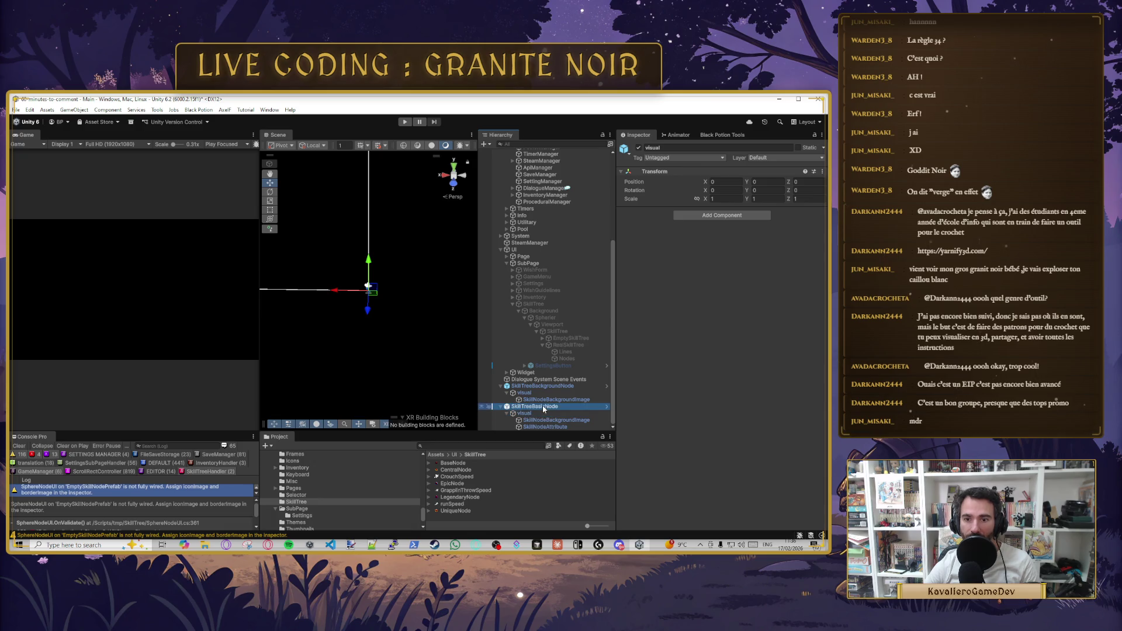
{"action": "left_click", "coordinate": [540, 413]}
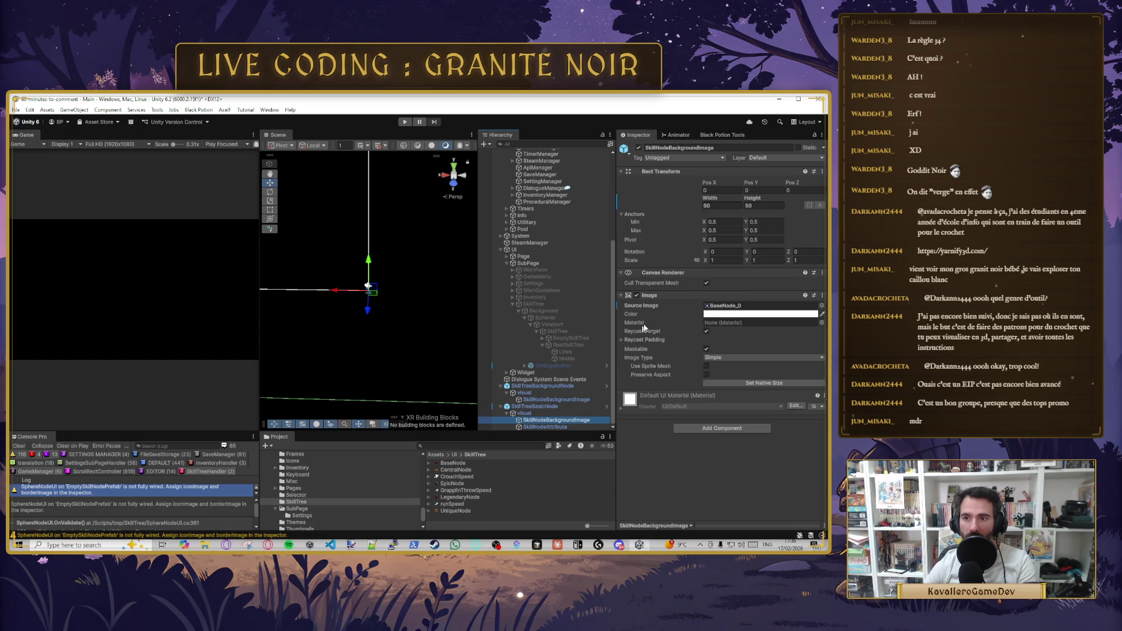
{"action": "key", "text": "Down"}
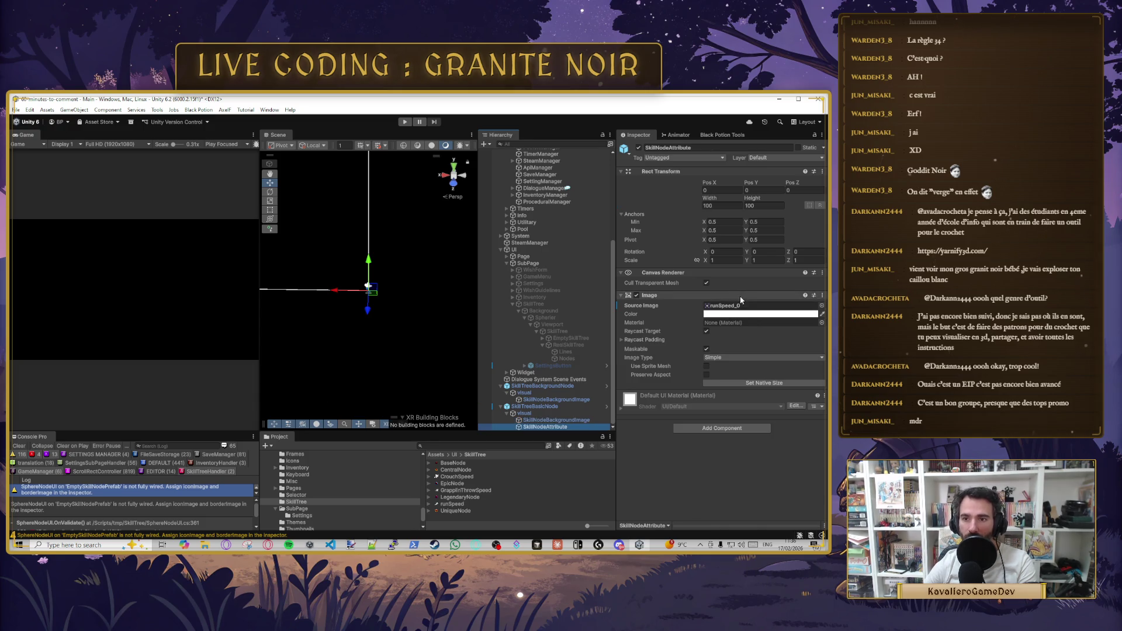
{"action": "right_click", "coordinate": [691, 173]}
{"action": "mouse_move", "coordinate": [743, 275]}
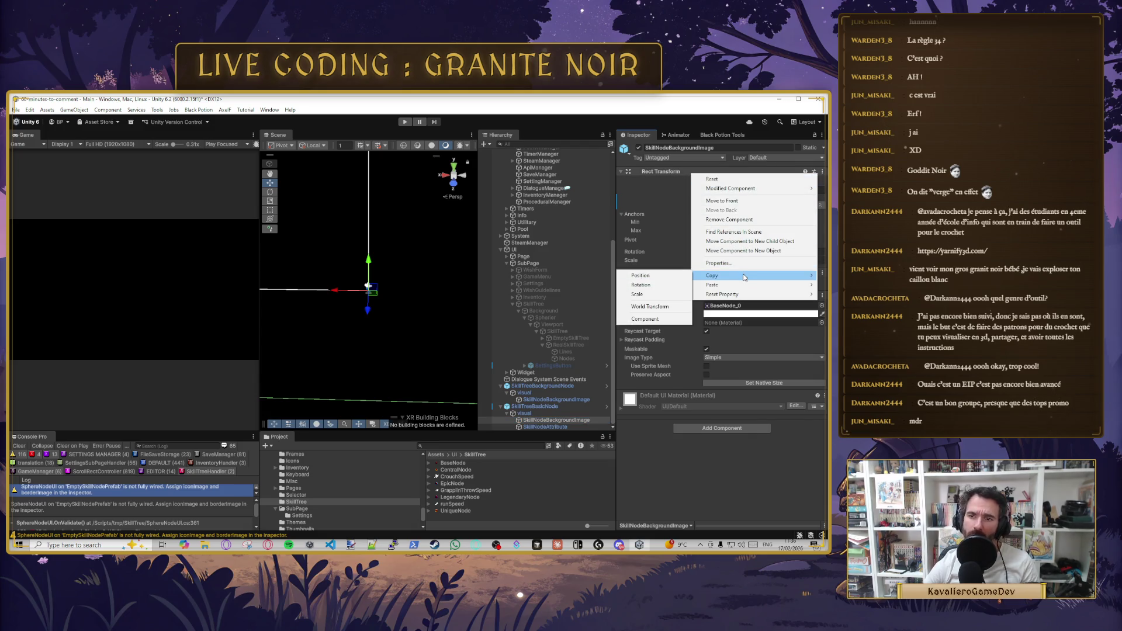
{"action": "left_click", "coordinate": [659, 325]}
{"action": "left_click", "coordinate": [544, 427]}
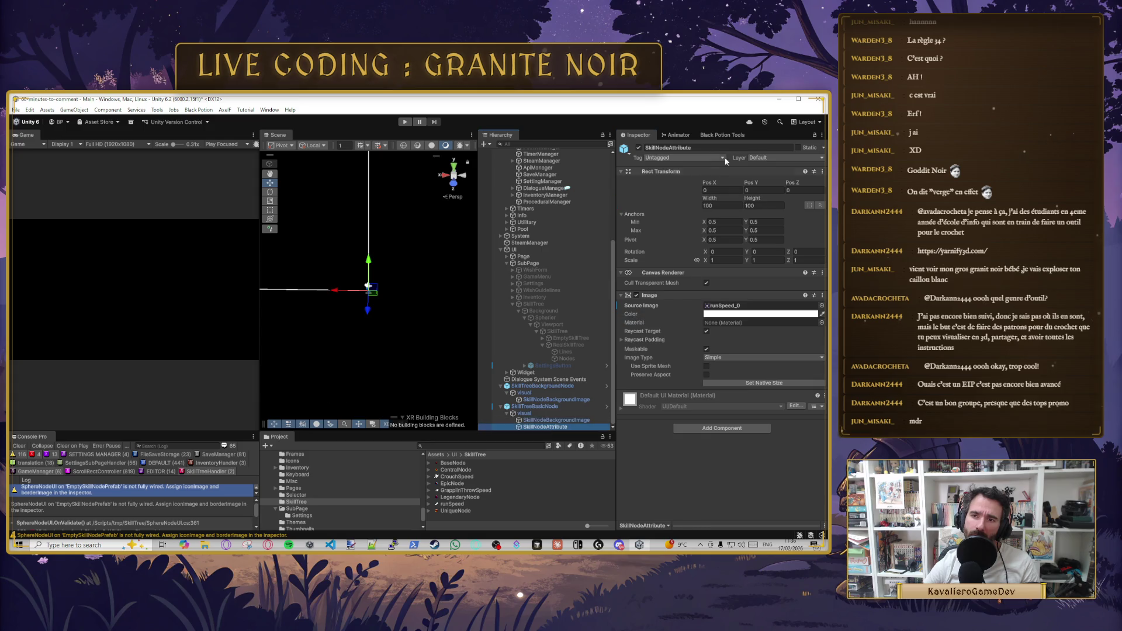
{"action": "right_click", "coordinate": [692, 171]}
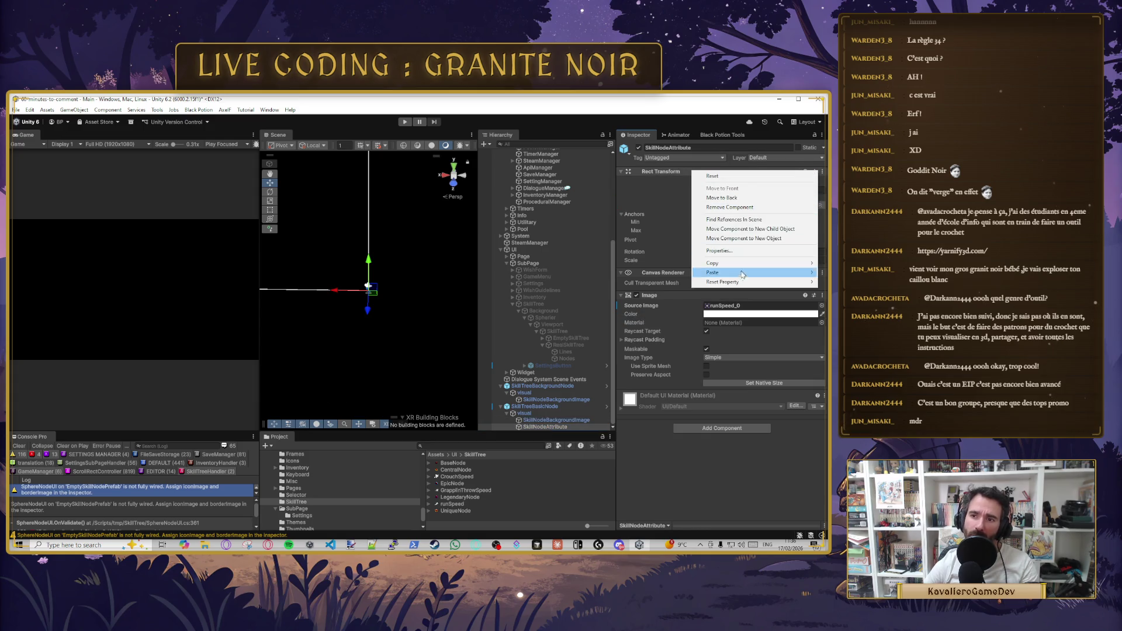
{"action": "mouse_move", "coordinate": [724, 272]}
{"action": "left_click", "coordinate": [645, 326]}
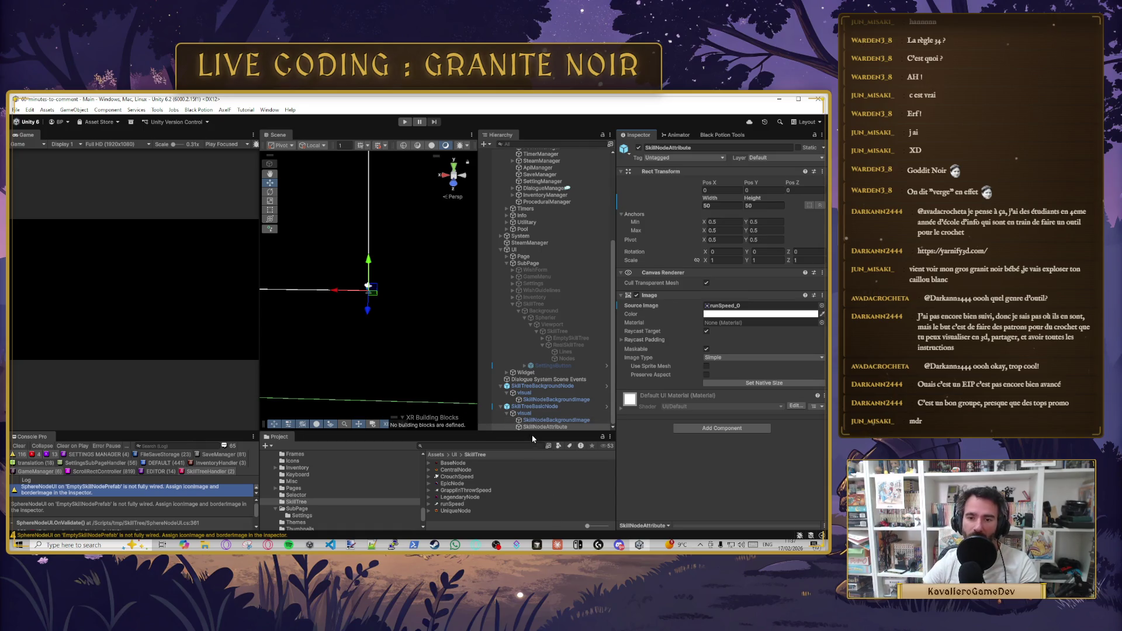
{"action": "left_click", "coordinate": [533, 406]}
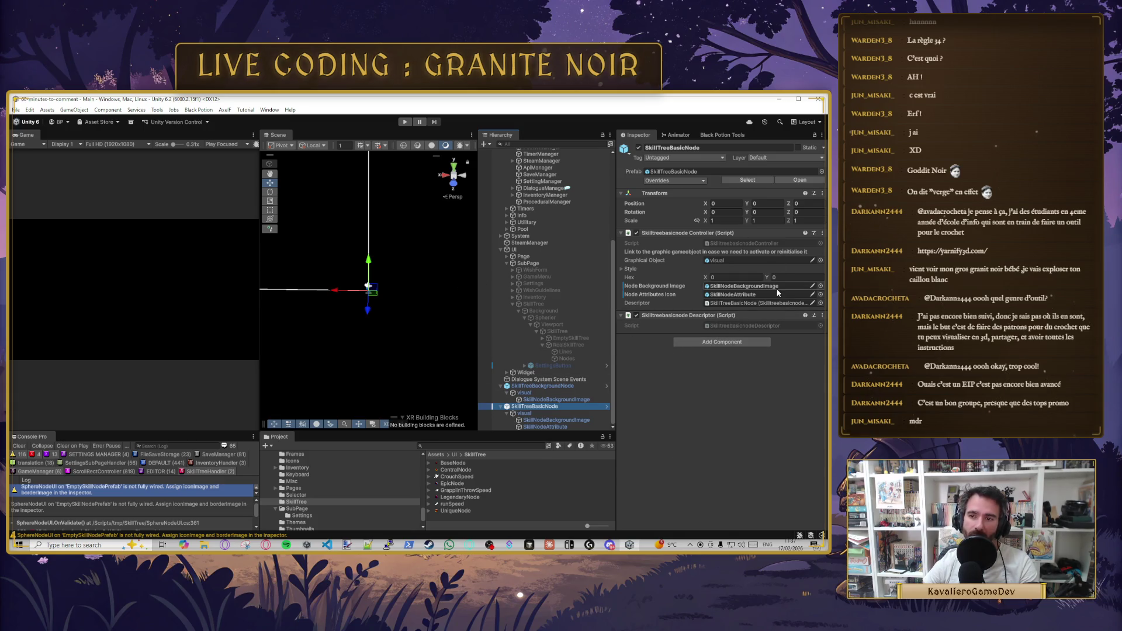
- Check via SkillTreeHandler's SkillTreeConfig that BasicNodeType's Prefab Tag is SkillTreeBasicNode
{"action": "scroll", "coordinate": [555, 292], "scroll_direction": "up", "scroll_amount": 5}
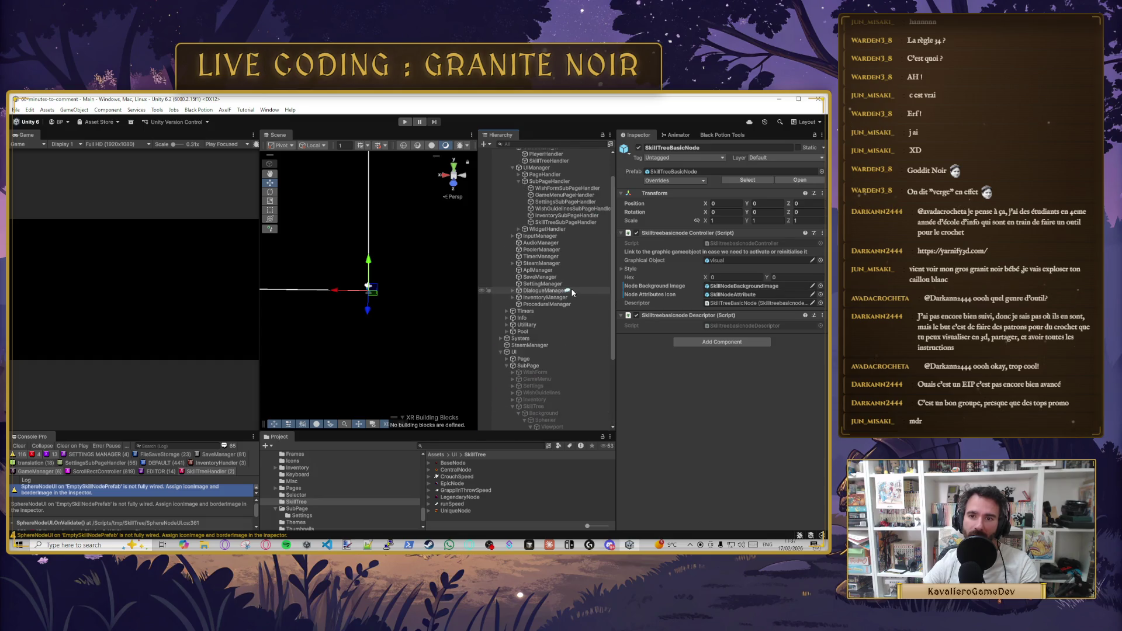
{"action": "left_click", "coordinate": [548, 192]}
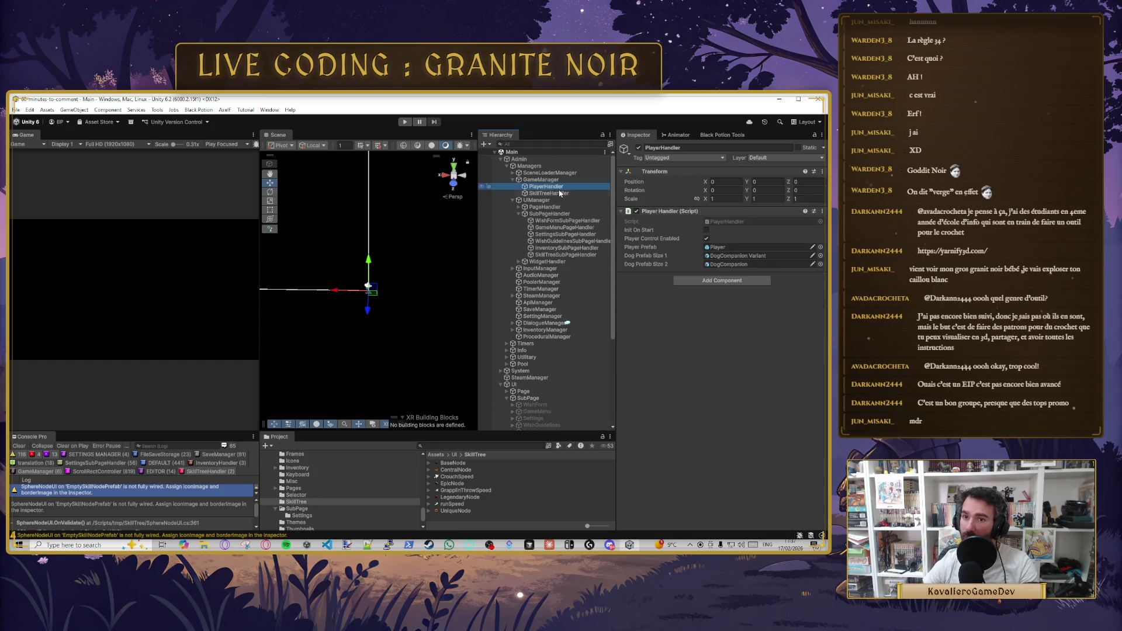
{"action": "left_click", "coordinate": [747, 241]}
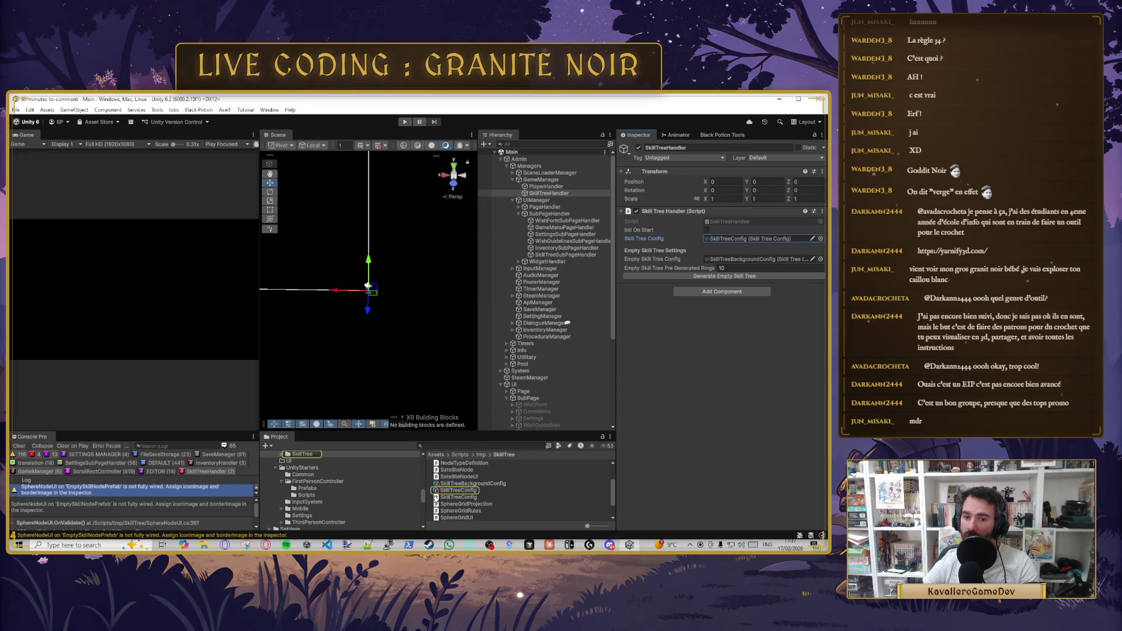
{"action": "left_click", "coordinate": [447, 490]}
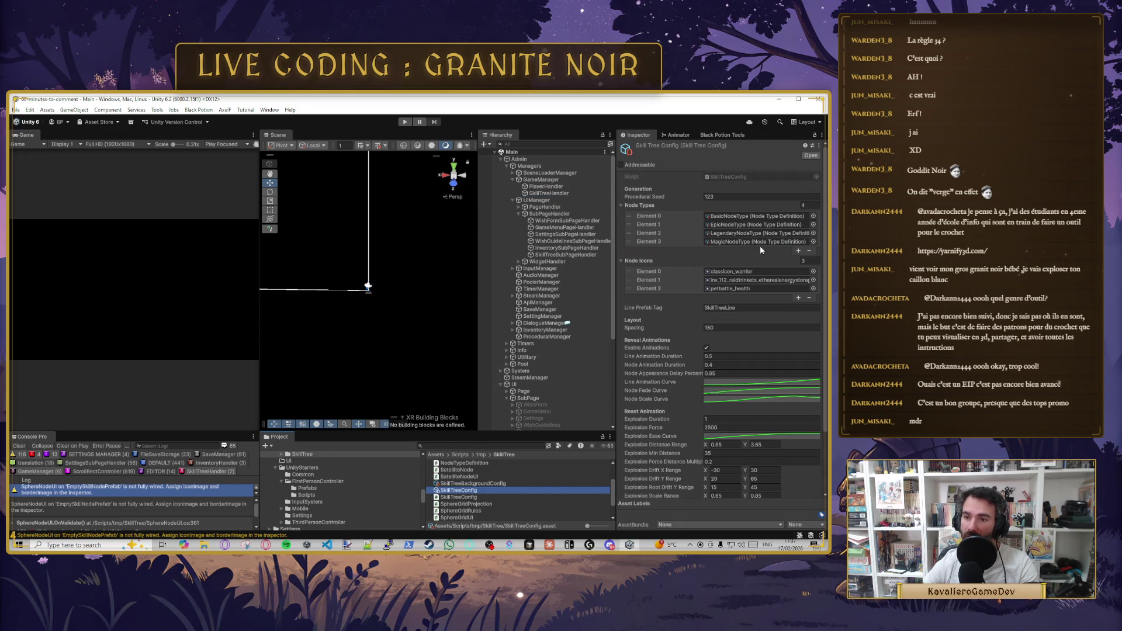
{"action": "left_click", "coordinate": [758, 215]}
{"action": "left_click", "coordinate": [459, 462]}
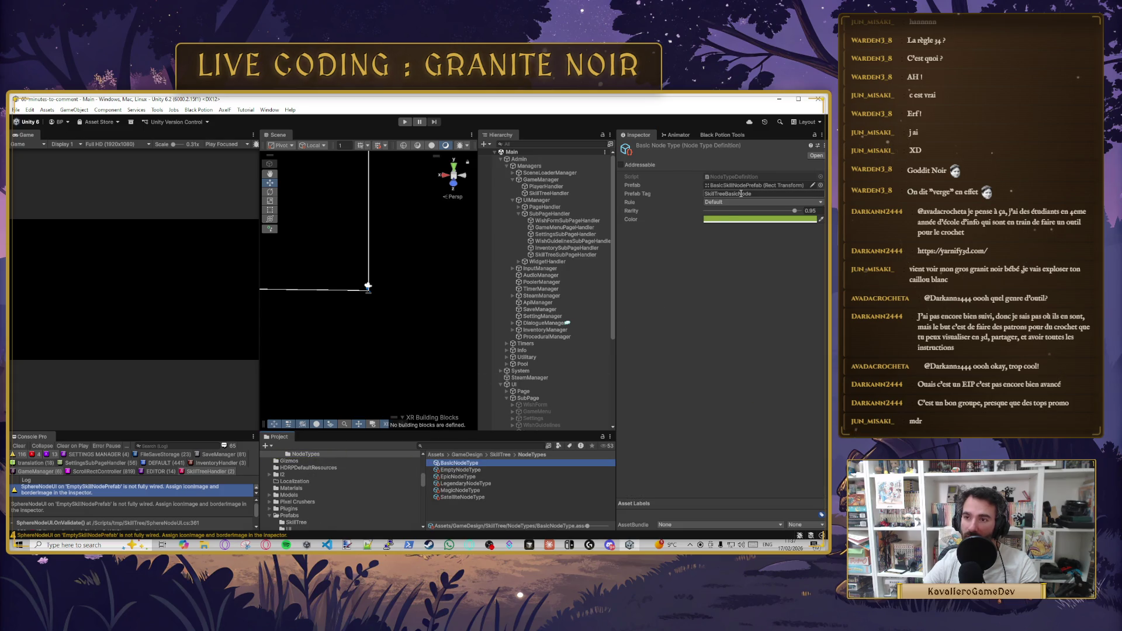
{"action": "scroll", "coordinate": [570, 350], "scroll_direction": "down", "scroll_amount": 5}
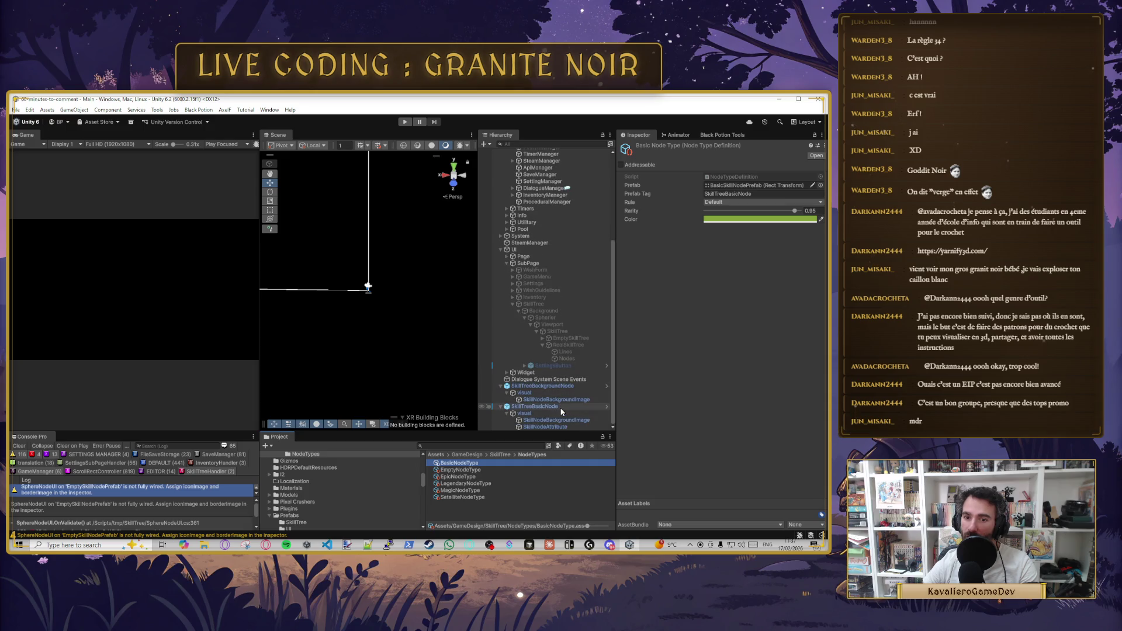
- Reselect the SkillTreeBasicNode object and start play mode to test node generation
{"action": "left_click", "coordinate": [587, 407]}
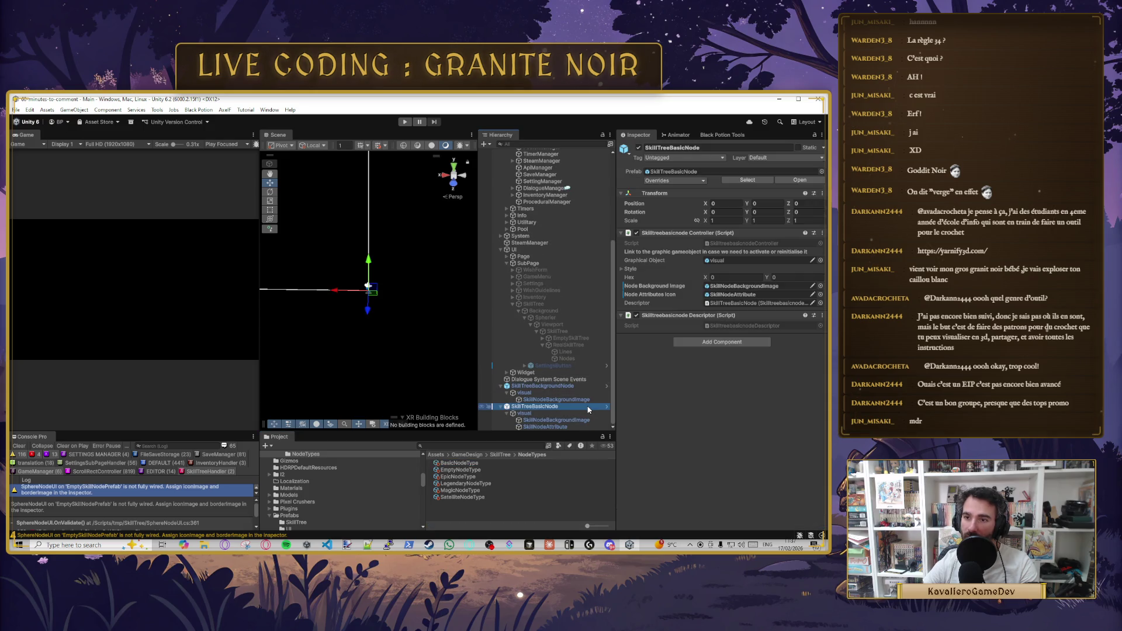
{"action": "left_click", "coordinate": [642, 405]}
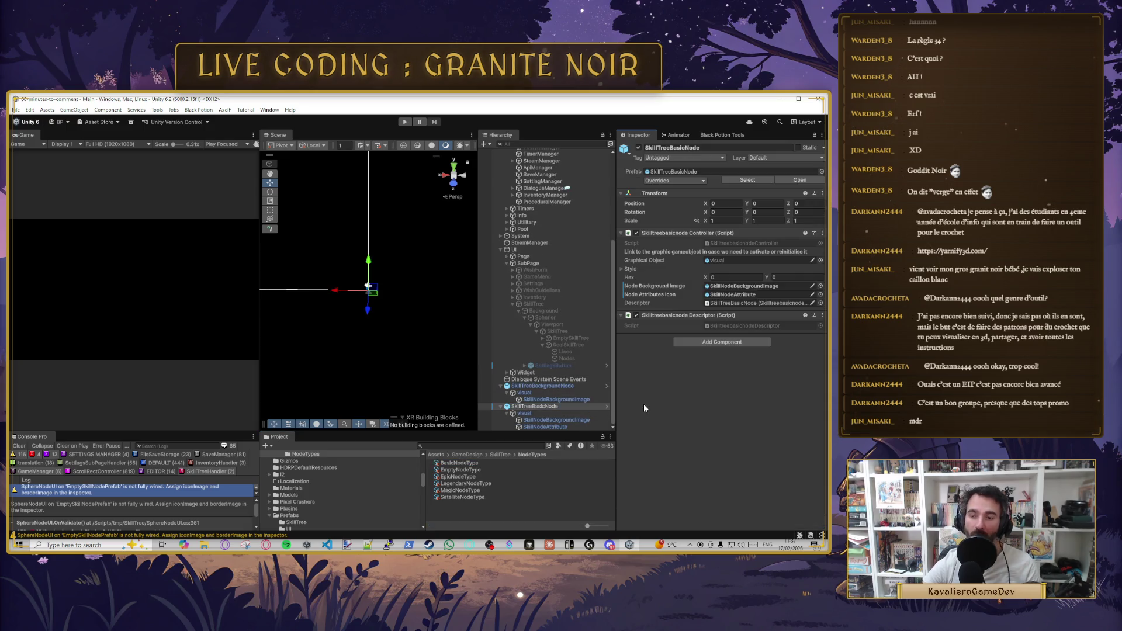
{"action": "left_click", "coordinate": [406, 121]}
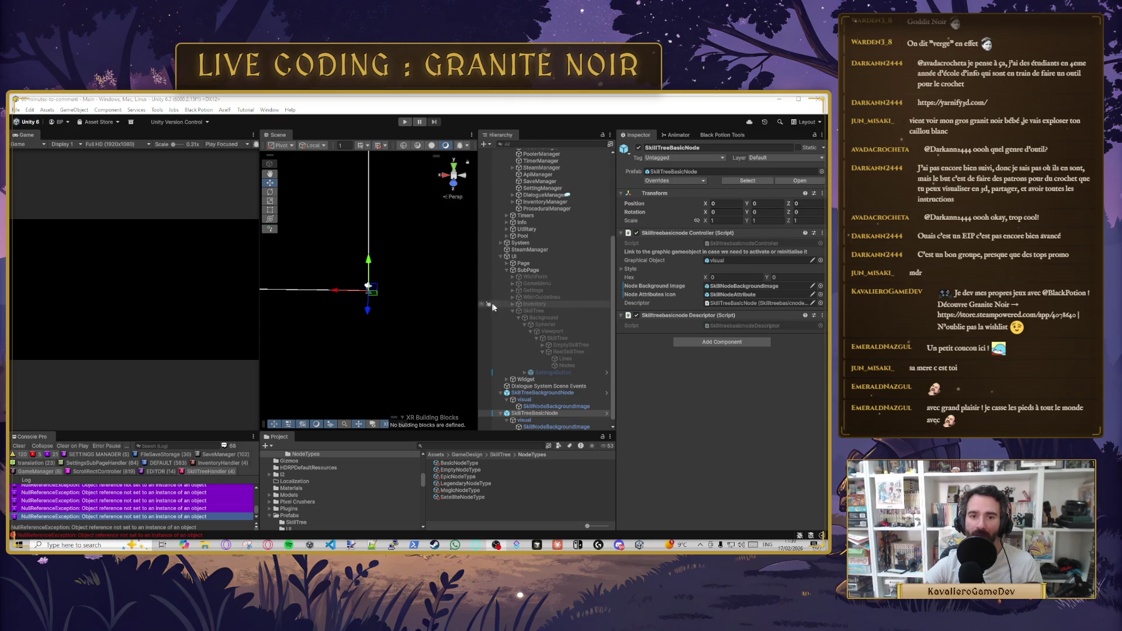
- Scroll back up in the Hierarchy after the play-mode run raised NullReferenceException errors
{"action": "scroll", "coordinate": [584, 240], "scroll_direction": "up", "scroll_amount": 6}
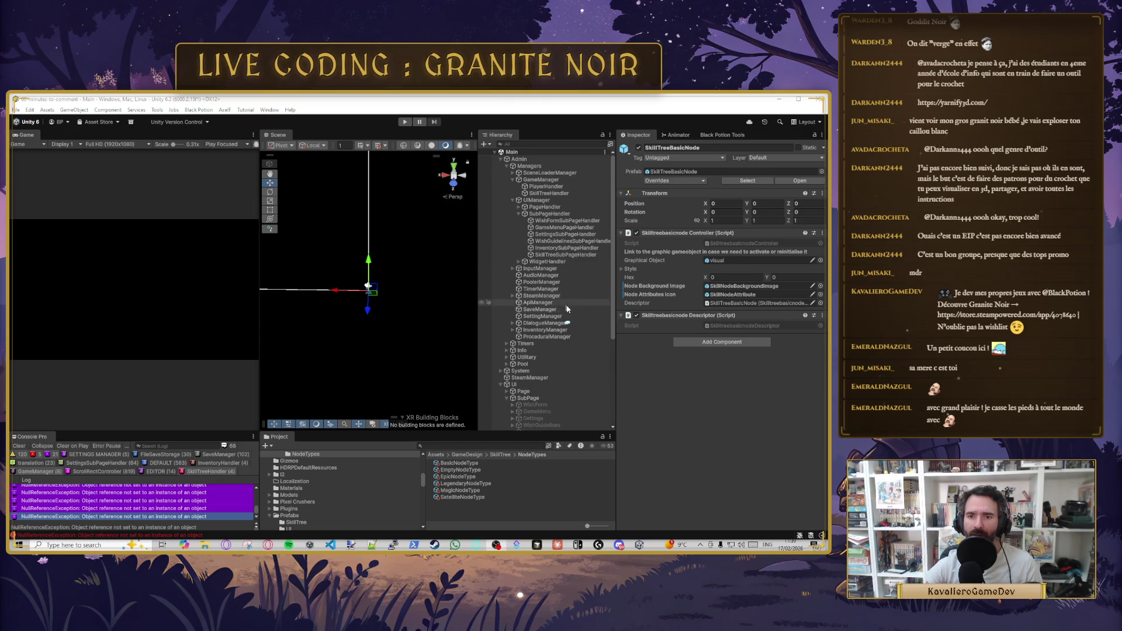
- Expand PoolerManager's SkillTreeBackgroundLine and SkillTreeBasicNode pool entries and focus the SkillTreeBasicNode Tag field
{"action": "left_click", "coordinate": [562, 283]}
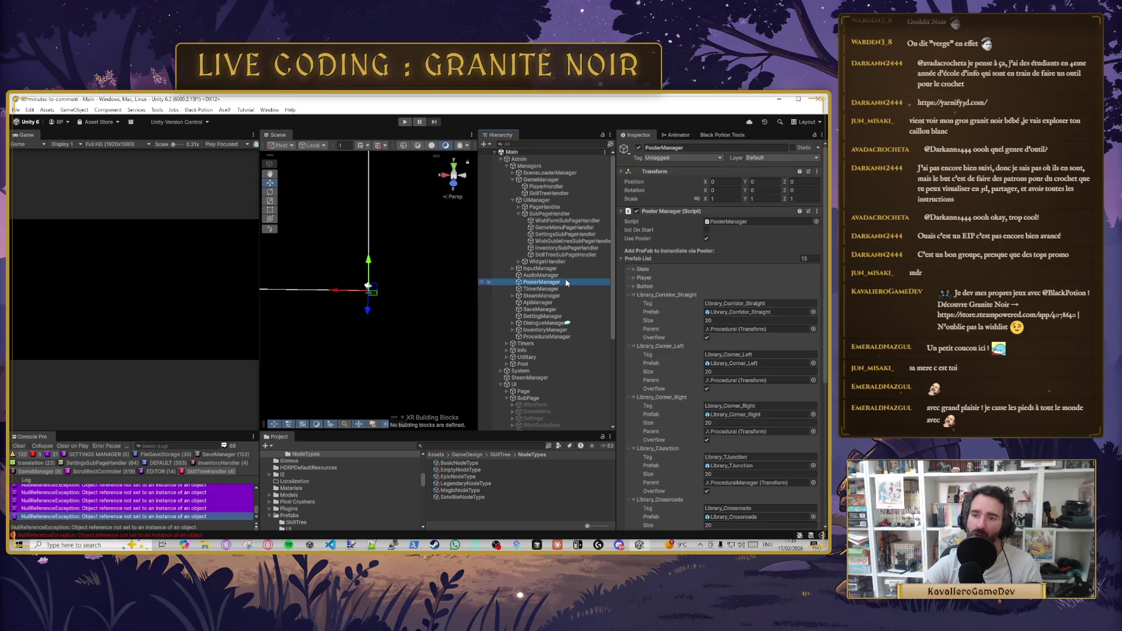
{"action": "scroll", "coordinate": [705, 279], "scroll_direction": "down", "scroll_amount": 4}
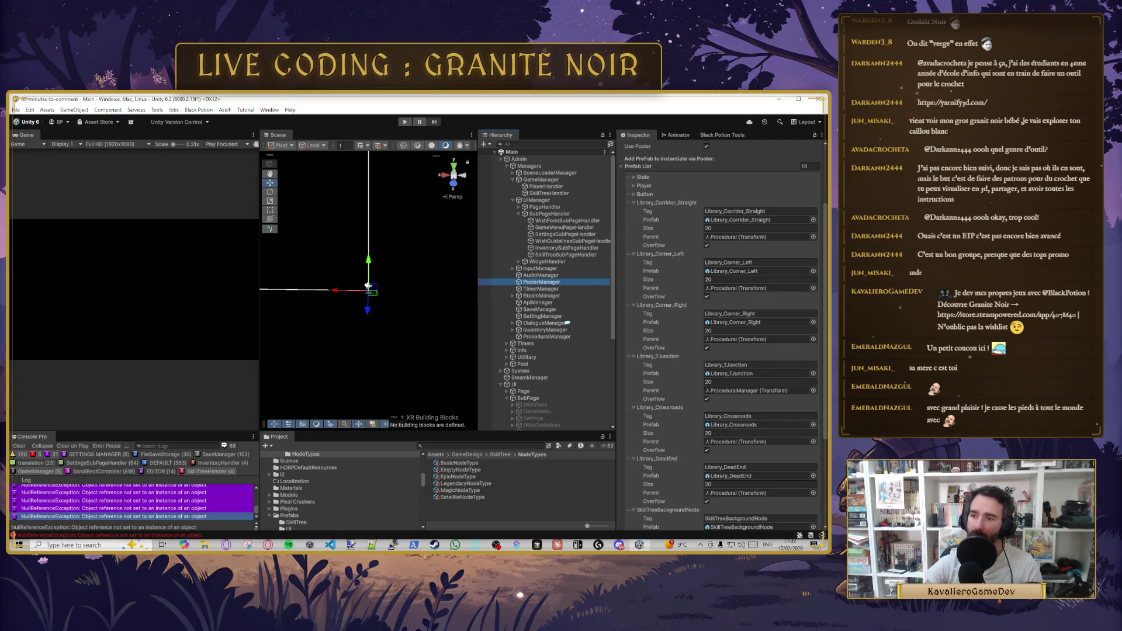
{"action": "scroll", "coordinate": [722, 333], "scroll_direction": "down", "scroll_amount": 5}
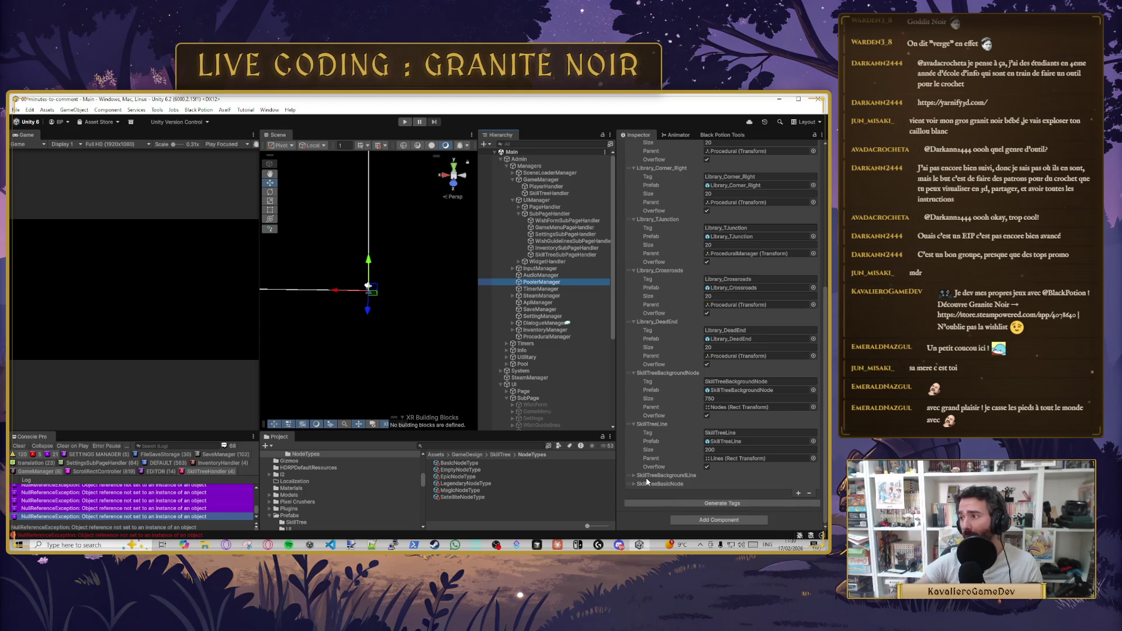
{"action": "left_click", "coordinate": [644, 476]}
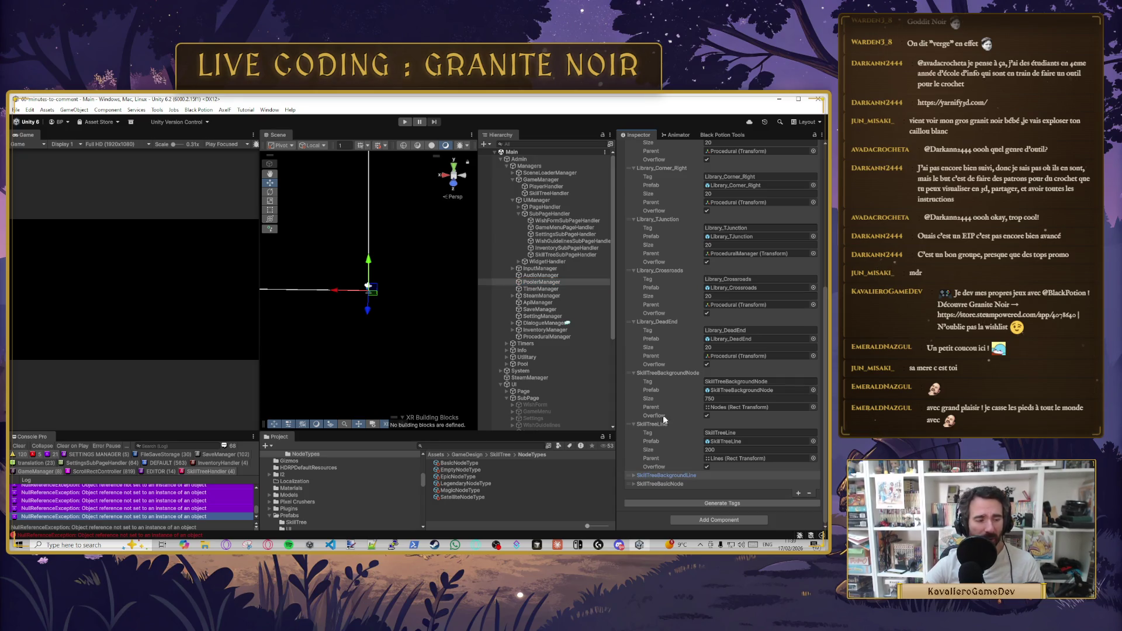
{"action": "left_click", "coordinate": [632, 476]}
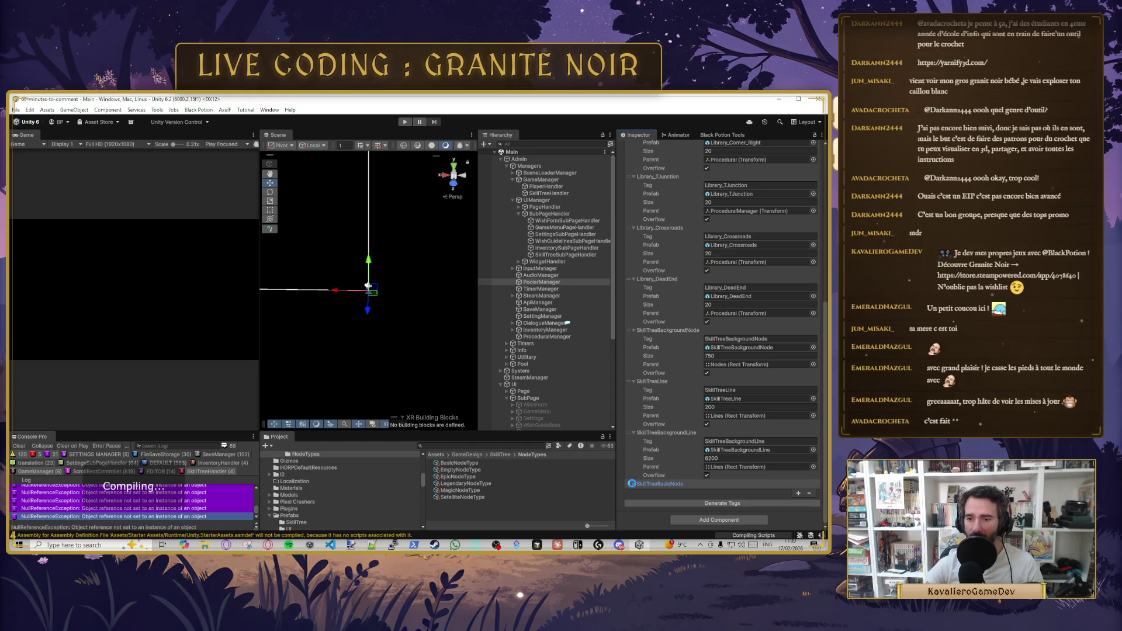
{"action": "left_click", "coordinate": [633, 484]}
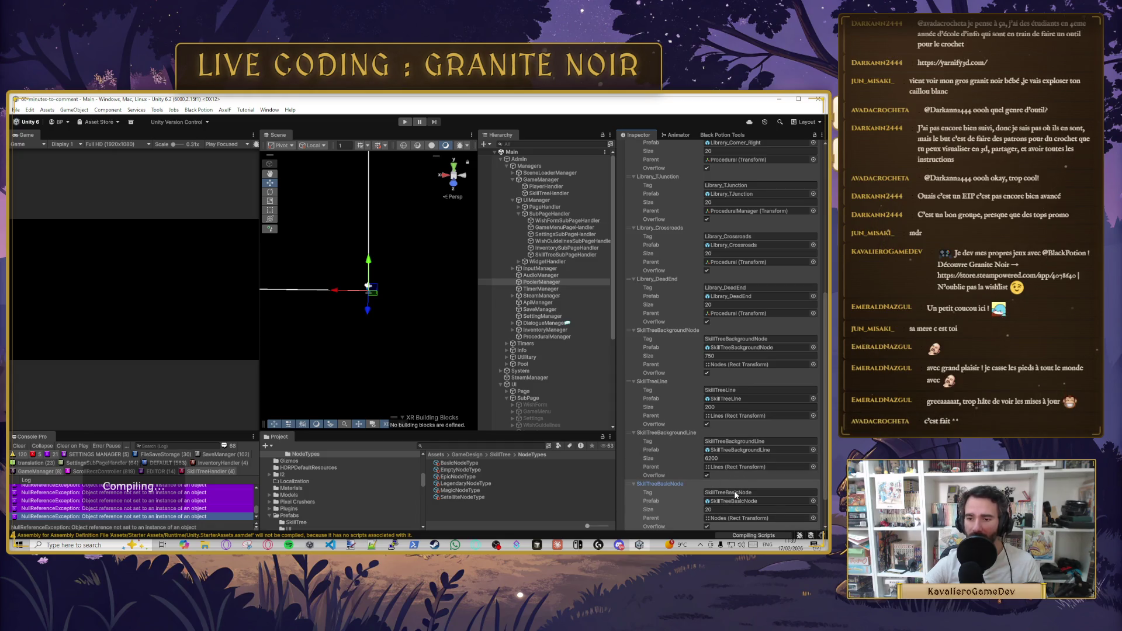
{"action": "scroll", "coordinate": [734, 490], "scroll_direction": "down", "scroll_amount": 2}
{"action": "left_click", "coordinate": [732, 449]}
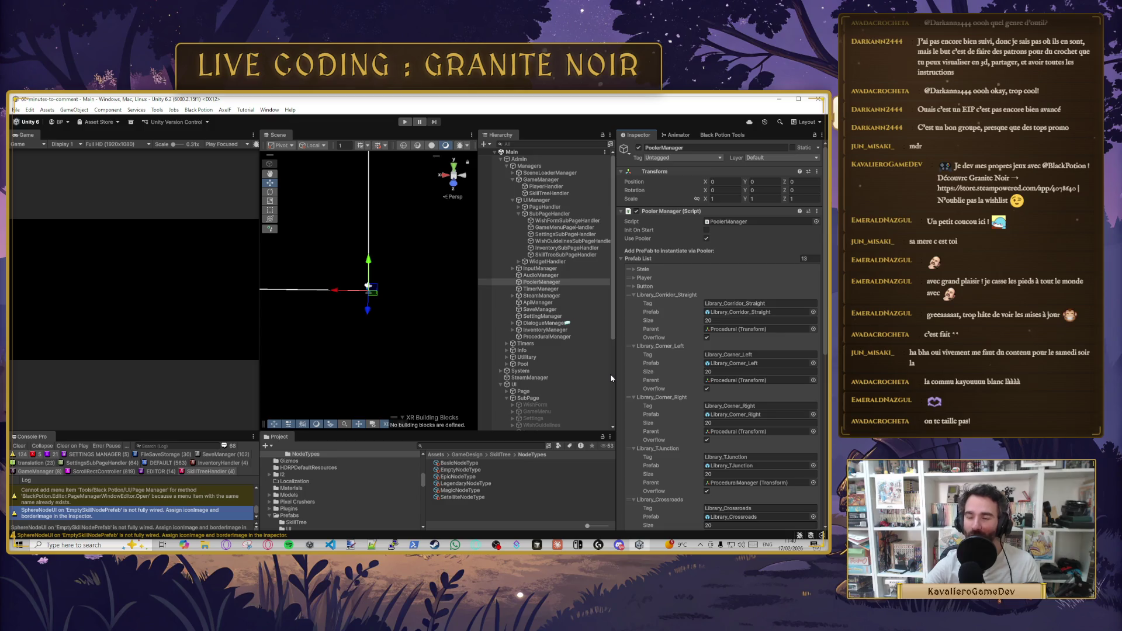
- Scroll past the PoolerManager prefab list and select SubPageHandler to view its components
{"action": "scroll", "coordinate": [642, 362], "scroll_direction": "down", "scroll_amount": 6}
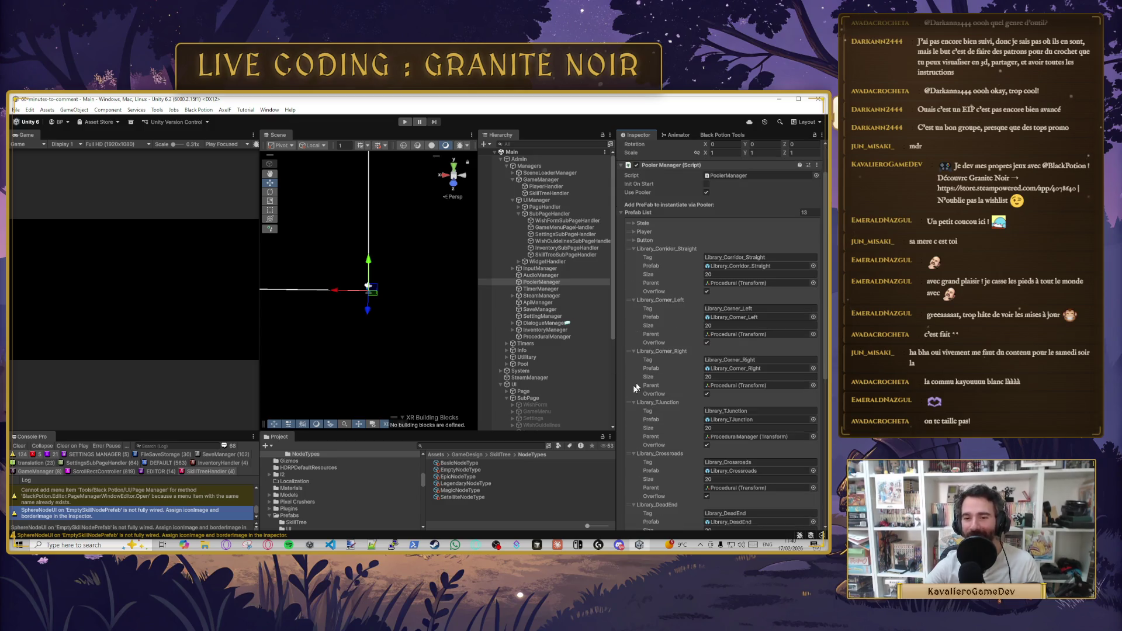
{"action": "left_click", "coordinate": [549, 213]}
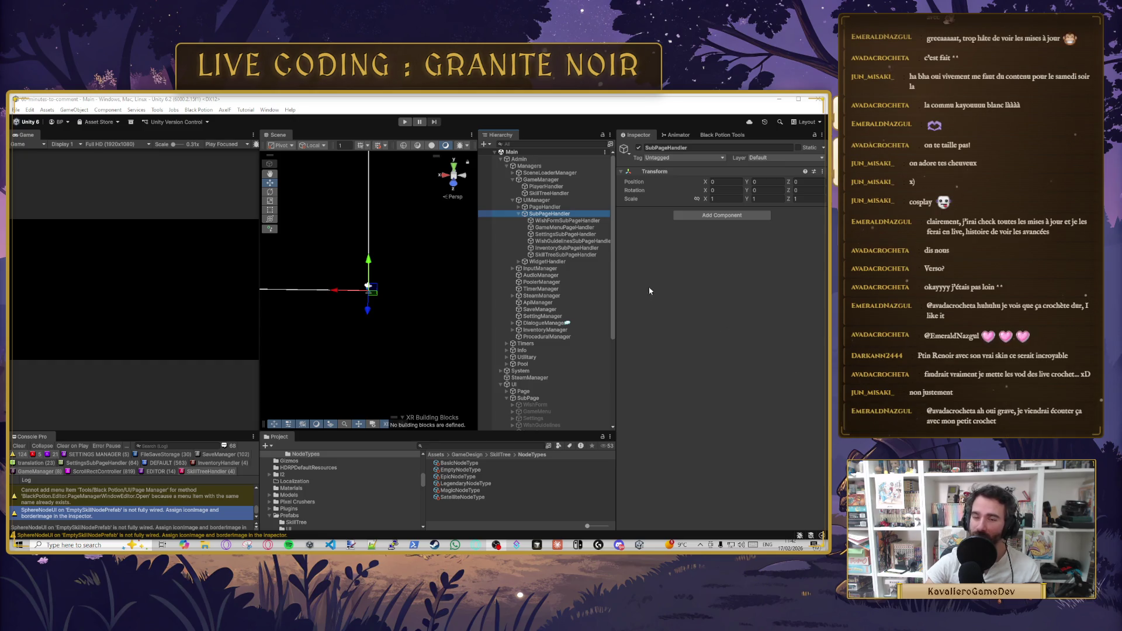
- Inspect SkillTreeSubPageHandler and InventorySubPageHandler, then expand PageHandler to list its child handlers
{"action": "left_click", "coordinate": [558, 255]}
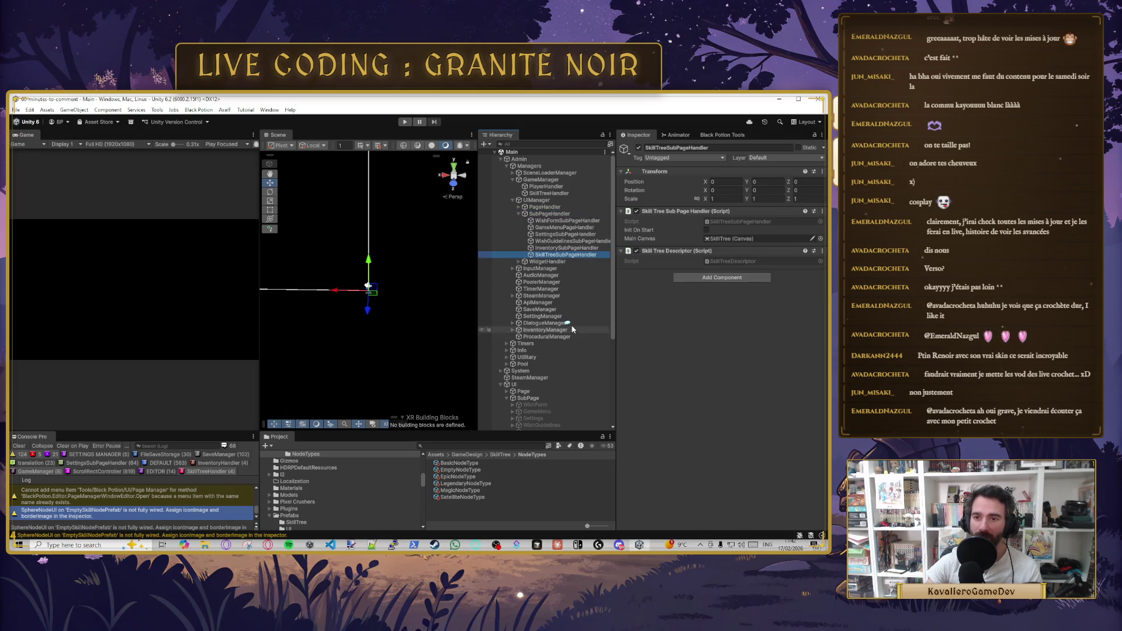
{"action": "left_click", "coordinate": [562, 248]}
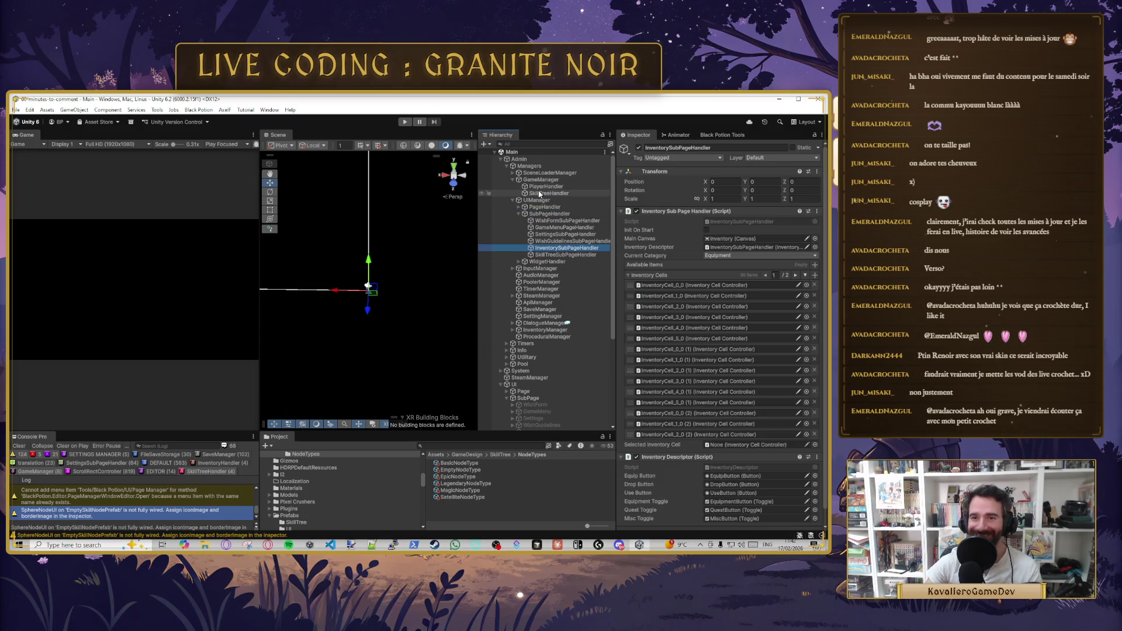
{"action": "left_click", "coordinate": [518, 206]}
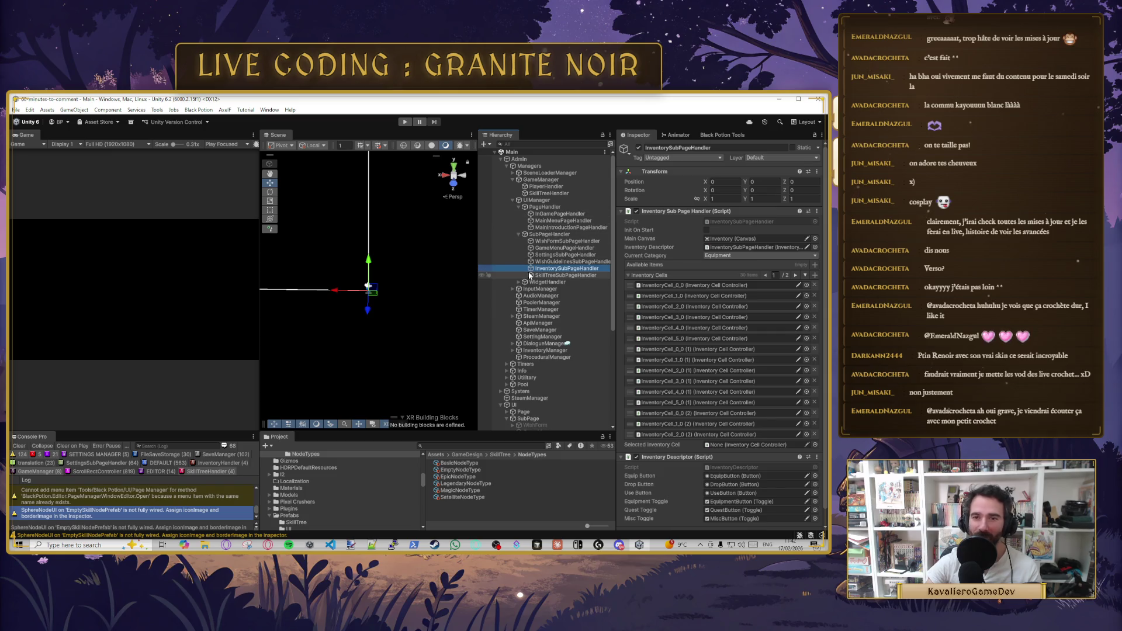
- Scroll down to the skill tree nodes and select the SkillTreeBasicNode prefab
{"action": "scroll", "coordinate": [530, 309], "scroll_direction": "down", "scroll_amount": 3}
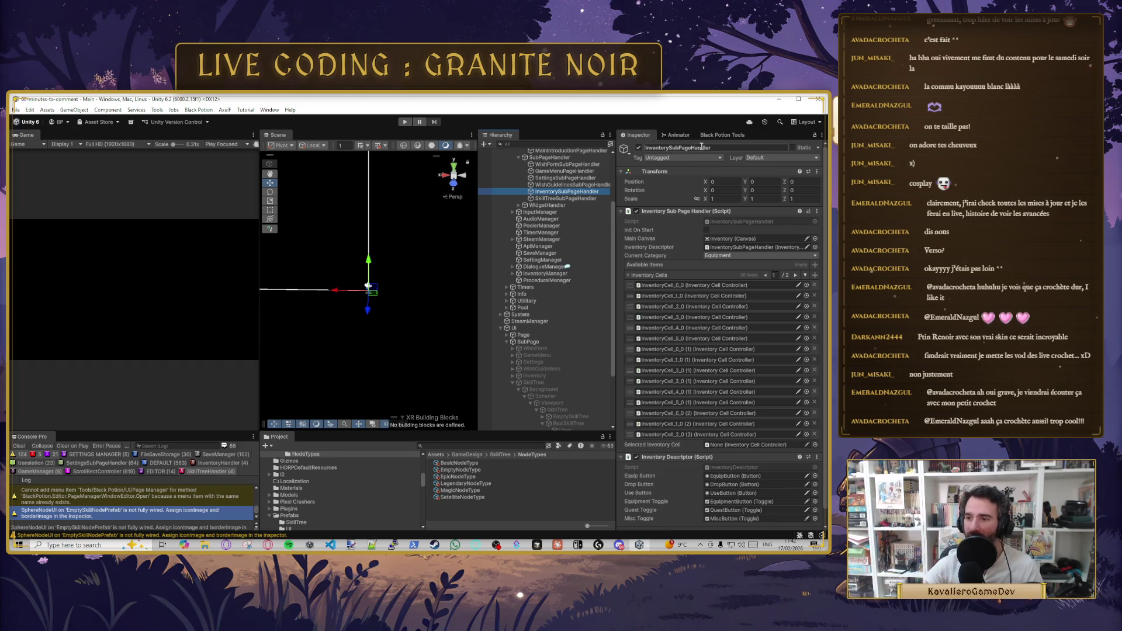
{"action": "scroll", "coordinate": [531, 321], "scroll_direction": "down", "scroll_amount": 2}
{"action": "scroll", "coordinate": [532, 322], "scroll_direction": "up", "scroll_amount": 5}
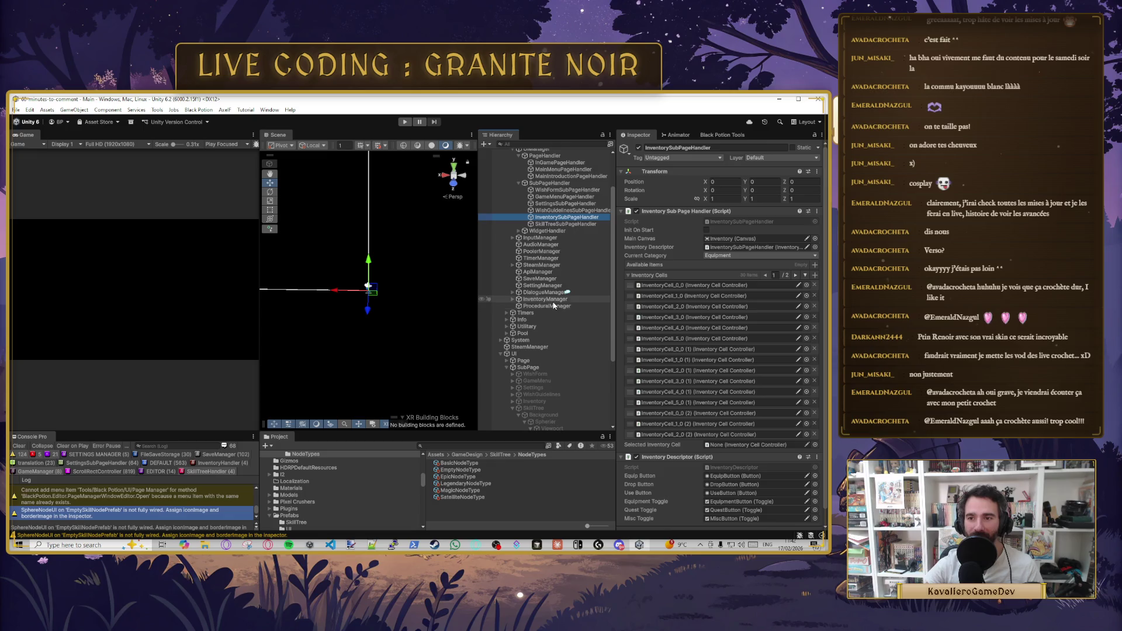
{"action": "scroll", "coordinate": [556, 260], "scroll_direction": "down", "scroll_amount": 5}
{"action": "scroll", "coordinate": [556, 257], "scroll_direction": "down", "scroll_amount": 4}
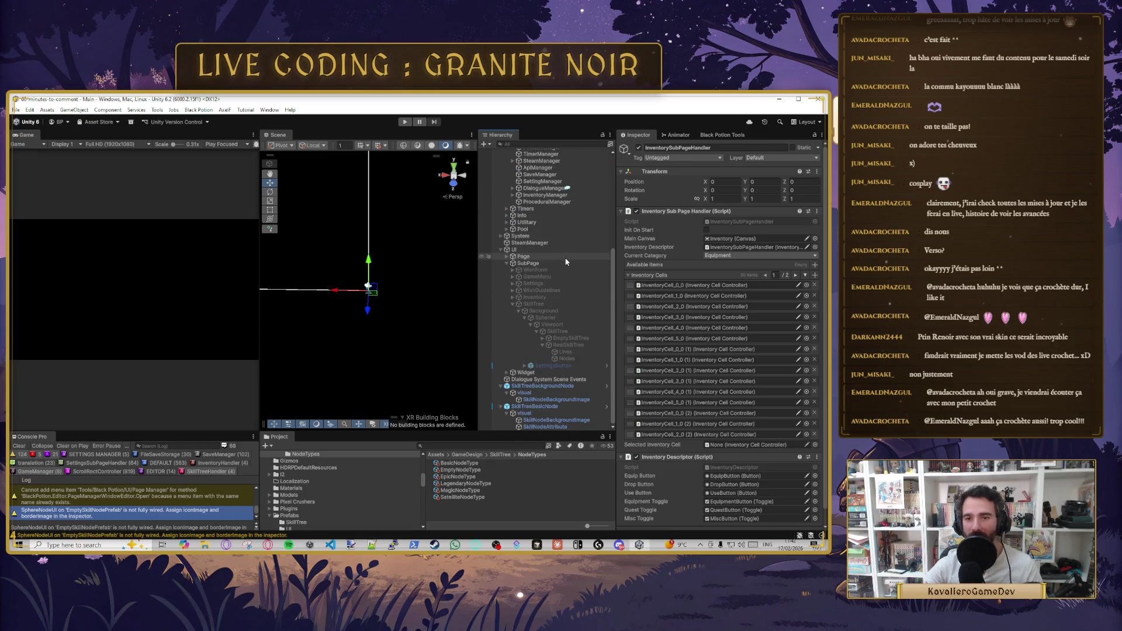
{"action": "left_click", "coordinate": [558, 408]}
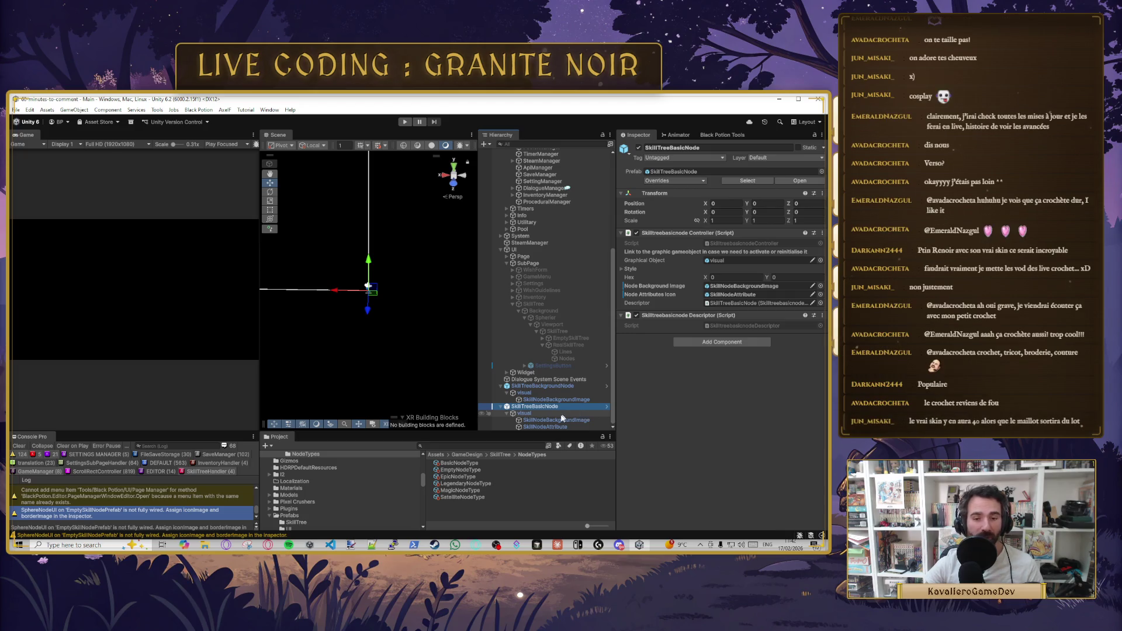
- Enlarge the Console Pro panel and view the NullReferenceException and ArgumentNullException details
{"action": "left_click_drag", "start_coordinate": [129, 433], "coordinate": [130, 348]}
{"action": "scroll", "coordinate": [211, 412], "scroll_direction": "up", "scroll_amount": 10}
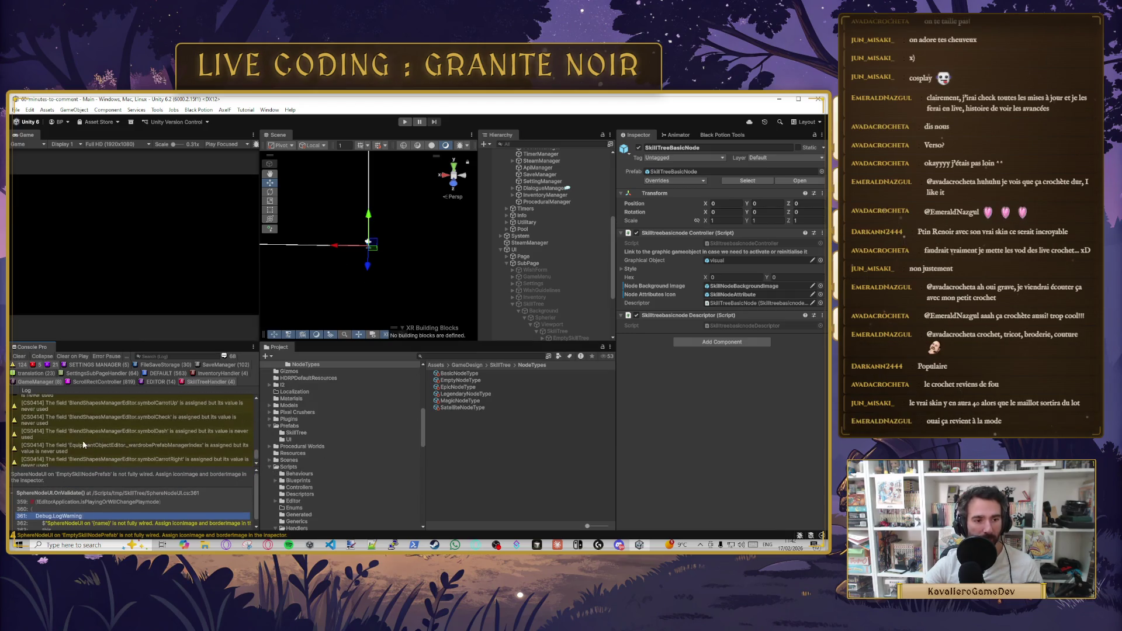
{"action": "scroll", "coordinate": [212, 412], "scroll_direction": "down", "scroll_amount": 10}
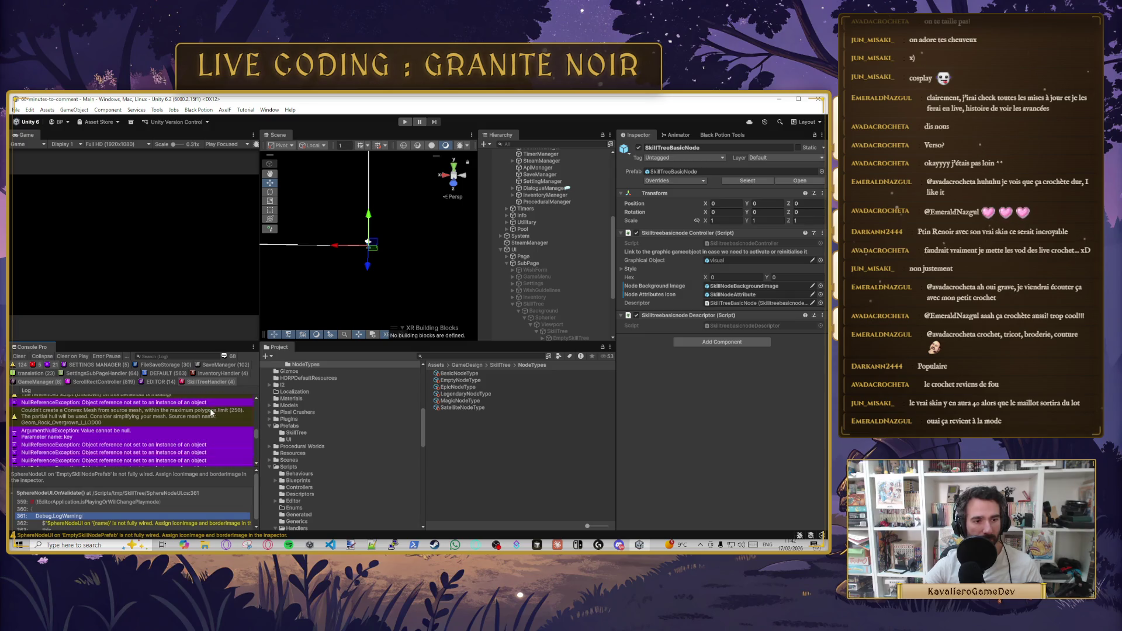
{"action": "left_click", "coordinate": [140, 403]}
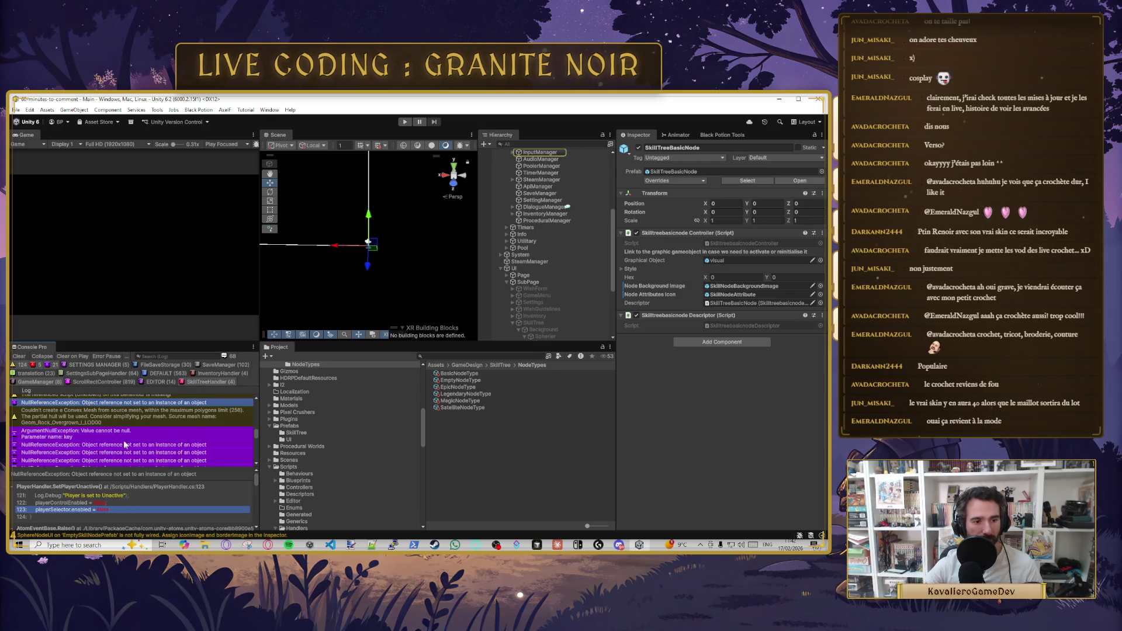
{"action": "scroll", "coordinate": [113, 436], "scroll_direction": "up", "scroll_amount": 2}
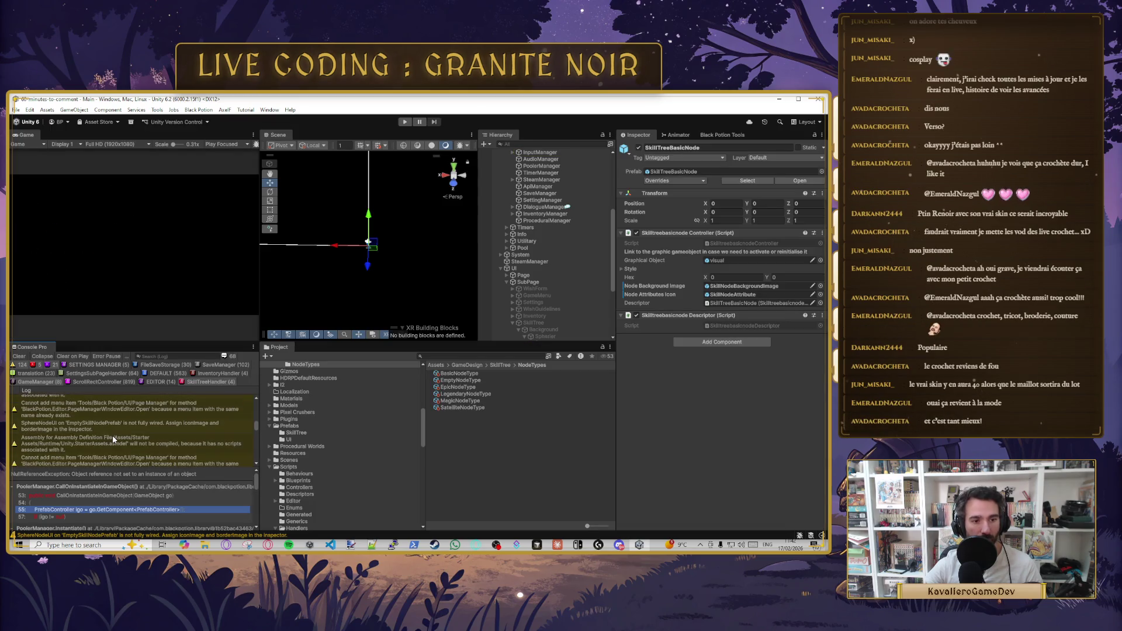
{"action": "left_click", "coordinate": [112, 439]}
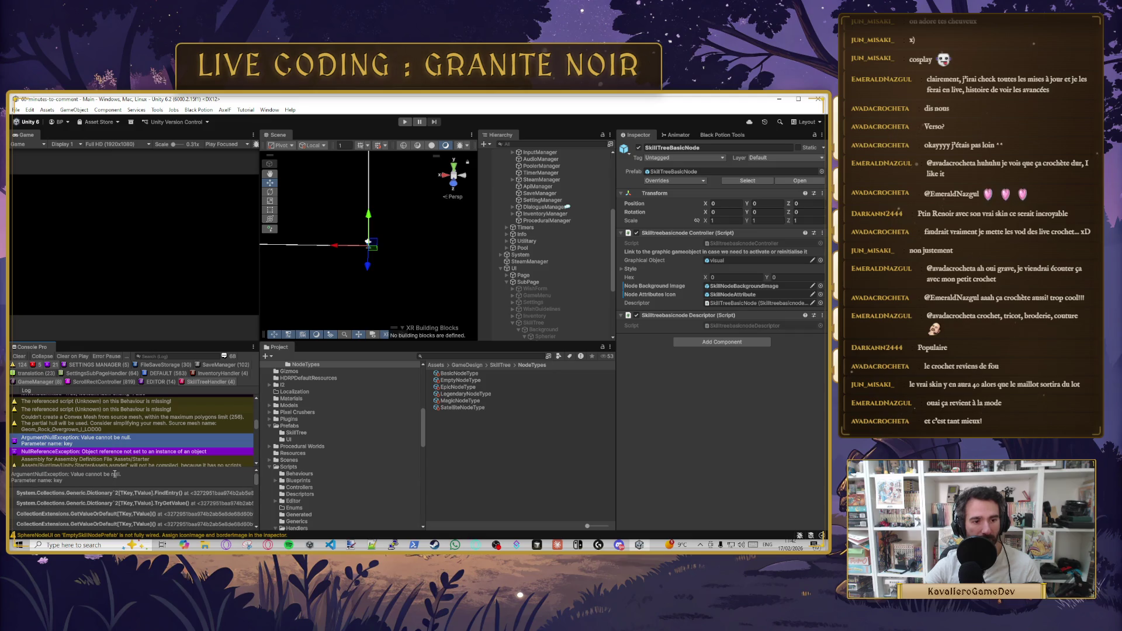
- Follow the NullReferenceException trace and open the failing SkillTreeHandler.cs line in the code editor
{"action": "scroll", "coordinate": [125, 496], "scroll_direction": "down", "scroll_amount": 3}
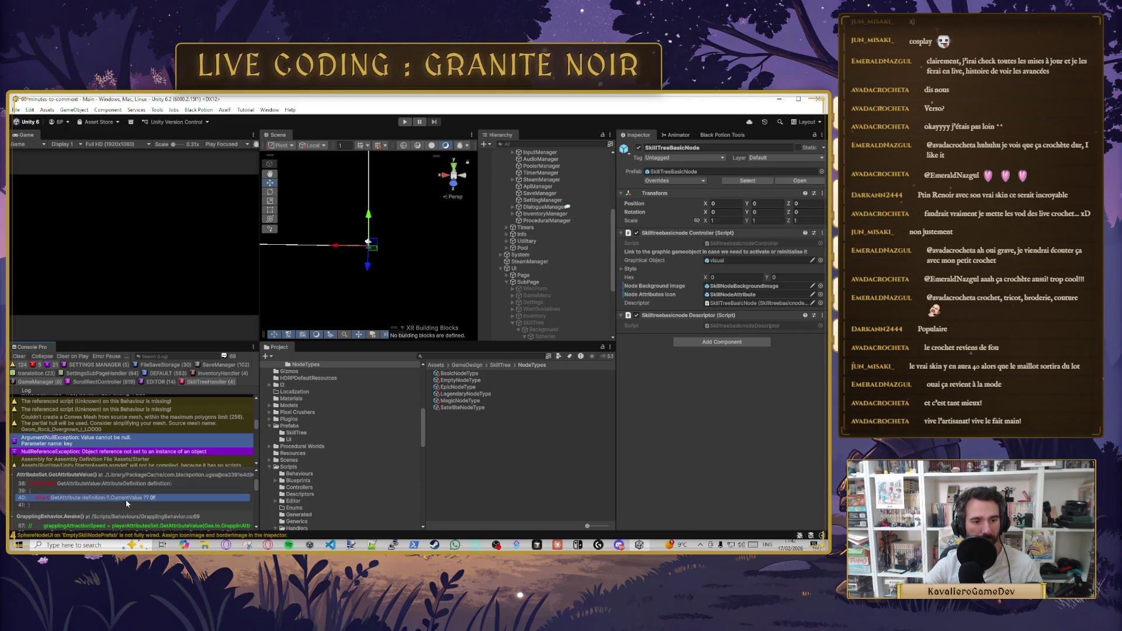
{"action": "scroll", "coordinate": [125, 500], "scroll_direction": "down", "scroll_amount": 5}
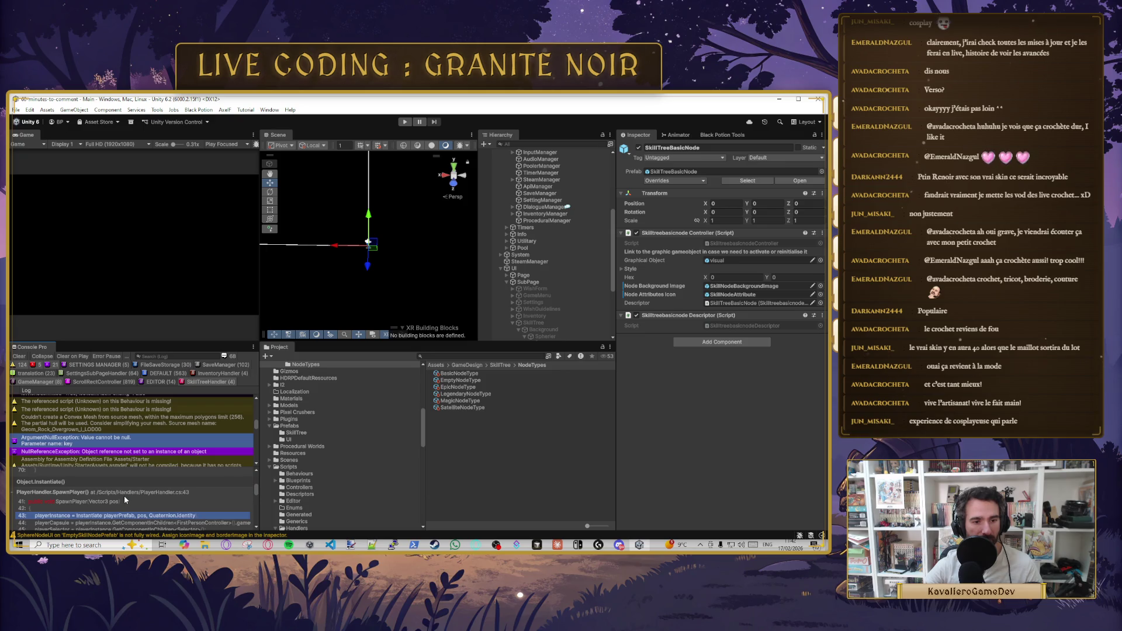
{"action": "left_click", "coordinate": [106, 452]}
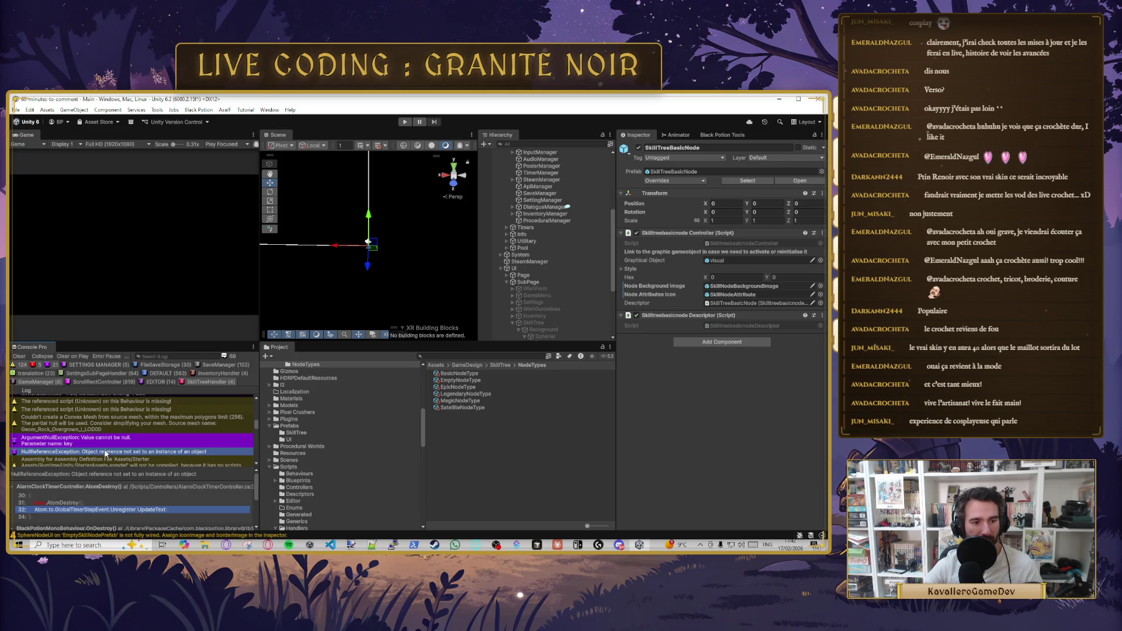
{"action": "left_click", "coordinate": [105, 443]}
{"action": "scroll", "coordinate": [104, 447], "scroll_direction": "down", "scroll_amount": 5}
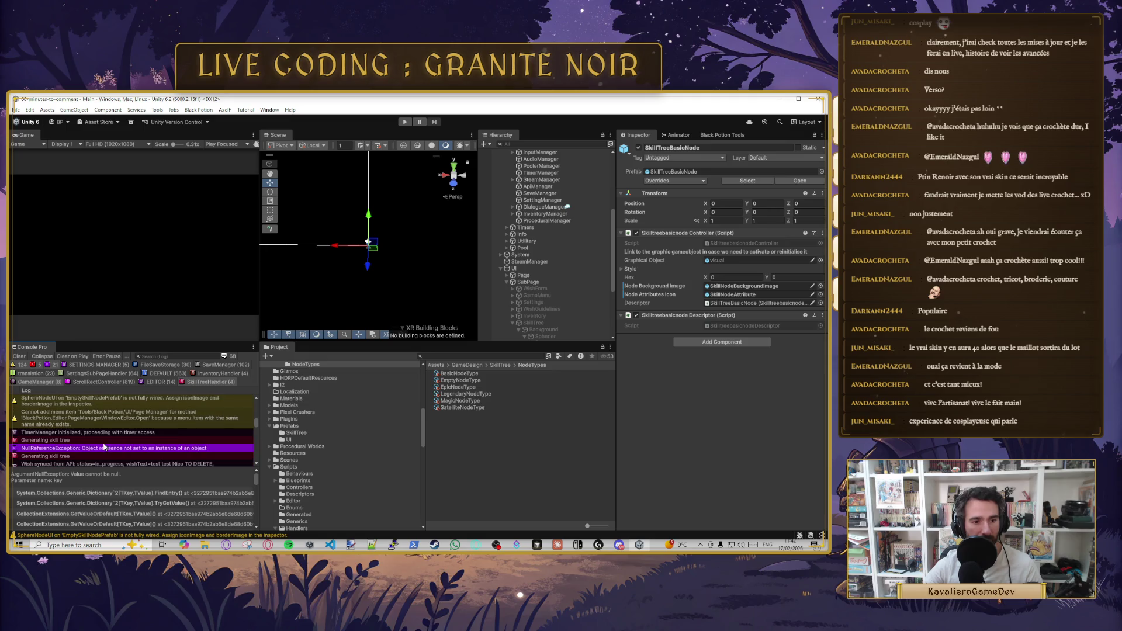
{"action": "left_click", "coordinate": [103, 451]}
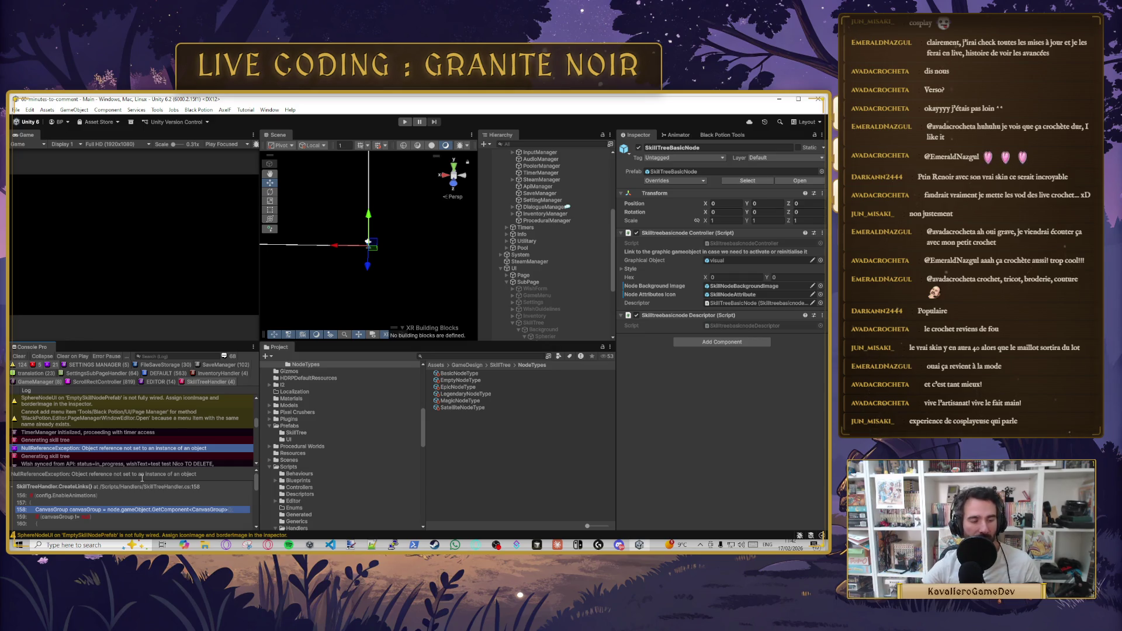
{"action": "scroll", "coordinate": [150, 506], "scroll_direction": "down", "scroll_amount": 2}
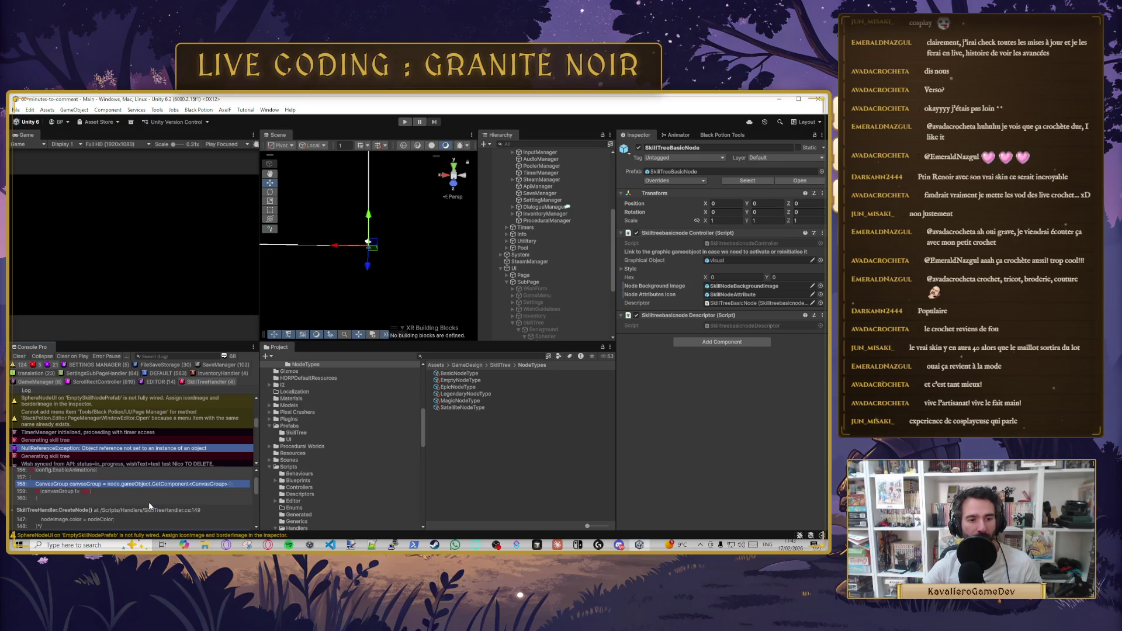
{"action": "scroll", "coordinate": [112, 501], "scroll_direction": "down", "scroll_amount": 2}
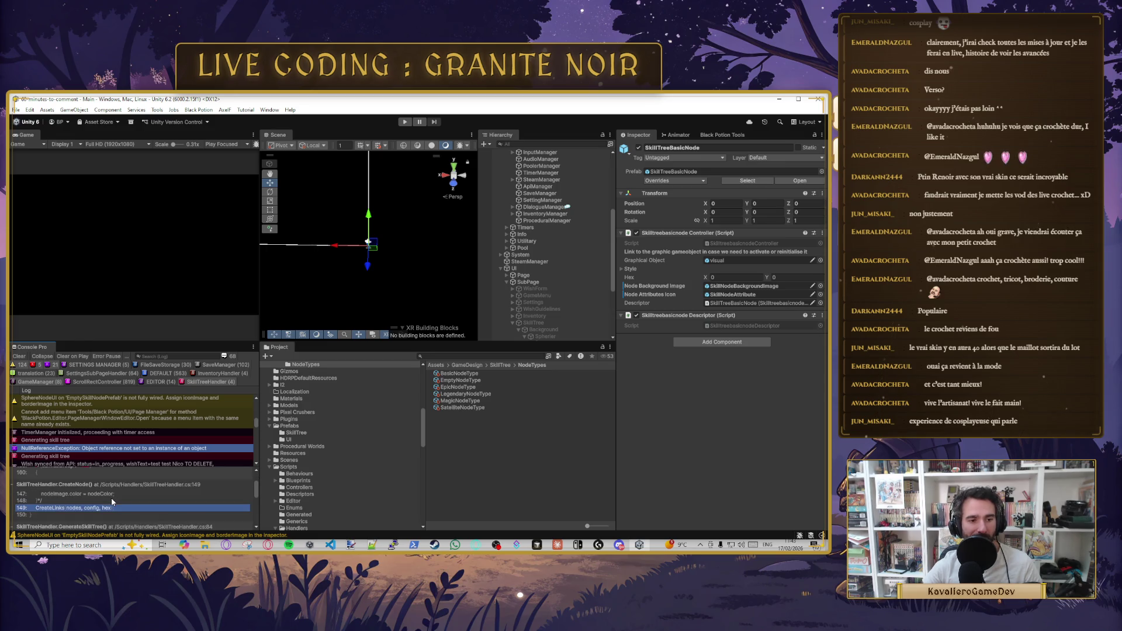
{"action": "scroll", "coordinate": [109, 500], "scroll_direction": "up", "scroll_amount": 2}
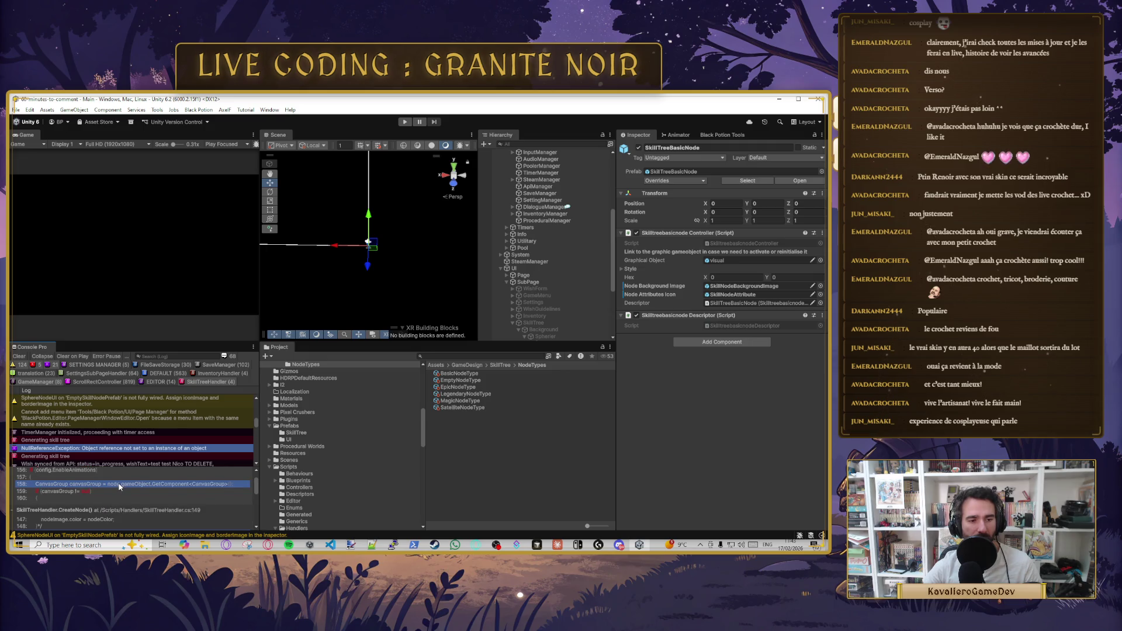
{"action": "double_click", "coordinate": [119, 486]}
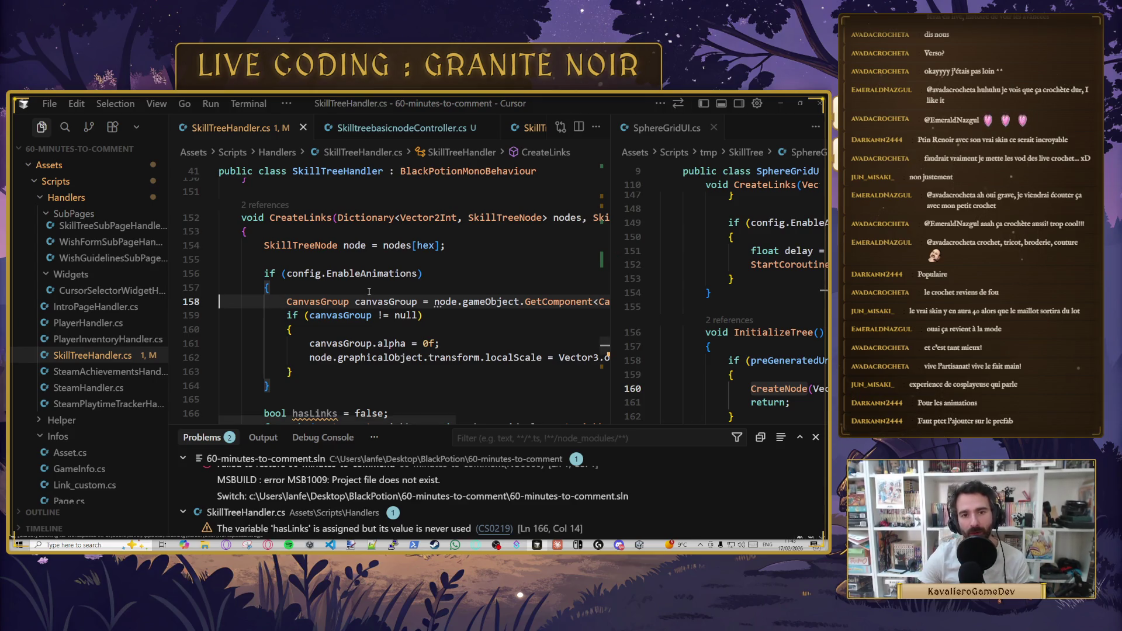
{"action": "double_click", "coordinate": [355, 274]}
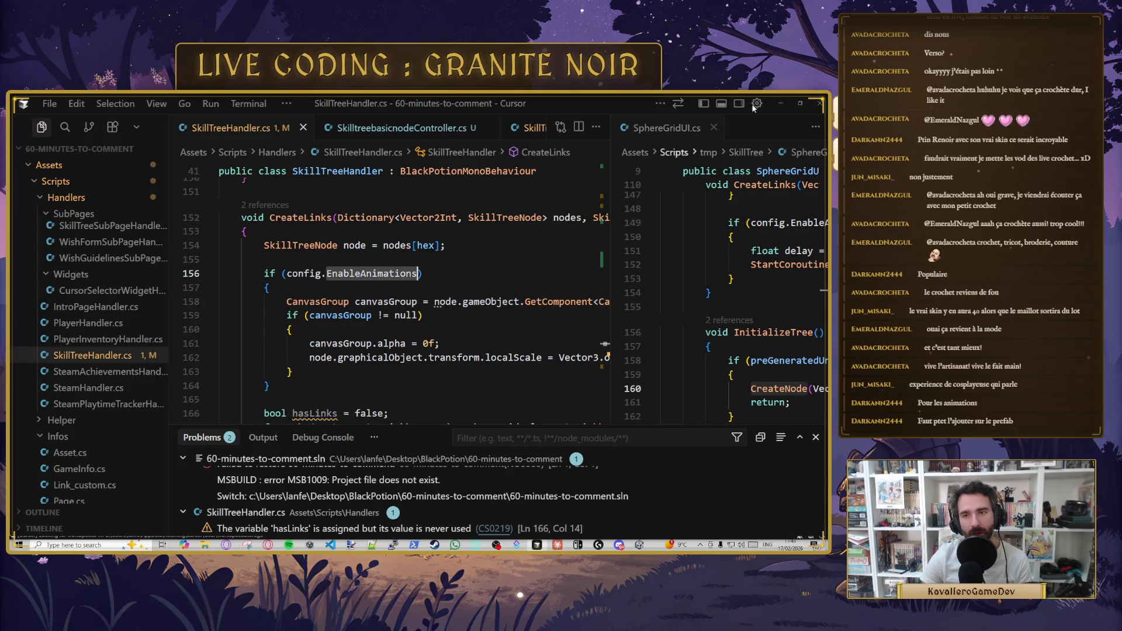
{"action": "left_click", "coordinate": [777, 103]}
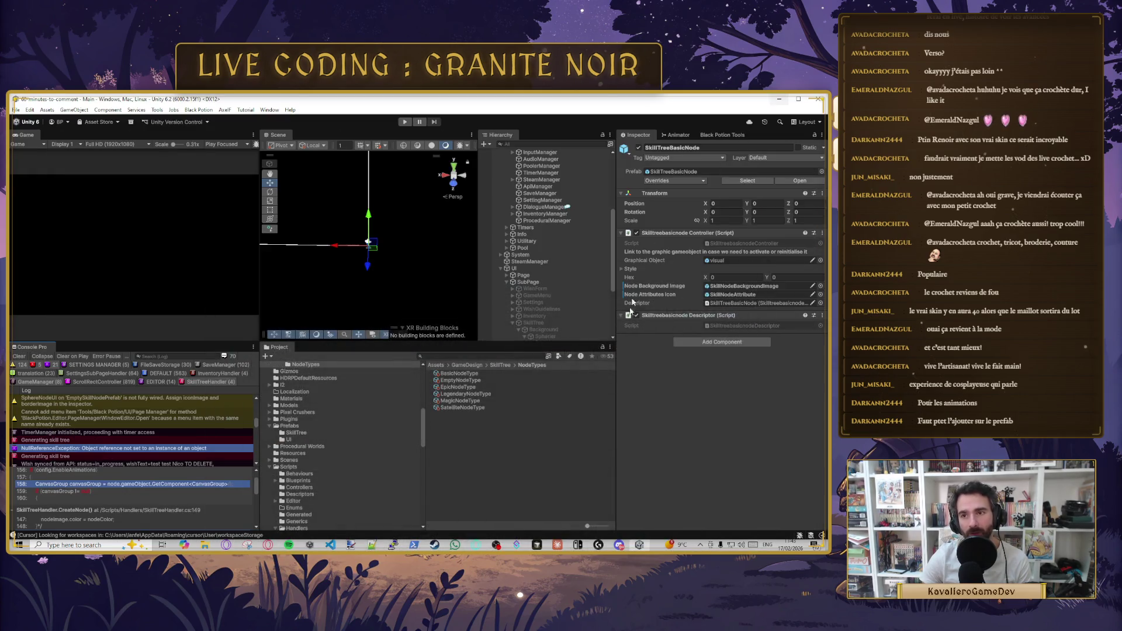
{"action": "scroll", "coordinate": [558, 334], "scroll_direction": "down", "scroll_amount": 5}
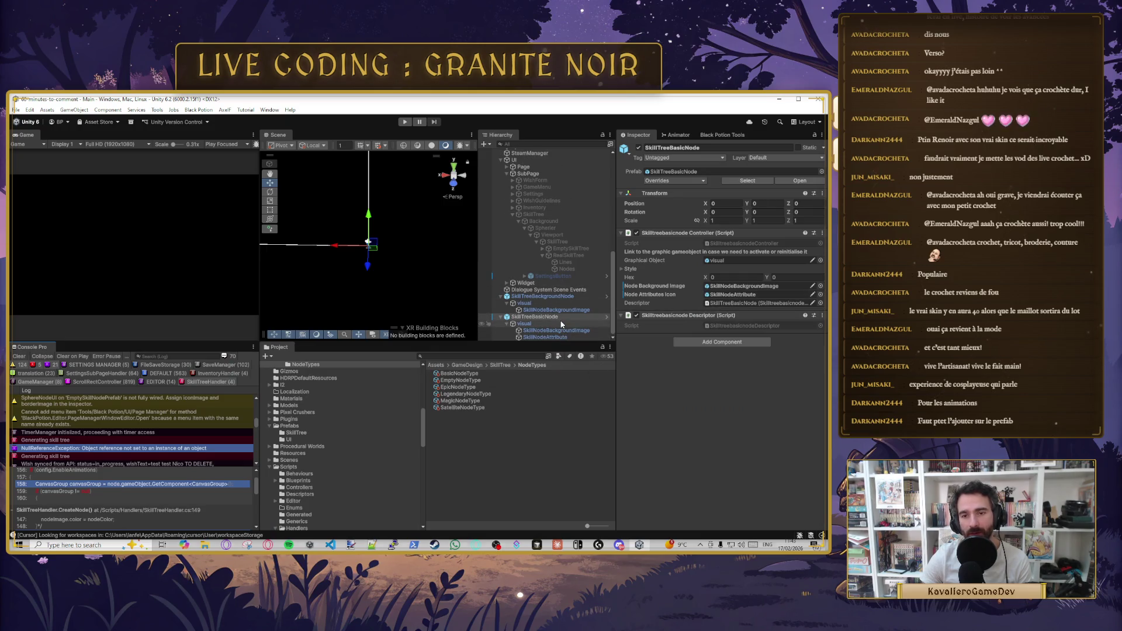
{"action": "key", "text": "alt+Tab"}
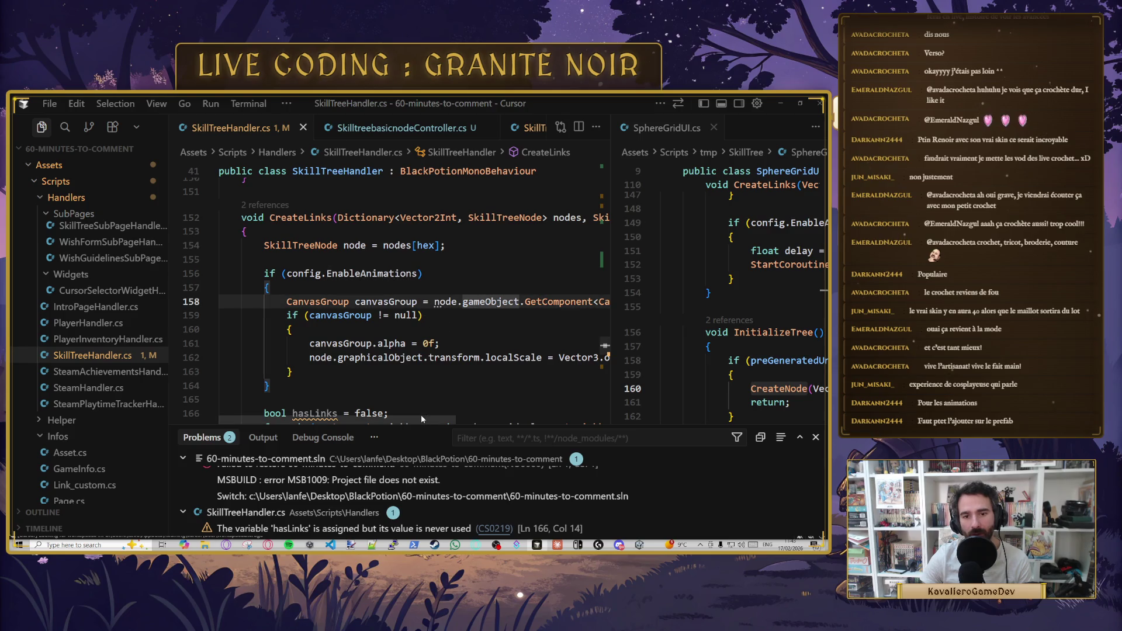
{"action": "scroll", "coordinate": [513, 405], "scroll_direction": "right", "scroll_amount": 5}
{"action": "scroll", "coordinate": [451, 413], "scroll_direction": "left", "scroll_amount": 4}
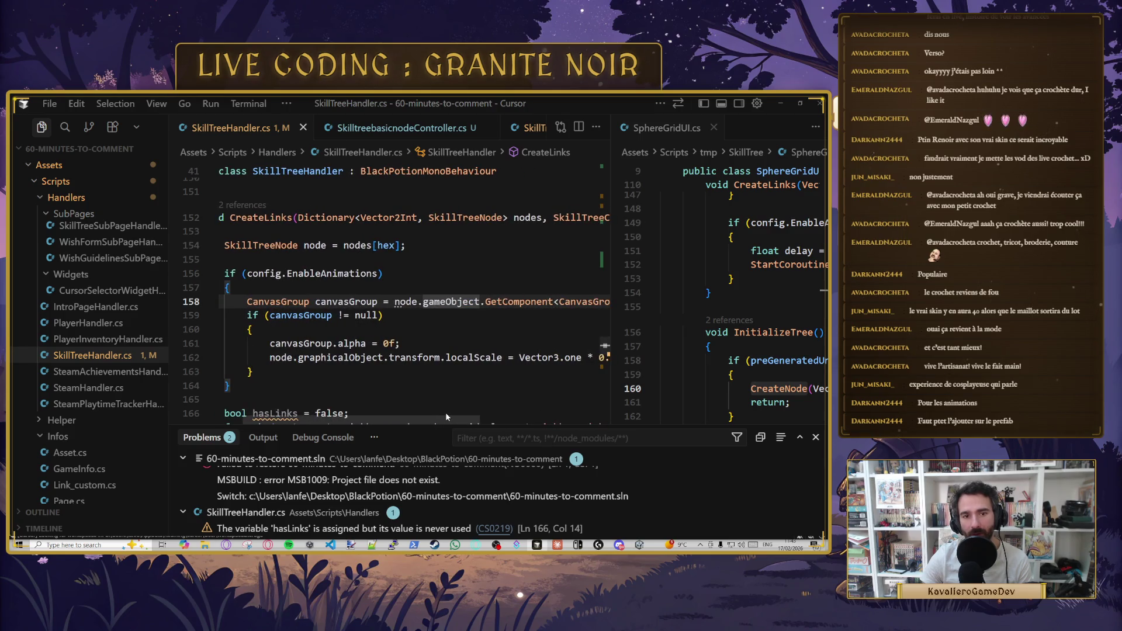
{"action": "scroll", "coordinate": [446, 411], "scroll_direction": "right", "scroll_amount": 1}
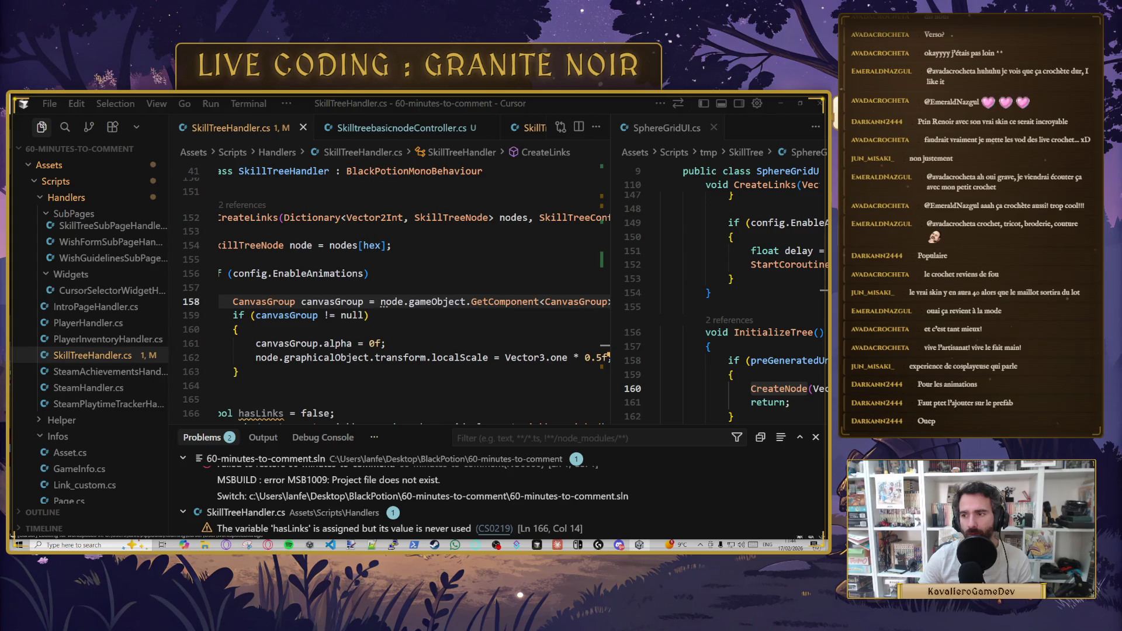
{"action": "left_click", "coordinate": [421, 301]}
- Change node.gameObject to node.graphicalObject in the CanvasGroup lookup on line 158 and save
{"action": "double_click", "coordinate": [432, 302]}
{"action": "key", "text": "BackSpace"}
{"action": "key", "text": "ctrl+space"}
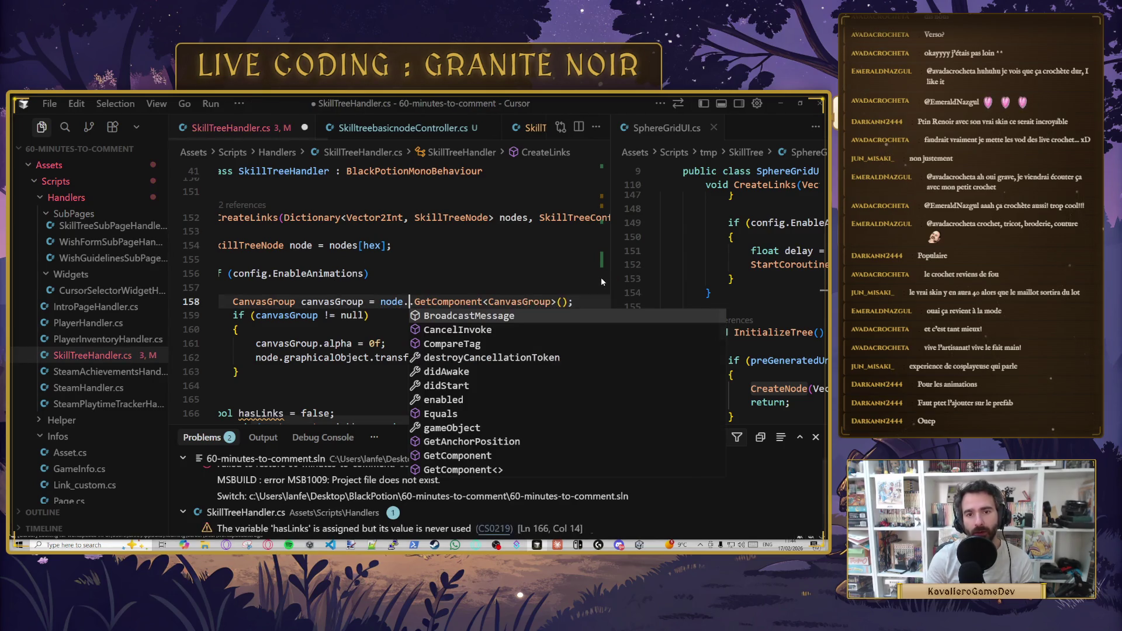
{"action": "type", "text": "gra"}
{"action": "key", "text": "Tab"}
{"action": "key", "text": "ctrl+s"}
- Accept the RectTransform lookup on line 162, then undo to restore the half-size starting scale
{"action": "scroll", "coordinate": [399, 331], "scroll_direction": "down", "scroll_amount": 2}
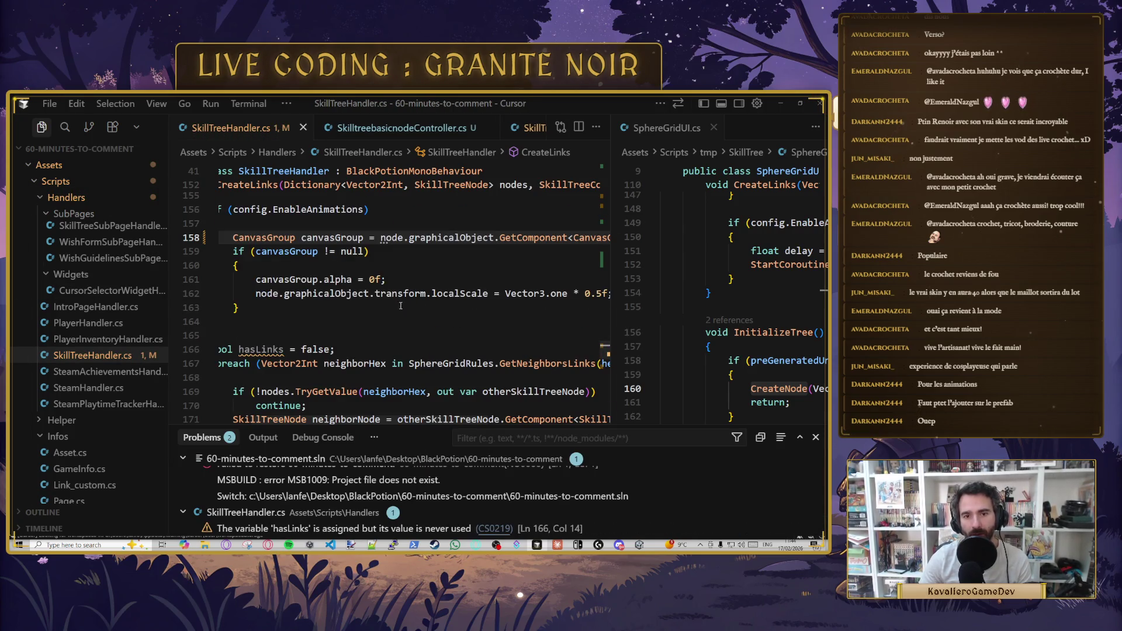
{"action": "left_click", "coordinate": [346, 292]}
{"action": "key", "text": "Tab"}
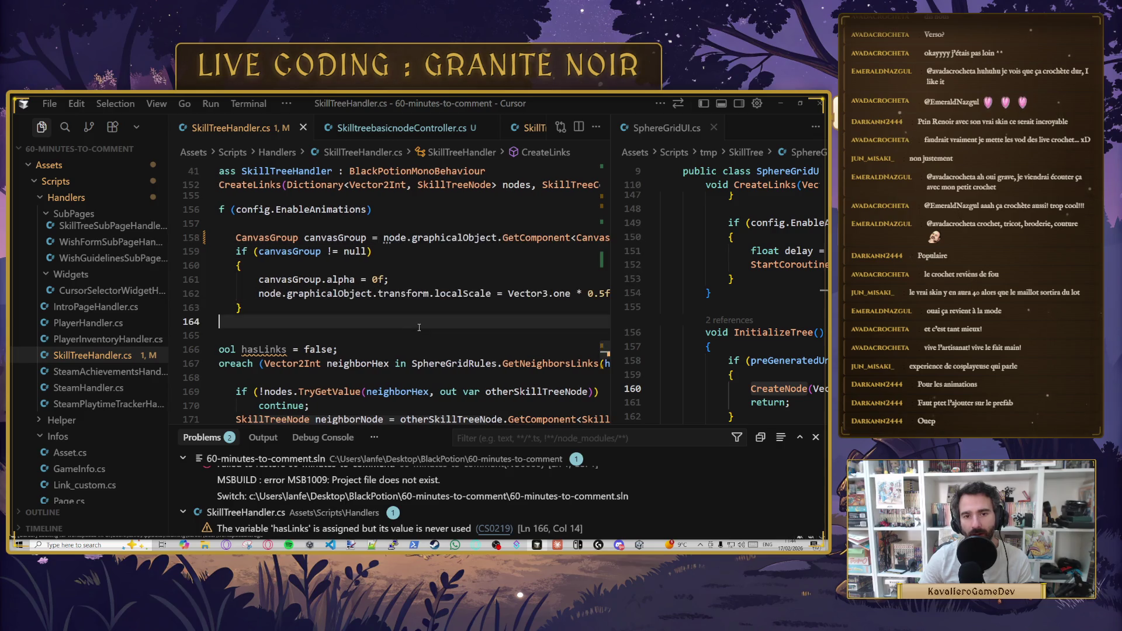
{"action": "left_click", "coordinate": [469, 277]}
{"action": "mouse_move", "coordinate": [611, 316]}
{"action": "left_mouse_down"}
{"action": "mouse_move", "coordinate": [663, 314]}
{"action": "mouse_move", "coordinate": [612, 318]}
{"action": "mouse_move", "coordinate": [640, 321]}
{"action": "left_mouse_up"}
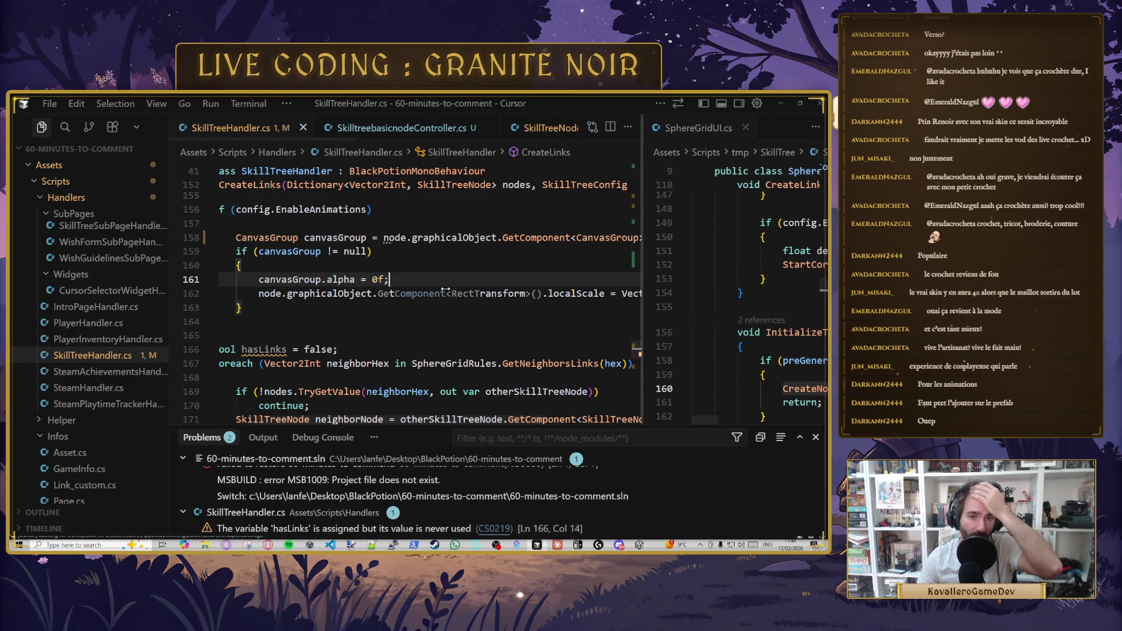
{"action": "key", "text": "ctrl+z"}
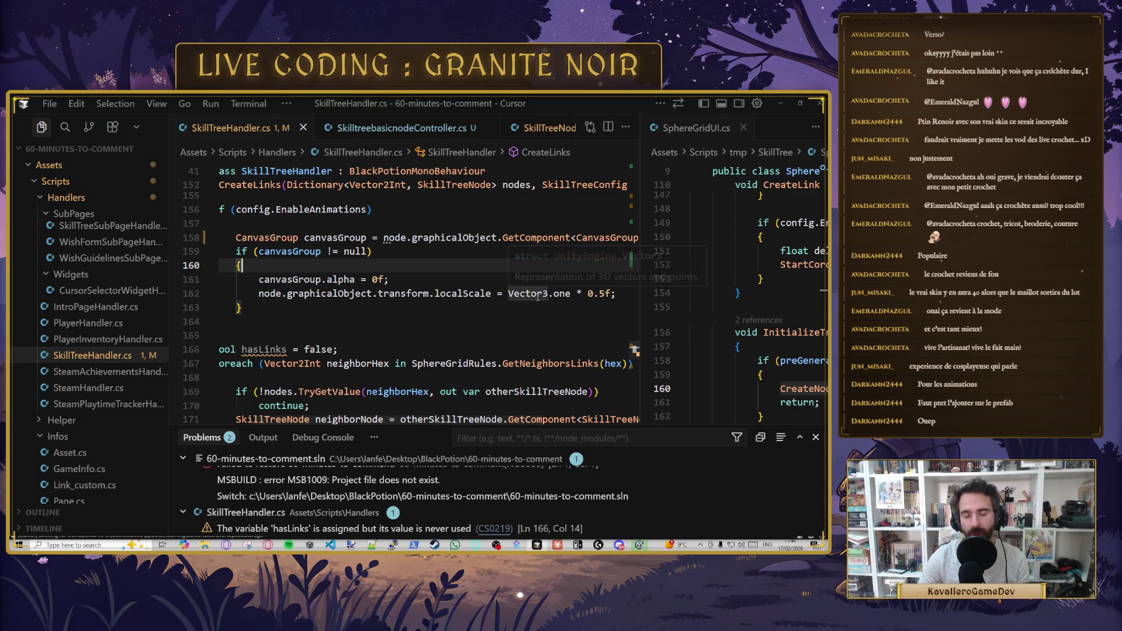
- Review graphicalObject uses and the CreateLinks code, then return to Unity
{"action": "double_click", "coordinate": [454, 237]}
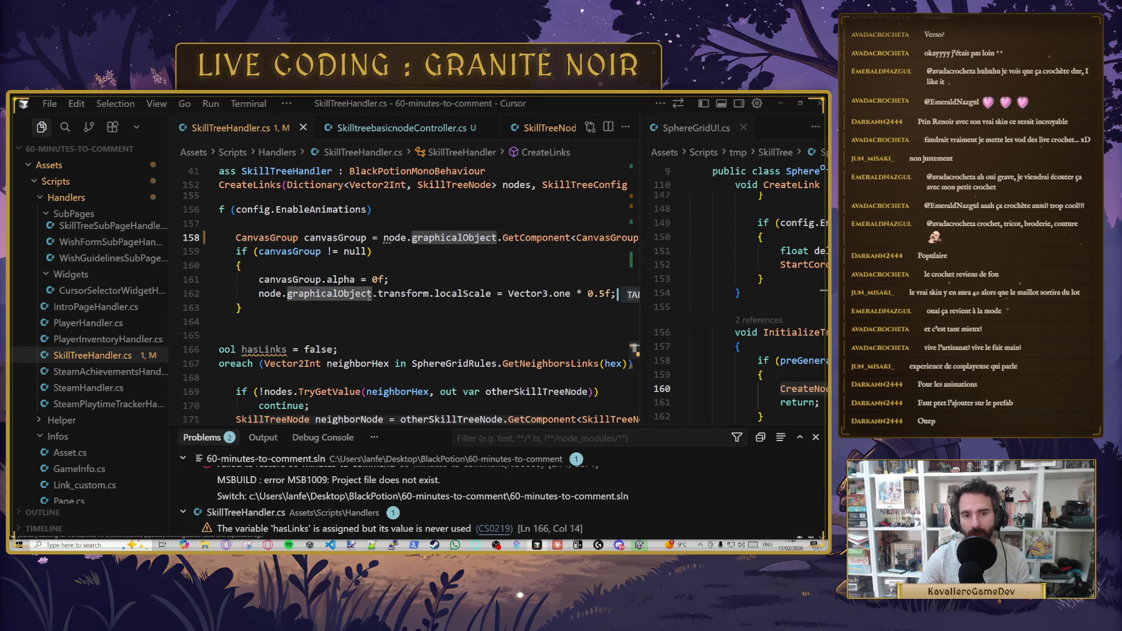
{"action": "left_click", "coordinate": [489, 325]}
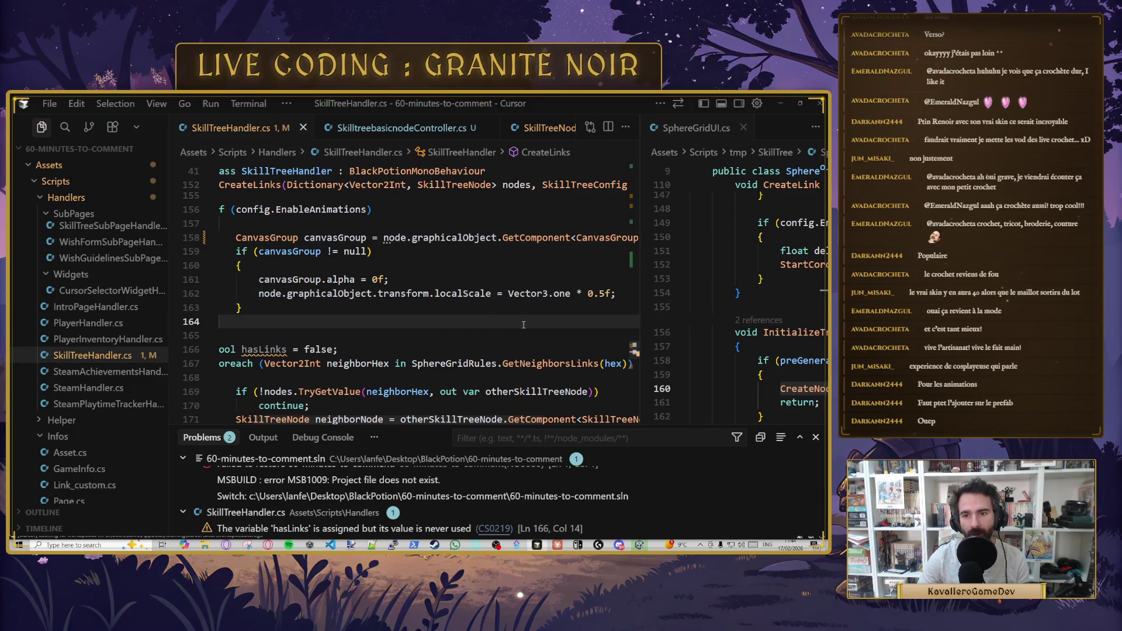
{"action": "scroll", "coordinate": [345, 360], "scroll_direction": "down", "scroll_amount": 2}
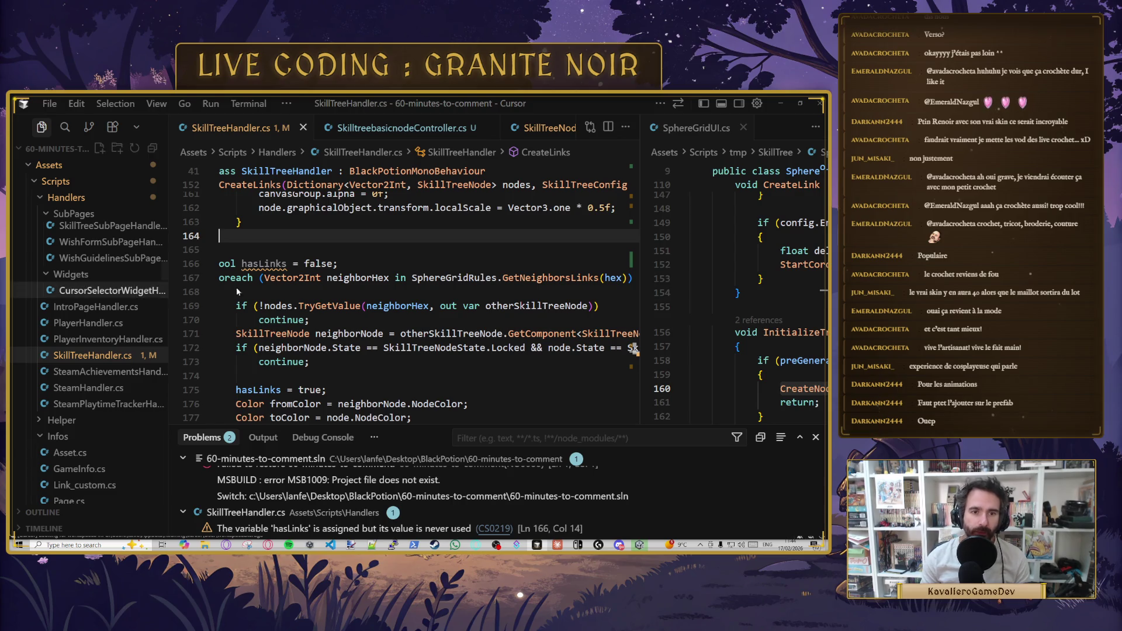
{"action": "scroll", "coordinate": [314, 316], "scroll_direction": "up", "scroll_amount": 1}
{"action": "scroll", "coordinate": [392, 337], "scroll_direction": "down", "scroll_amount": 5}
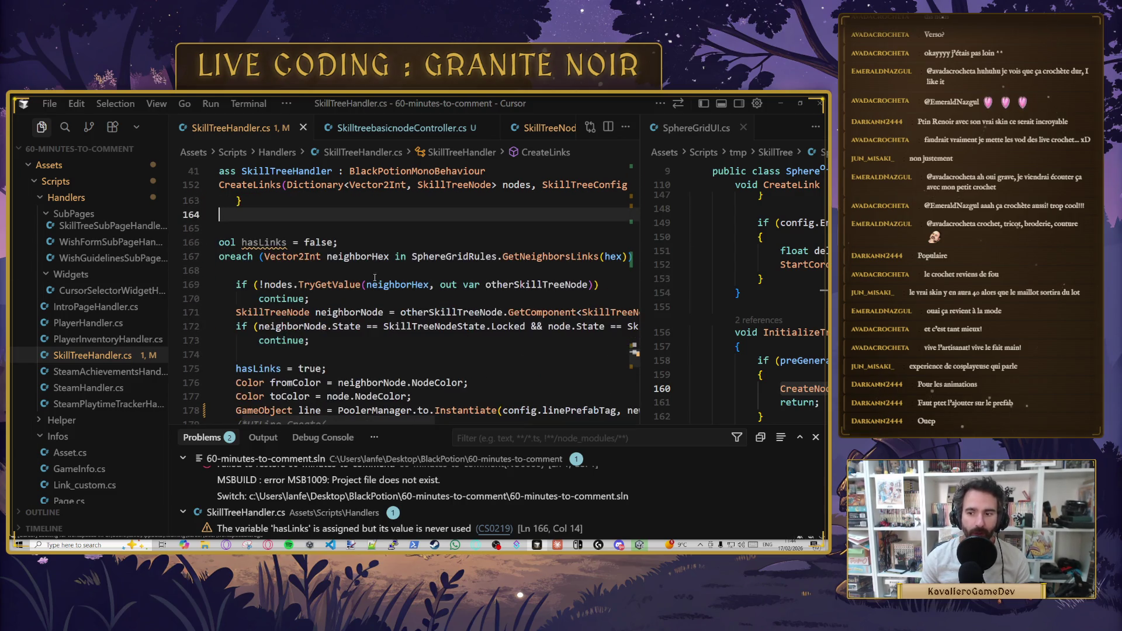
{"action": "scroll", "coordinate": [313, 363], "scroll_direction": "down", "scroll_amount": 4}
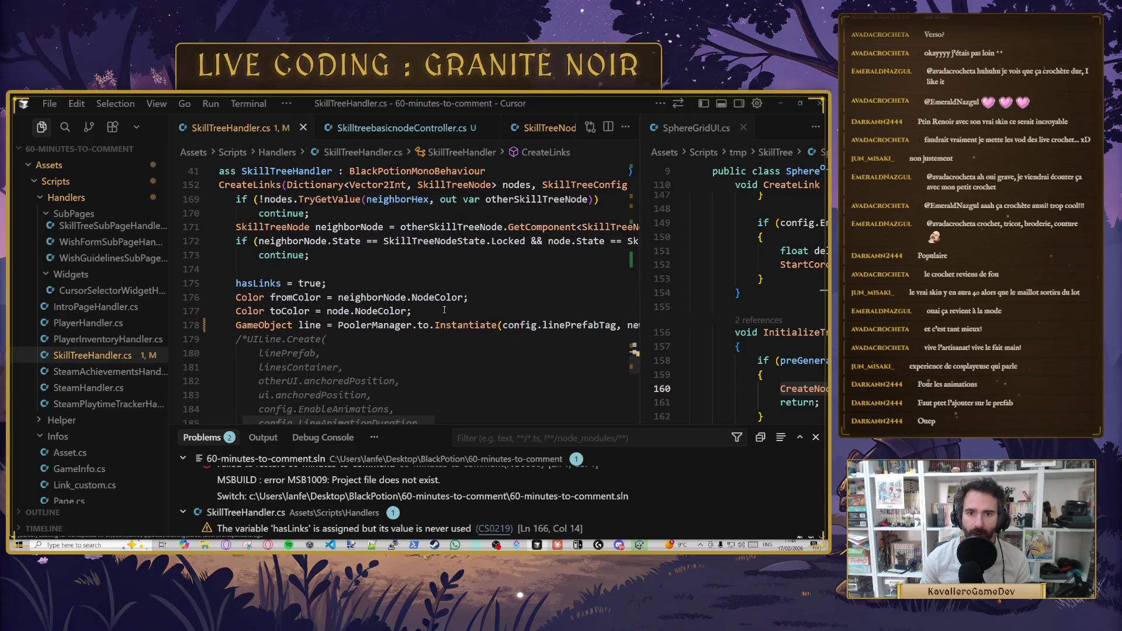
{"action": "scroll", "coordinate": [313, 362], "scroll_direction": "up", "scroll_amount": 7}
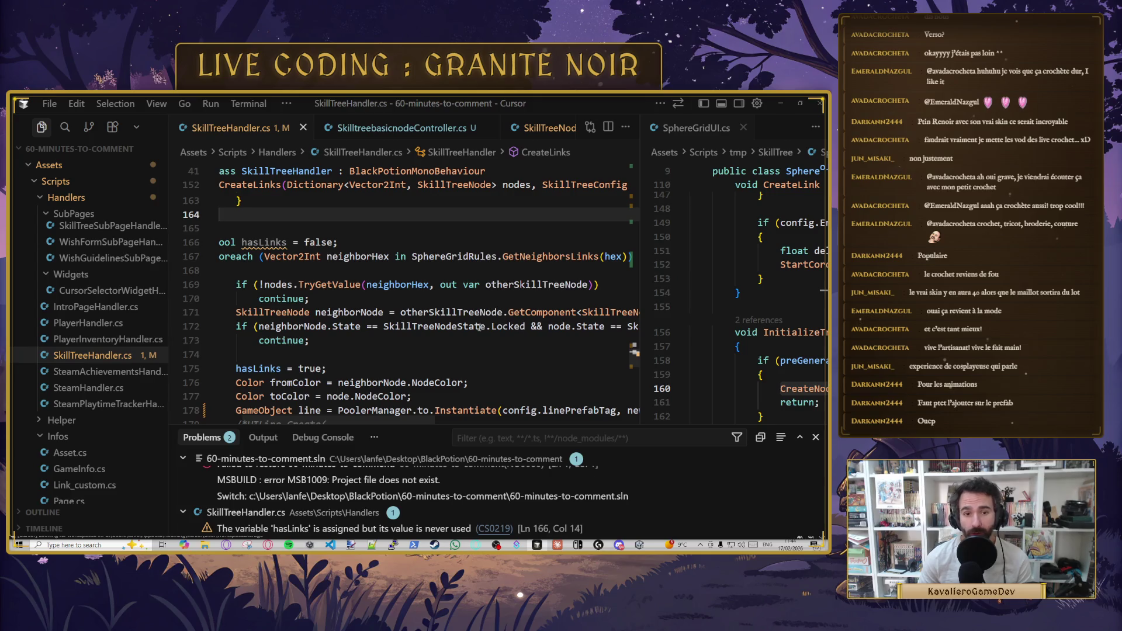
{"action": "scroll", "coordinate": [496, 326], "scroll_direction": "up", "scroll_amount": 4}
{"action": "scroll", "coordinate": [485, 324], "scroll_direction": "up", "scroll_amount": 4}
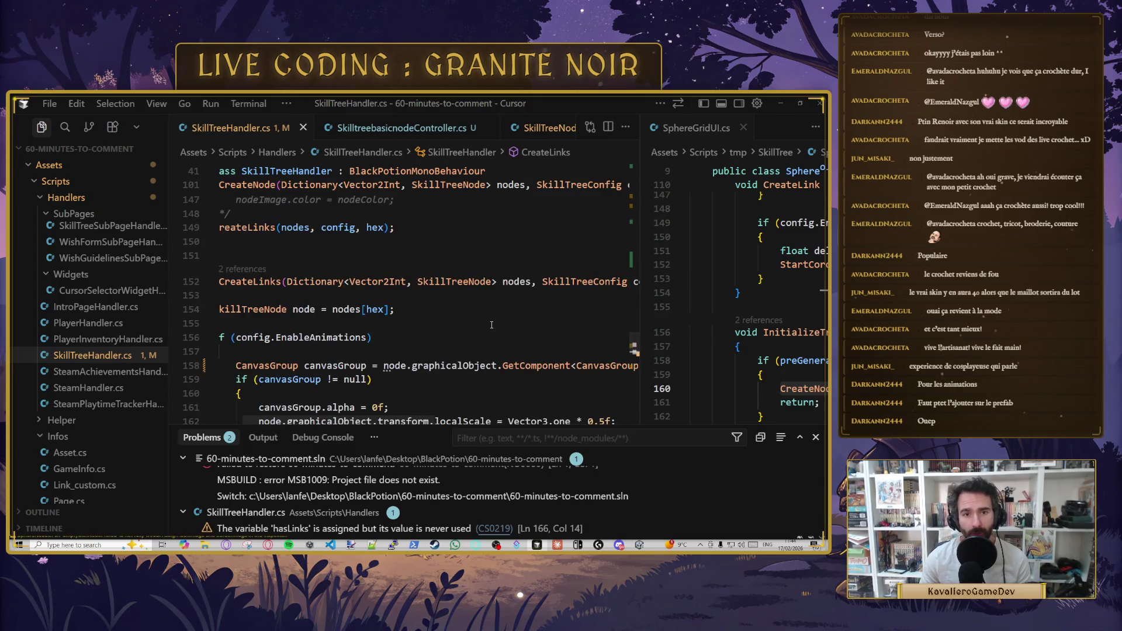
{"action": "left_click_drag", "start_coordinate": [340, 420], "coordinate": [315, 420]}
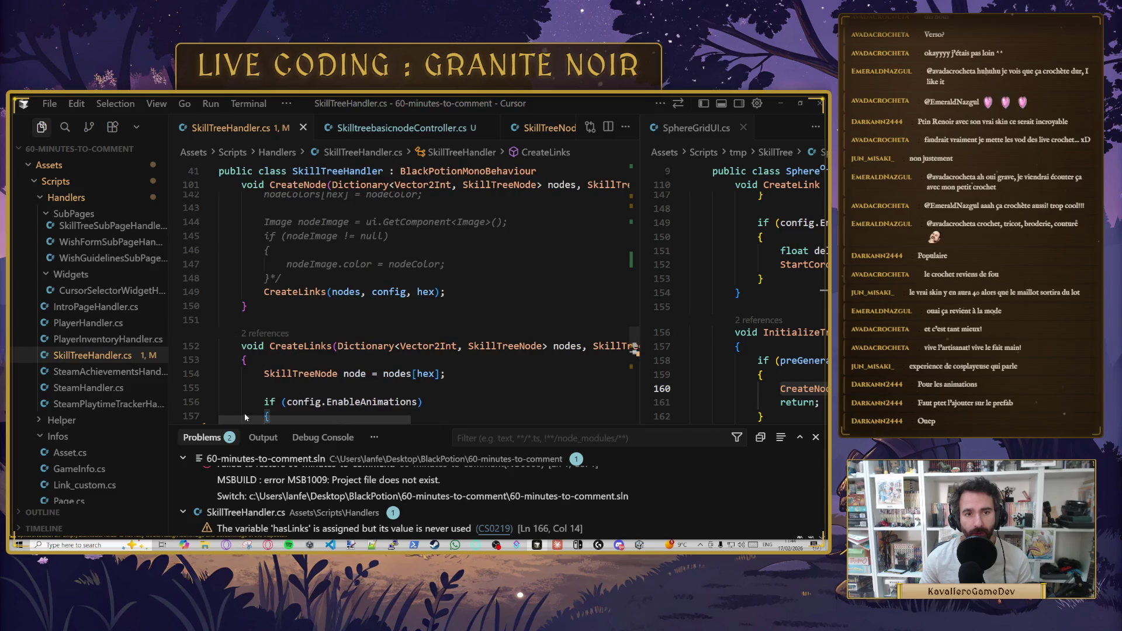
{"action": "left_click", "coordinate": [350, 319]}
{"action": "left_click", "coordinate": [780, 103]}
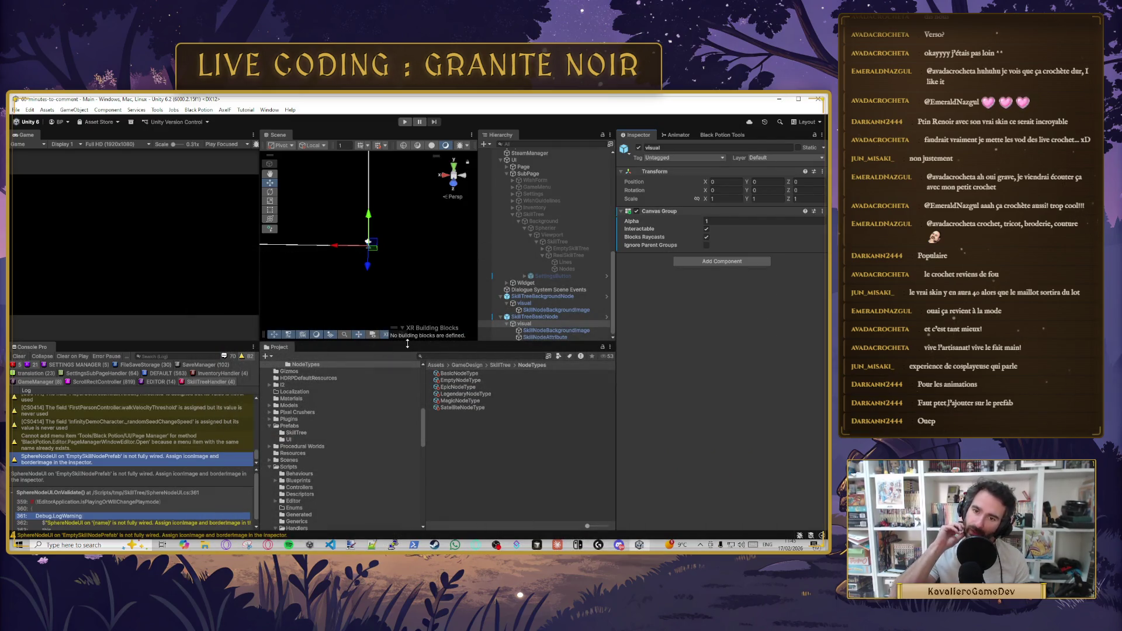
- Clear the selection and start play mode to test skill tree generation
{"action": "left_click", "coordinate": [485, 492]}
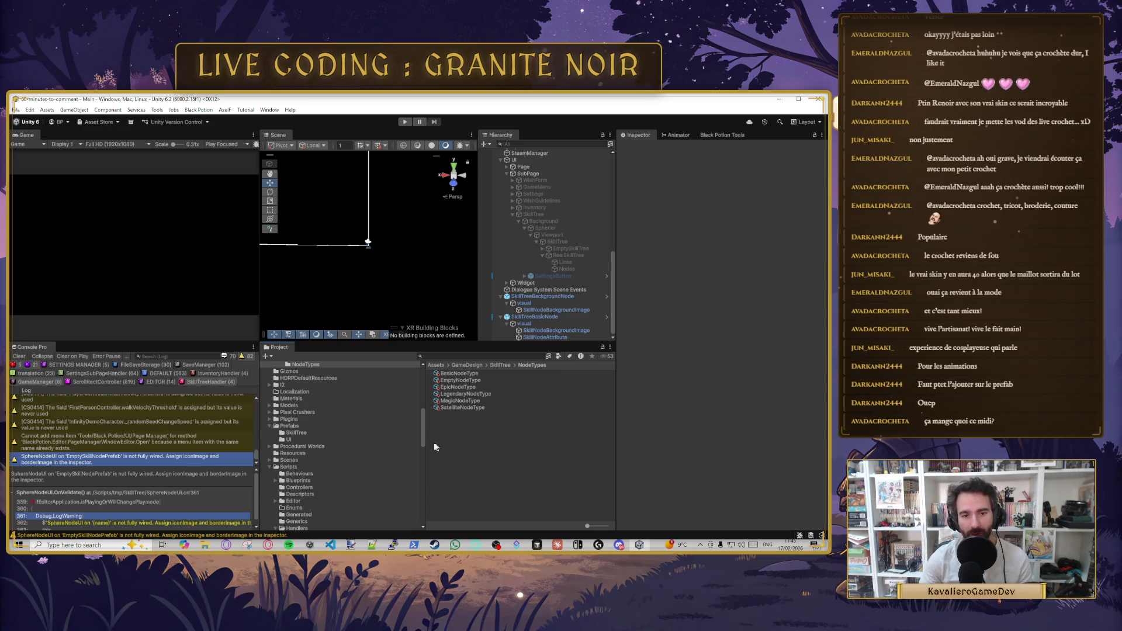
{"action": "left_click", "coordinate": [404, 122]}
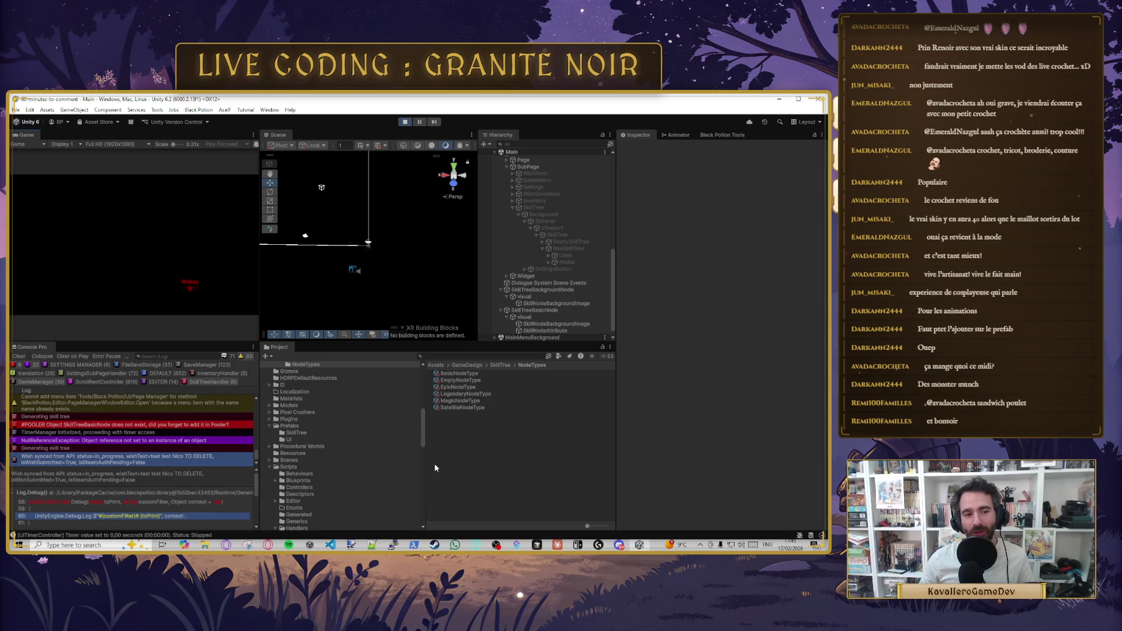
- Show the #POOLER missing-object error's stack trace, then select the generated Nodes container
{"action": "left_click", "coordinate": [174, 424]}
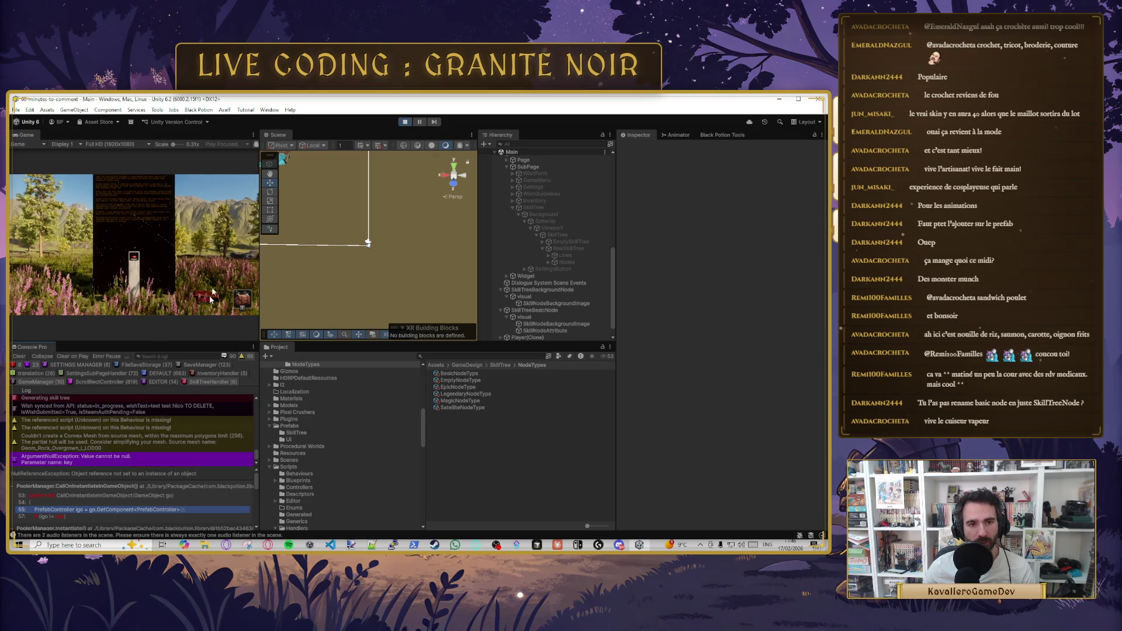
{"action": "left_click", "coordinate": [134, 247]}
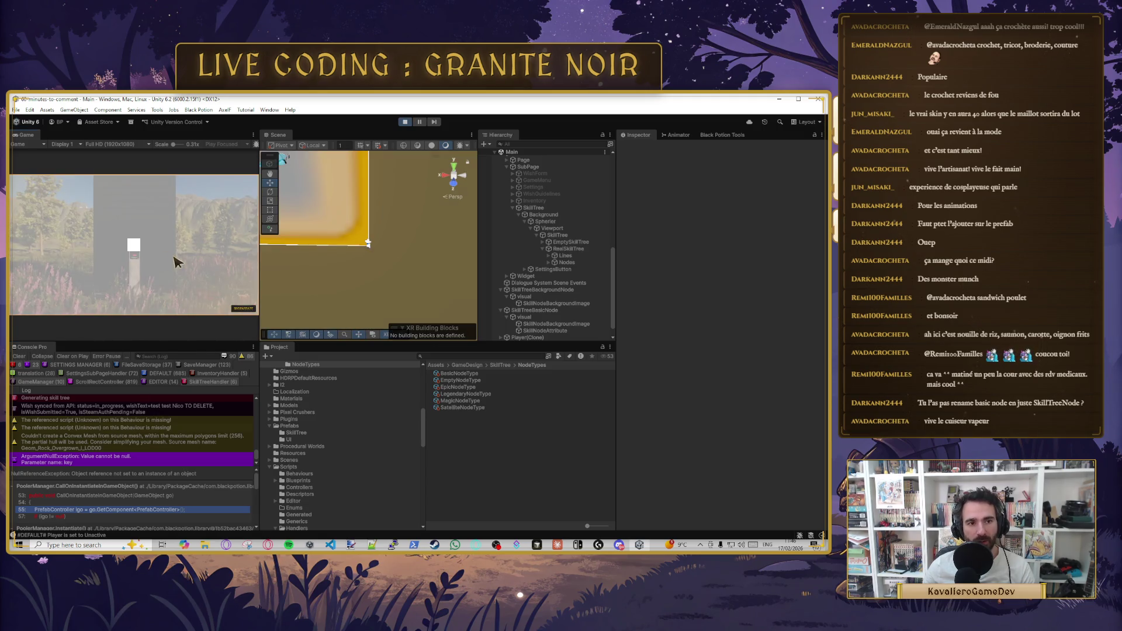
{"action": "scroll", "coordinate": [546, 324], "scroll_direction": "down", "scroll_amount": 1}
{"action": "left_click", "coordinate": [551, 249]}
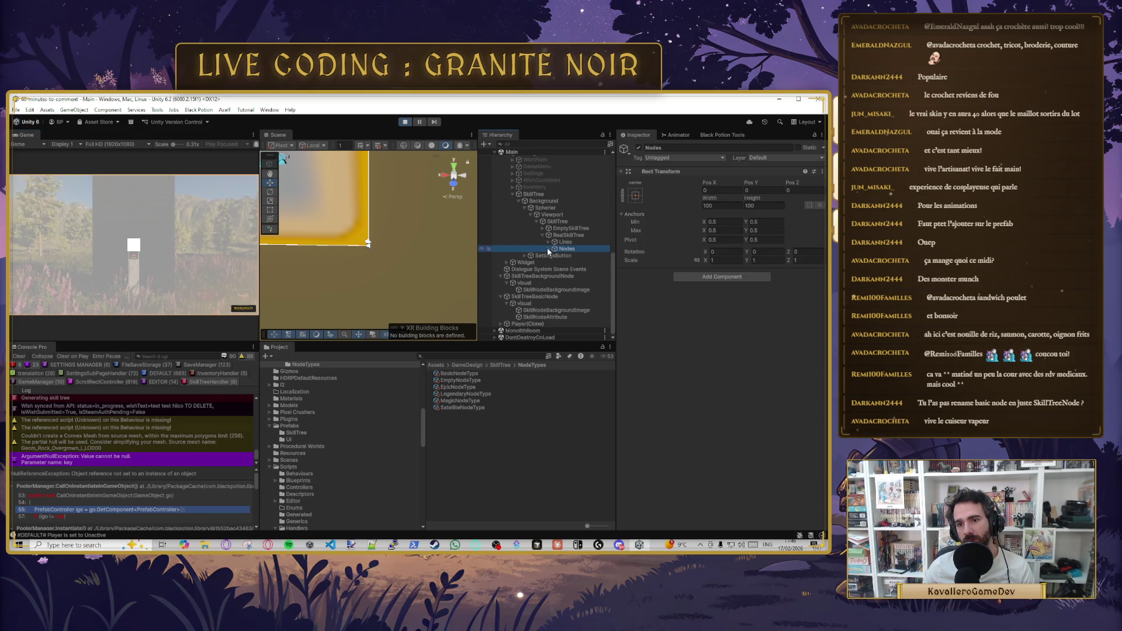
- Inspect a generated SkillTreeBasicNode clone's SkillNodeBackgroundImage and SkillNodeAttribute, then stop play mode
{"action": "left_click", "coordinate": [547, 248]}
{"action": "left_click", "coordinate": [585, 257]}
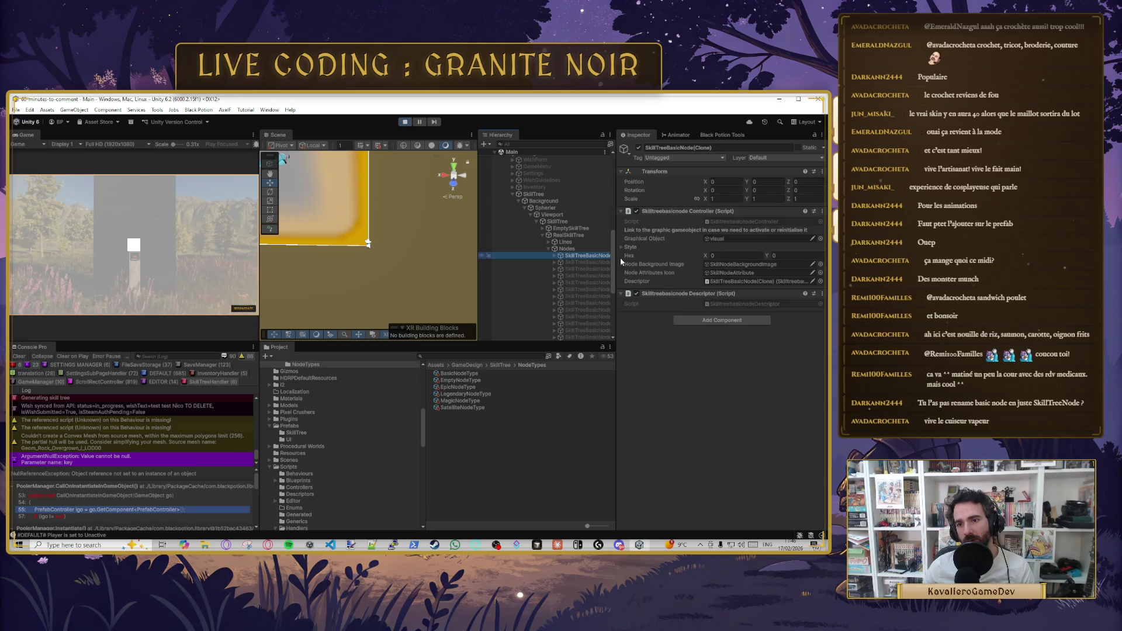
{"action": "left_click", "coordinate": [554, 256]}
{"action": "left_click", "coordinate": [560, 262]}
{"action": "left_click", "coordinate": [589, 270]}
{"action": "left_click", "coordinate": [591, 276]}
{"action": "left_click", "coordinate": [405, 124]}
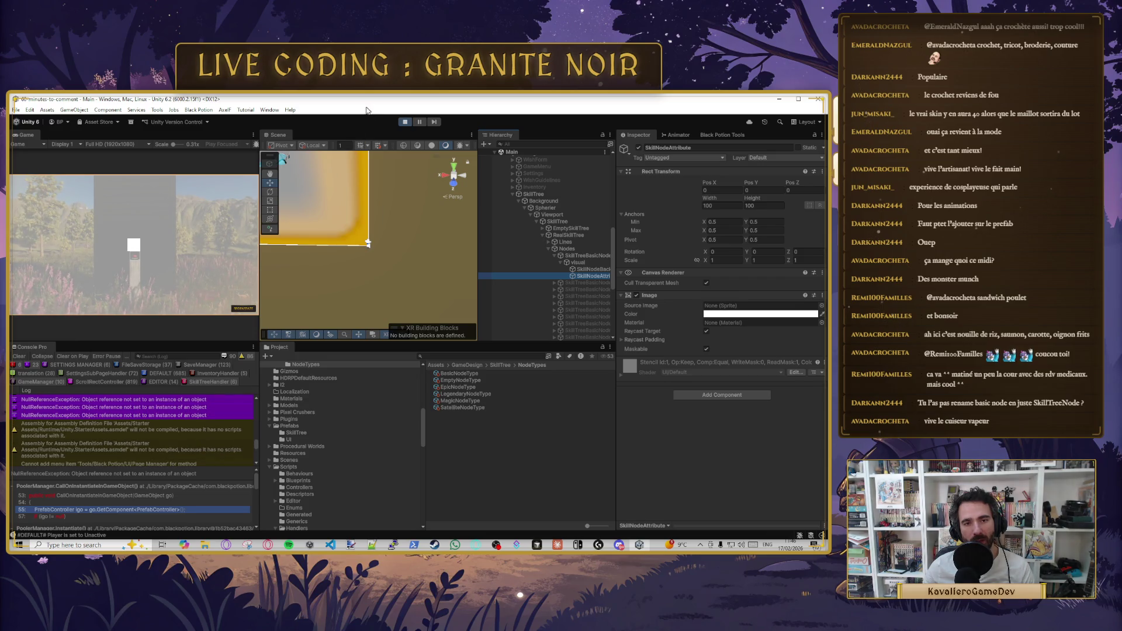
{"action": "left_click", "coordinate": [403, 122]}
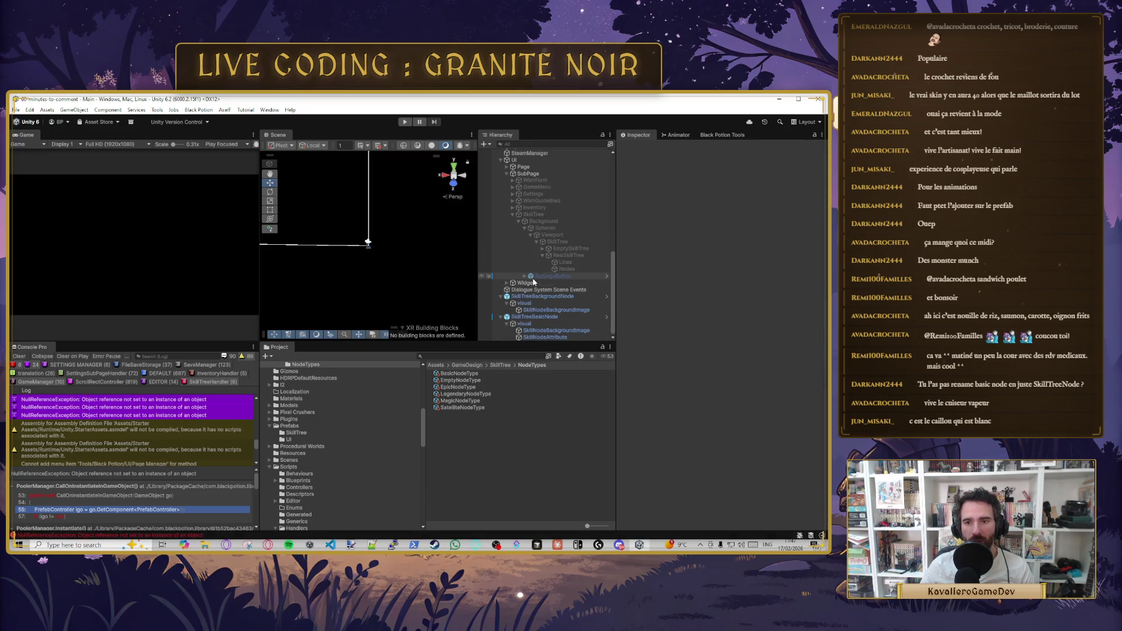
- Apply all overrides from the SkillTreeBasicNode instance to its prefab, check SkillTreeBackgroundNode, then play
{"action": "left_click", "coordinate": [548, 317]}
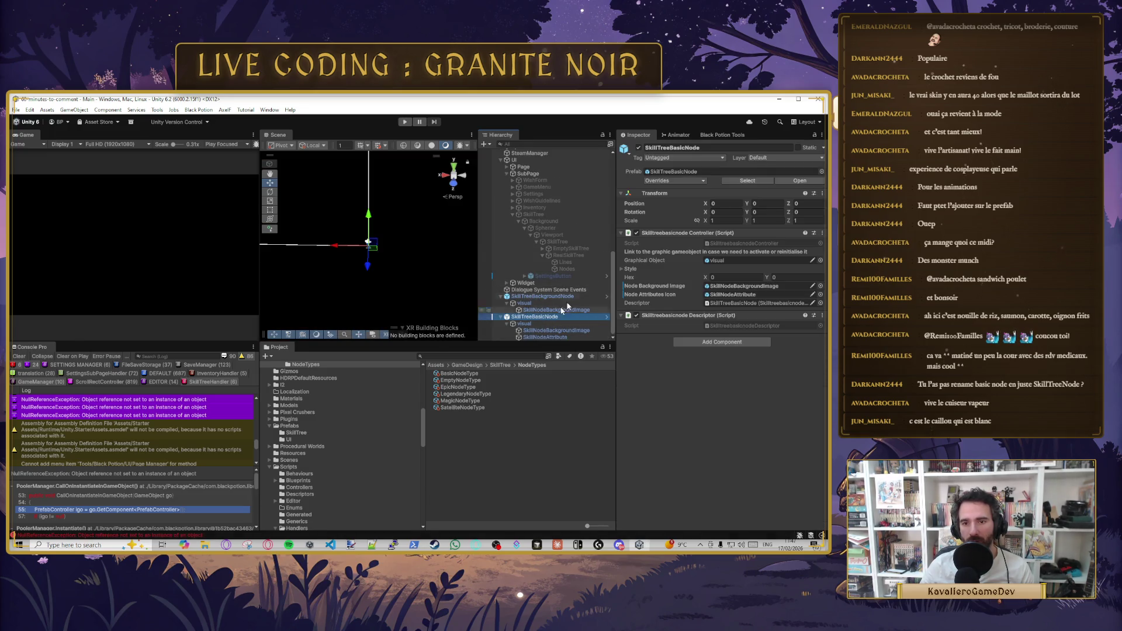
{"action": "left_click", "coordinate": [679, 181]}
{"action": "left_click", "coordinate": [740, 294]}
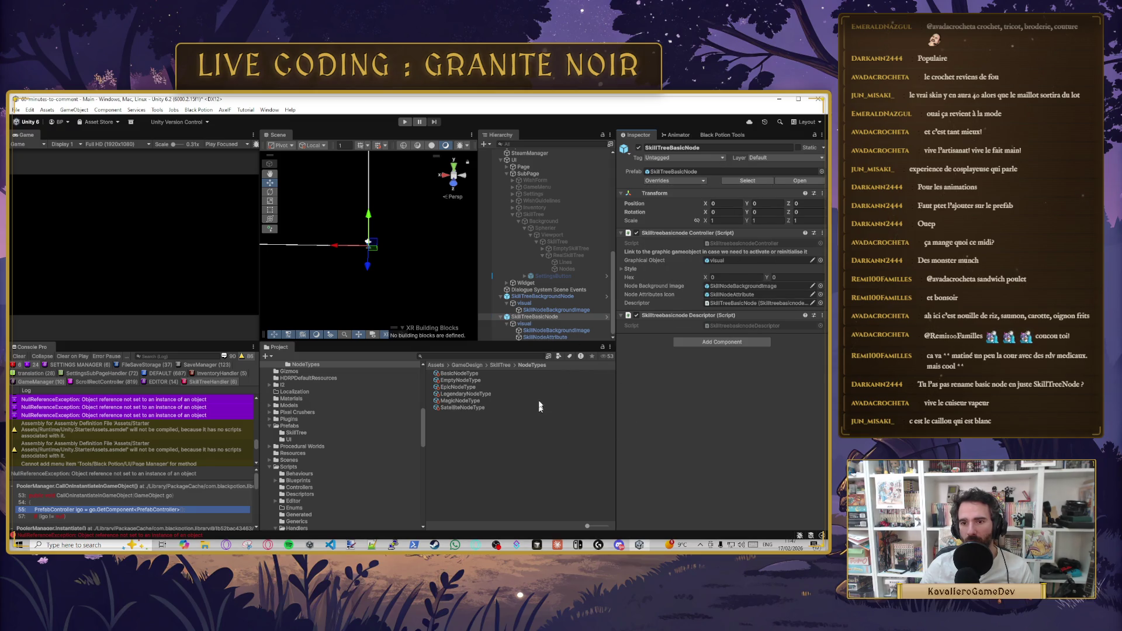
{"action": "left_click", "coordinate": [551, 296]}
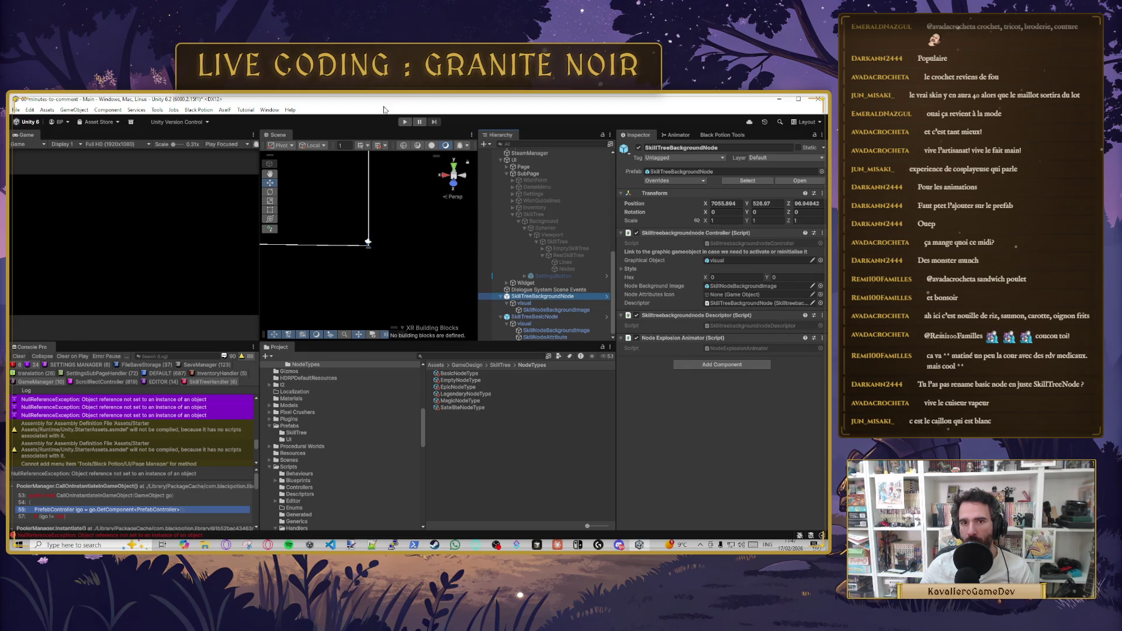
{"action": "left_click", "coordinate": [404, 121]}
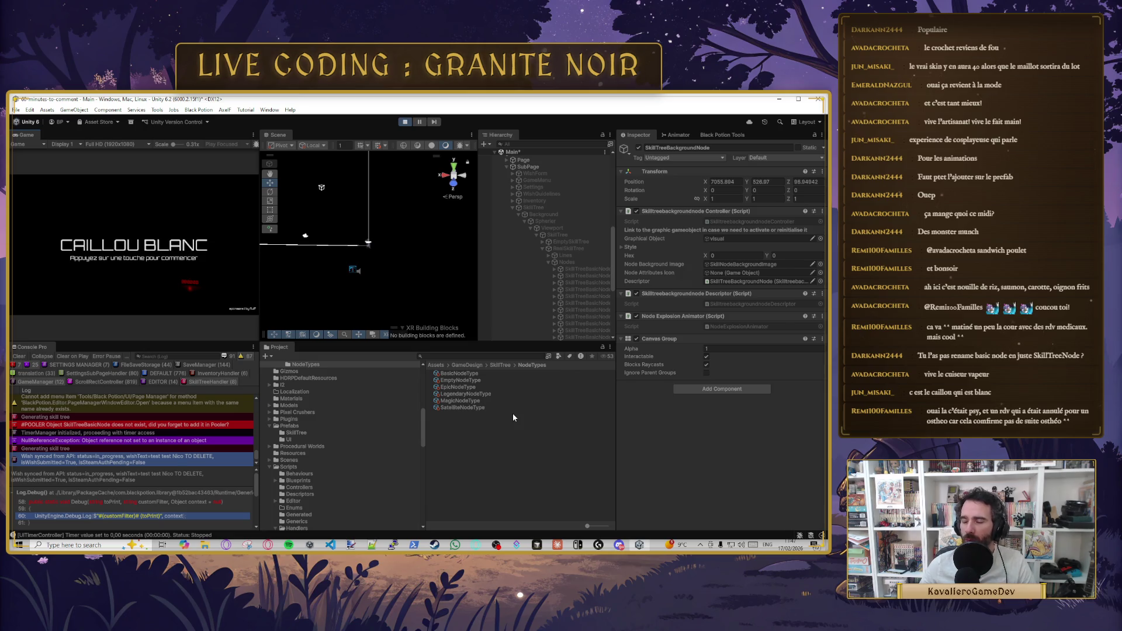
- Get past the CAILLOU BLANC title screen, open the error's source, then return to Unity
{"action": "left_click", "coordinate": [120, 282]}
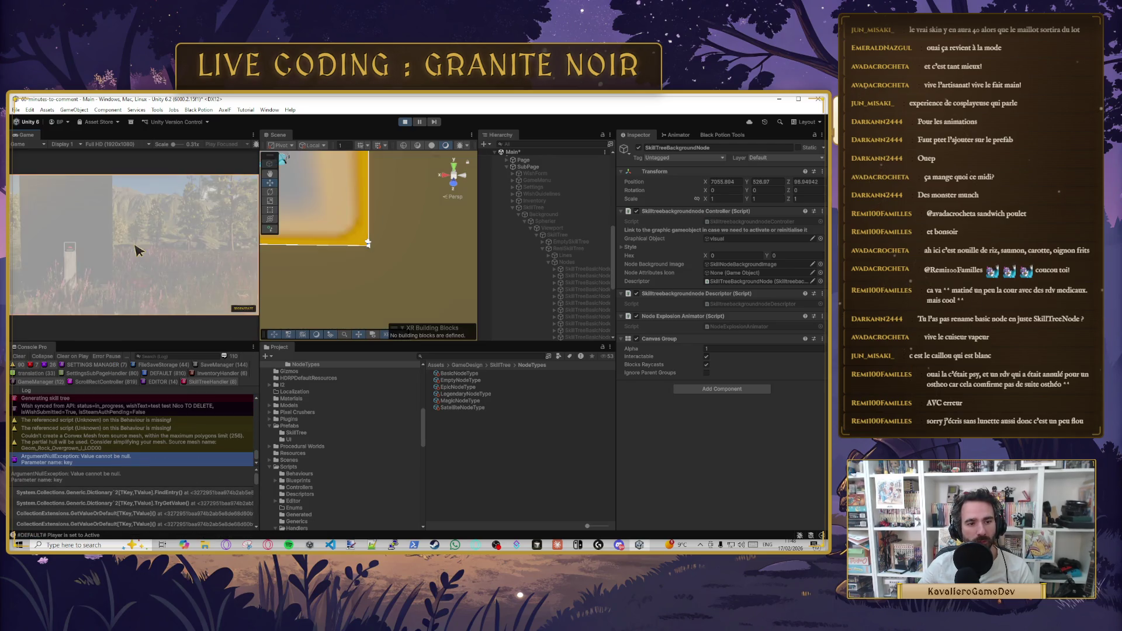
{"action": "double_click", "coordinate": [157, 400]}
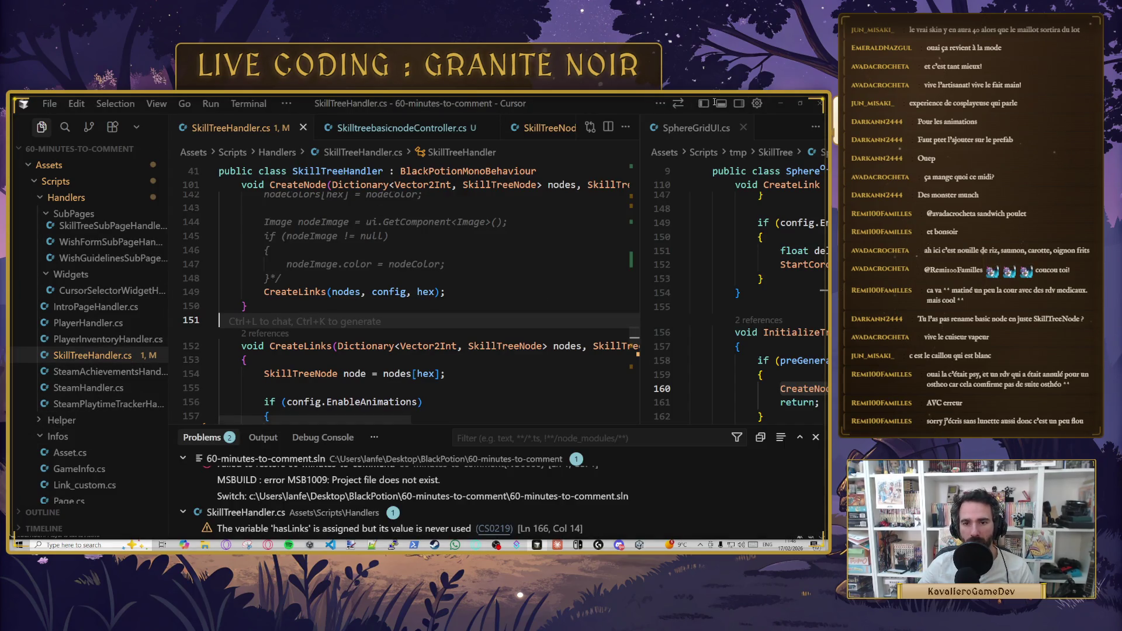
{"action": "key", "text": "alt+Tab"}
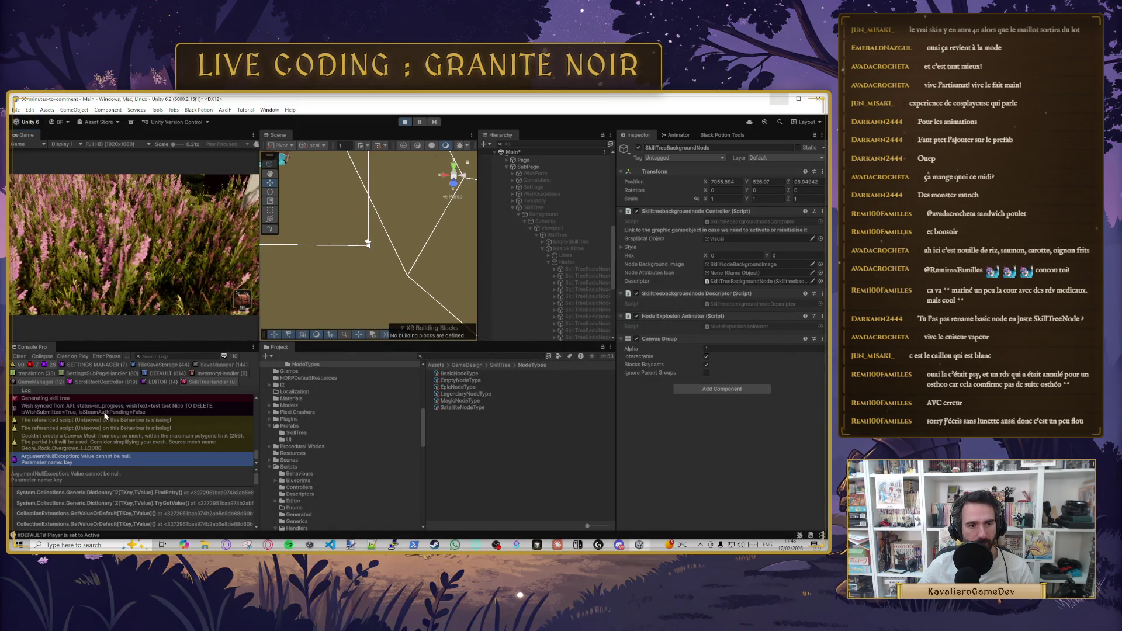
{"action": "left_click", "coordinate": [57, 457]}
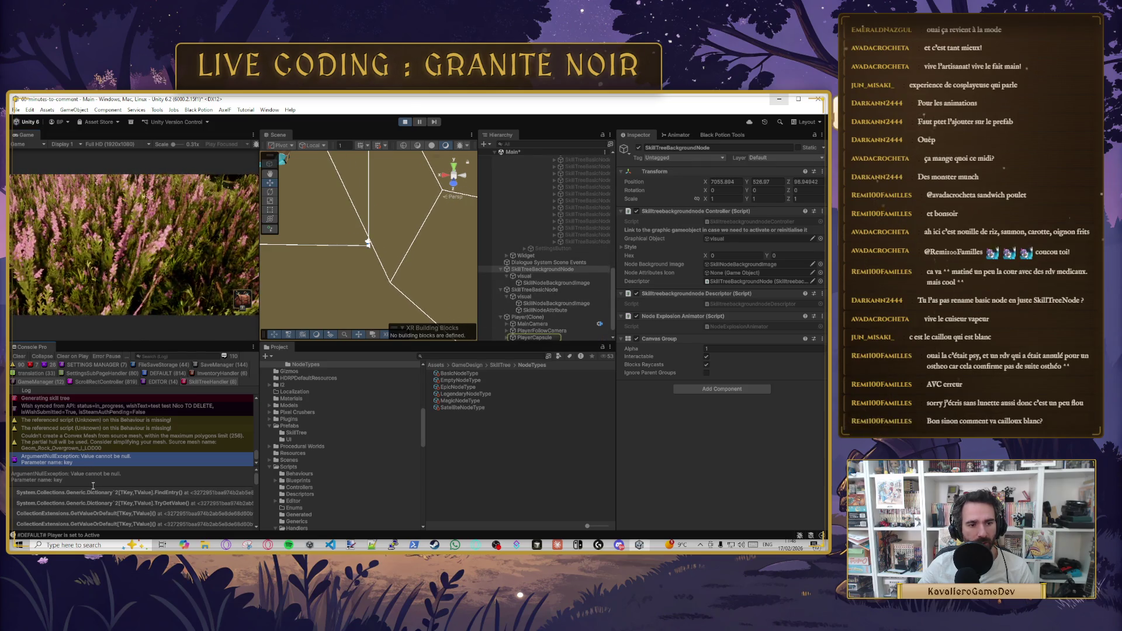
{"action": "left_click_drag", "start_coordinate": [107, 471], "coordinate": [64, 479]}
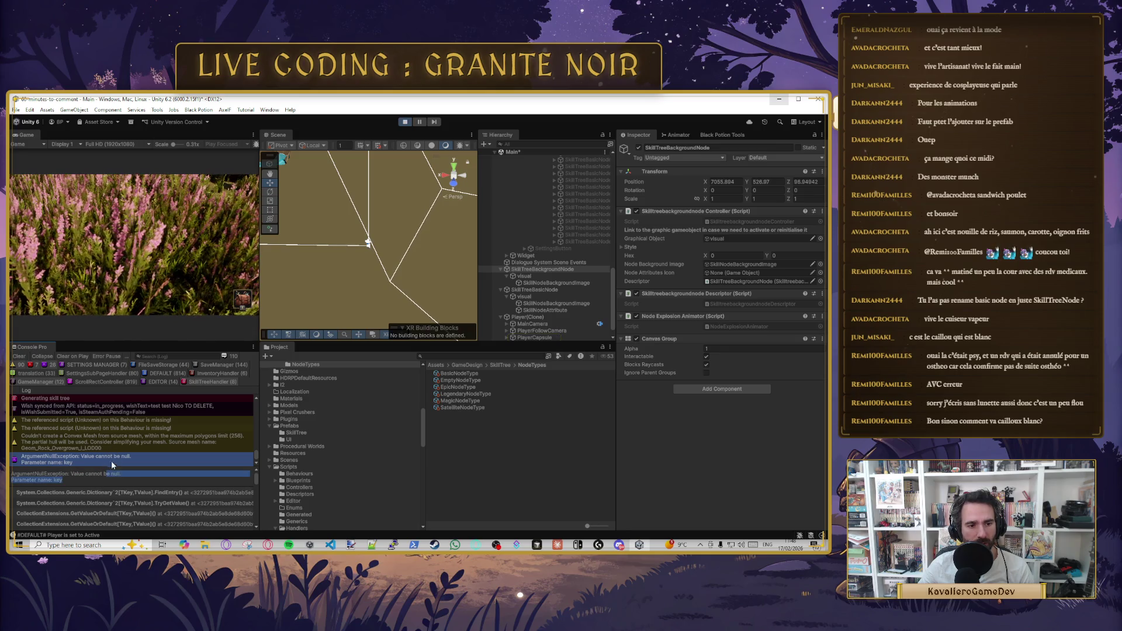
{"action": "scroll", "coordinate": [119, 469], "scroll_direction": "down", "scroll_amount": 3}
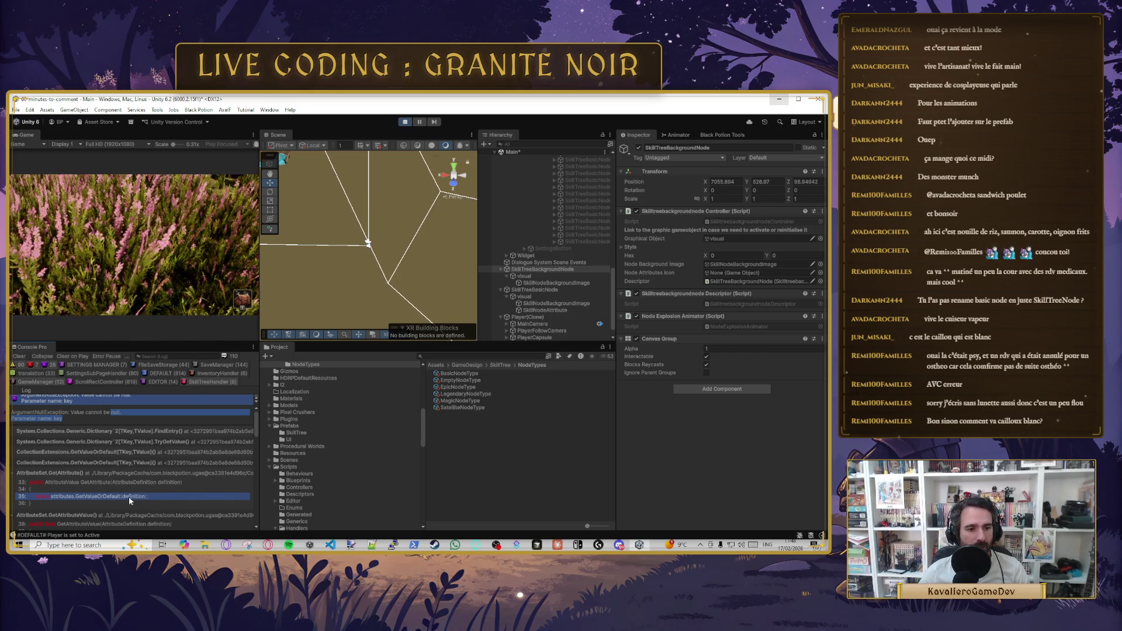
{"action": "scroll", "coordinate": [111, 483], "scroll_direction": "down", "scroll_amount": 3}
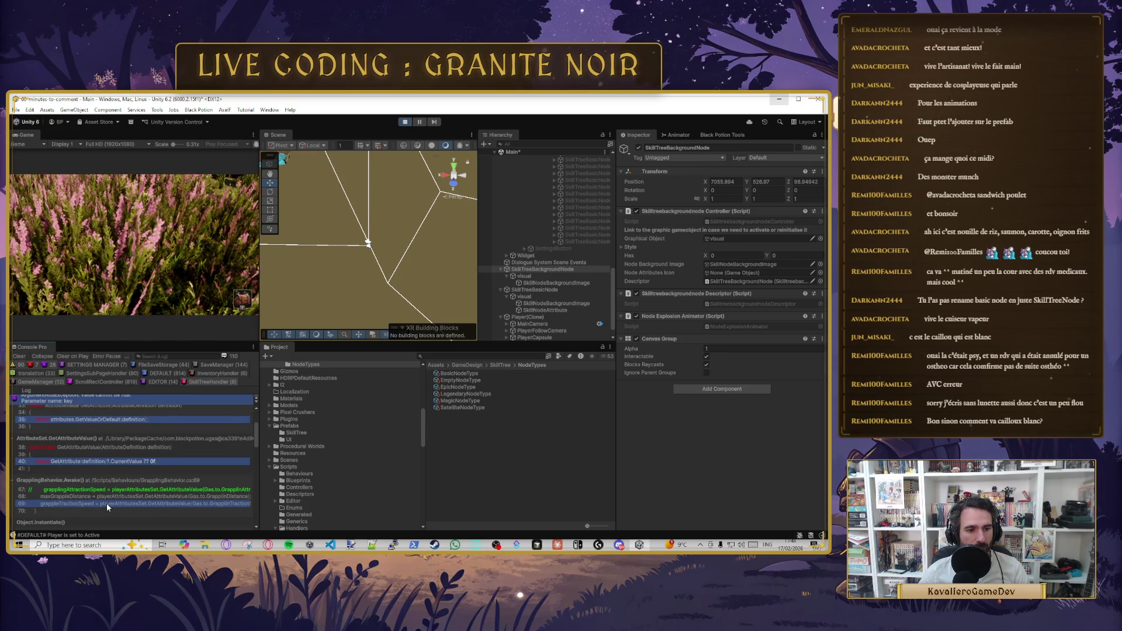
{"action": "scroll", "coordinate": [106, 503], "scroll_direction": "down", "scroll_amount": 2}
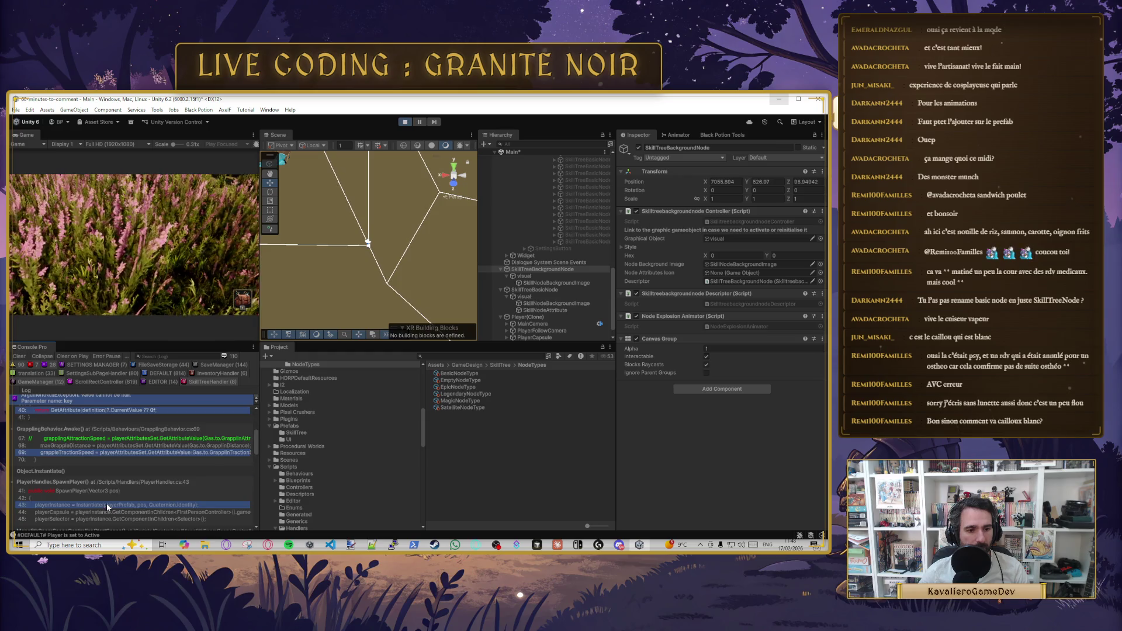
{"action": "scroll", "coordinate": [201, 487], "scroll_direction": "down", "scroll_amount": 2}
{"action": "scroll", "coordinate": [201, 490], "scroll_direction": "down", "scroll_amount": 2}
{"action": "scroll", "coordinate": [175, 482], "scroll_direction": "up", "scroll_amount": 6}
{"action": "left_click", "coordinate": [135, 245]}
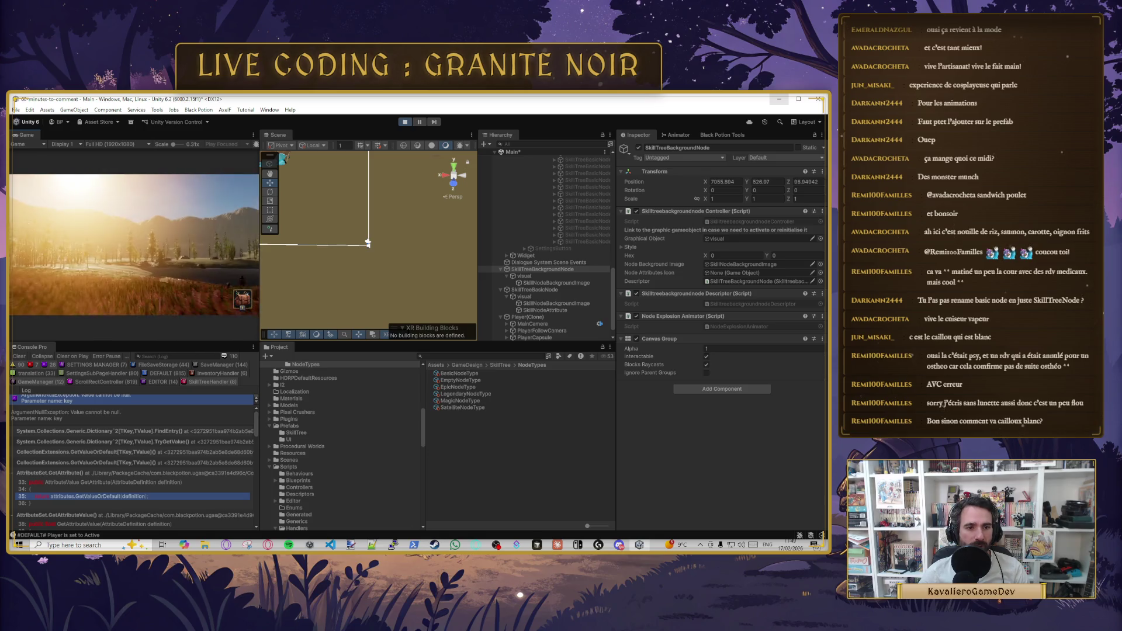
{"action": "key", "text": "Tab"}
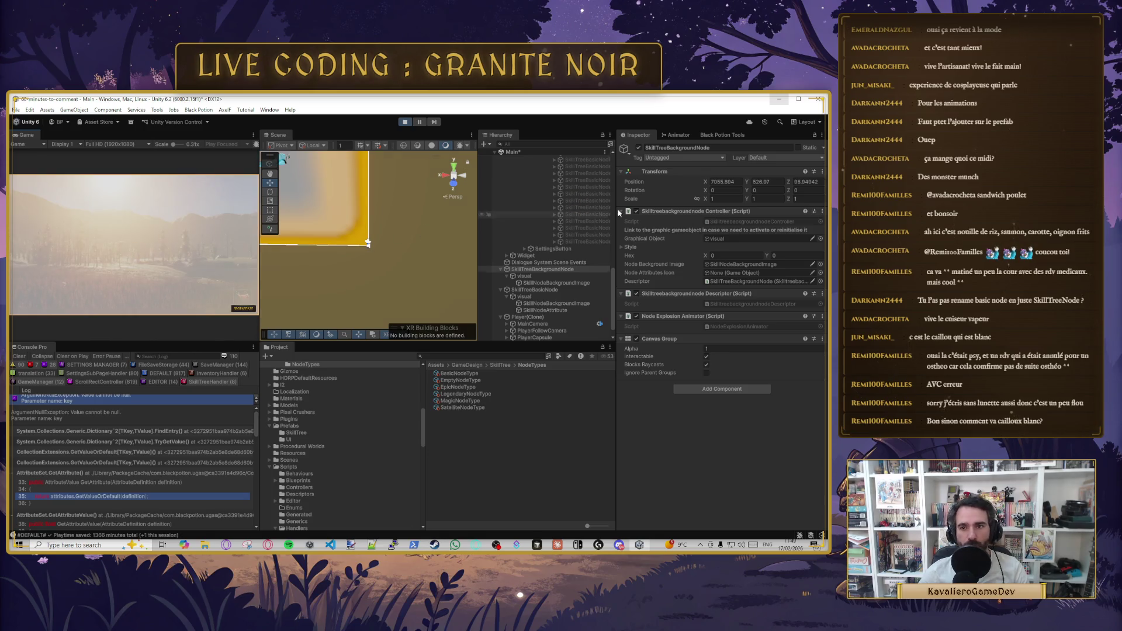
{"action": "scroll", "coordinate": [612, 233], "scroll_direction": "up", "scroll_amount": 1}
{"action": "scroll", "coordinate": [612, 193], "scroll_direction": "up", "scroll_amount": 10}
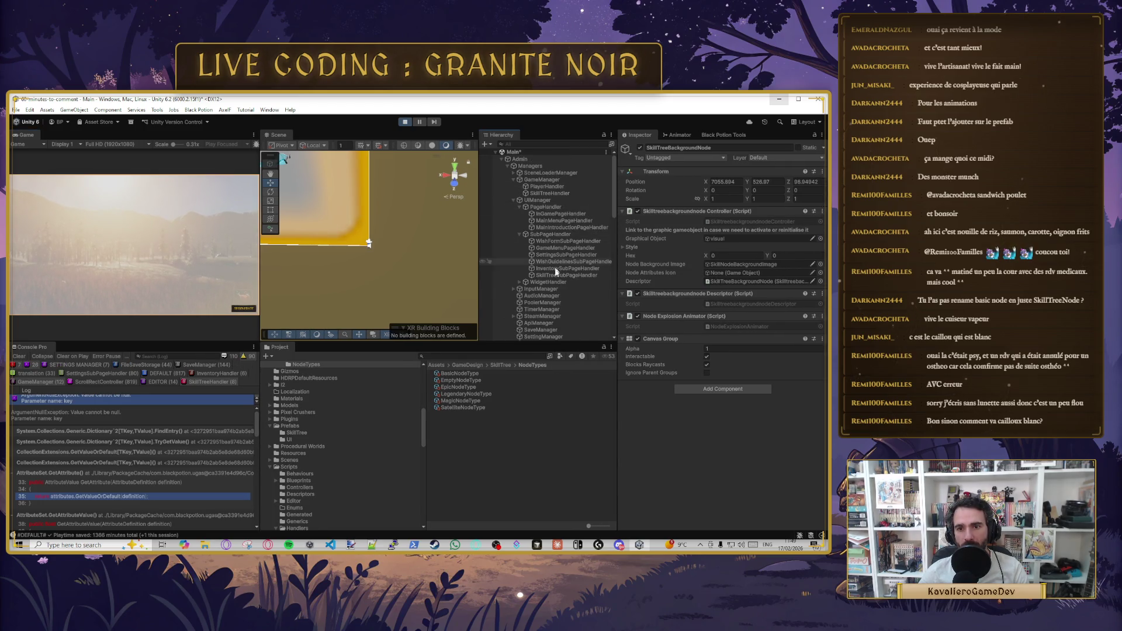
- Run Generate Empty Skill Tree on SkillTreeHandler, pause the game, and enlarge the Console panel
{"action": "left_click", "coordinate": [549, 193]}
{"action": "left_click", "coordinate": [717, 274]}
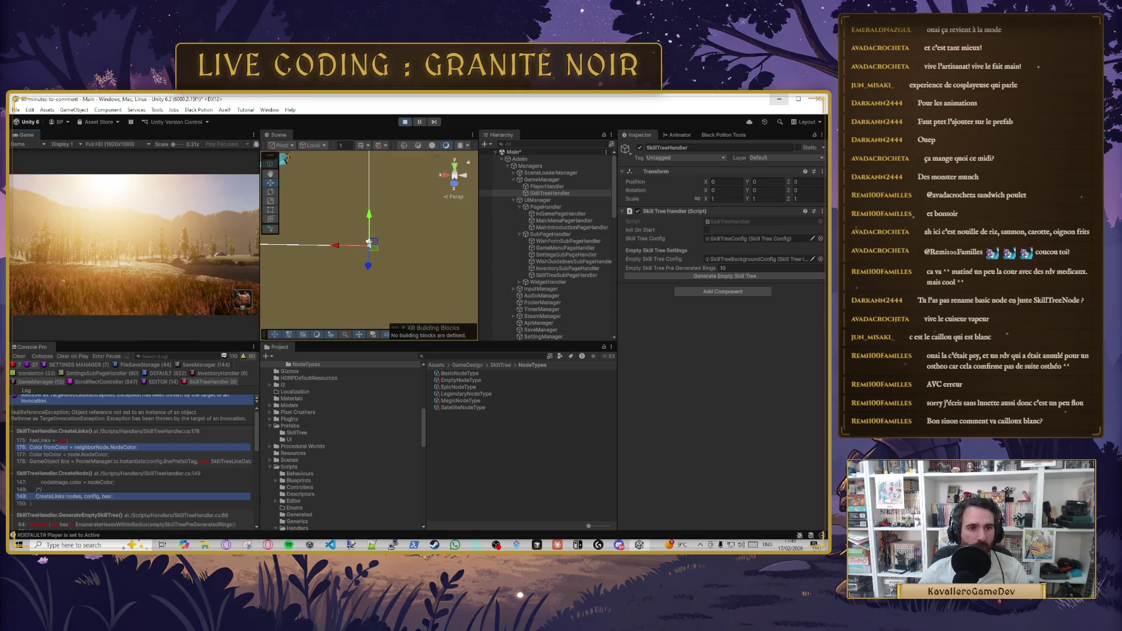
{"action": "key", "text": "Escape"}
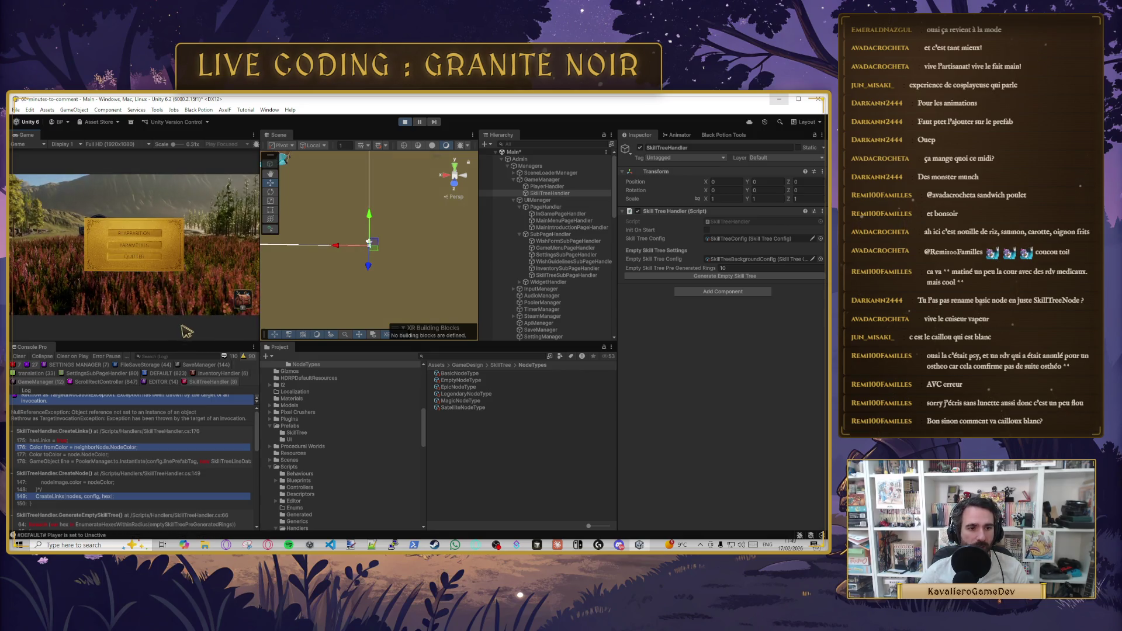
{"action": "left_click_drag", "start_coordinate": [183, 345], "coordinate": [182, 267]}
{"action": "left_click_drag", "start_coordinate": [258, 336], "coordinate": [420, 336]}
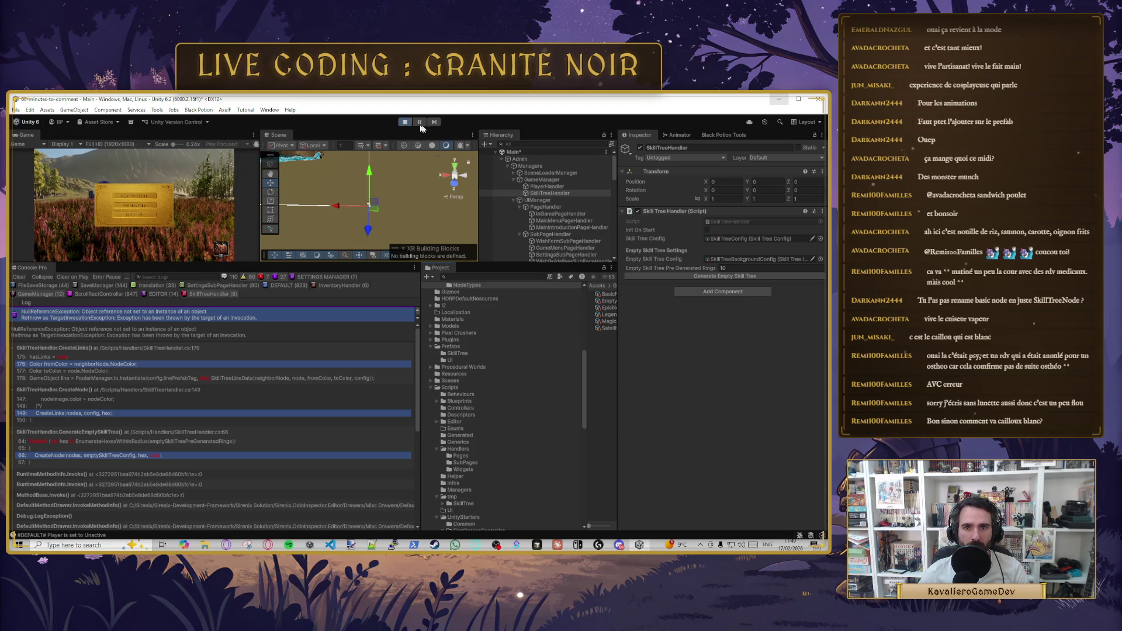
- Dismiss the in-game pause menu to resume the game
{"action": "scroll", "coordinate": [604, 212], "scroll_direction": "down", "scroll_amount": 10}
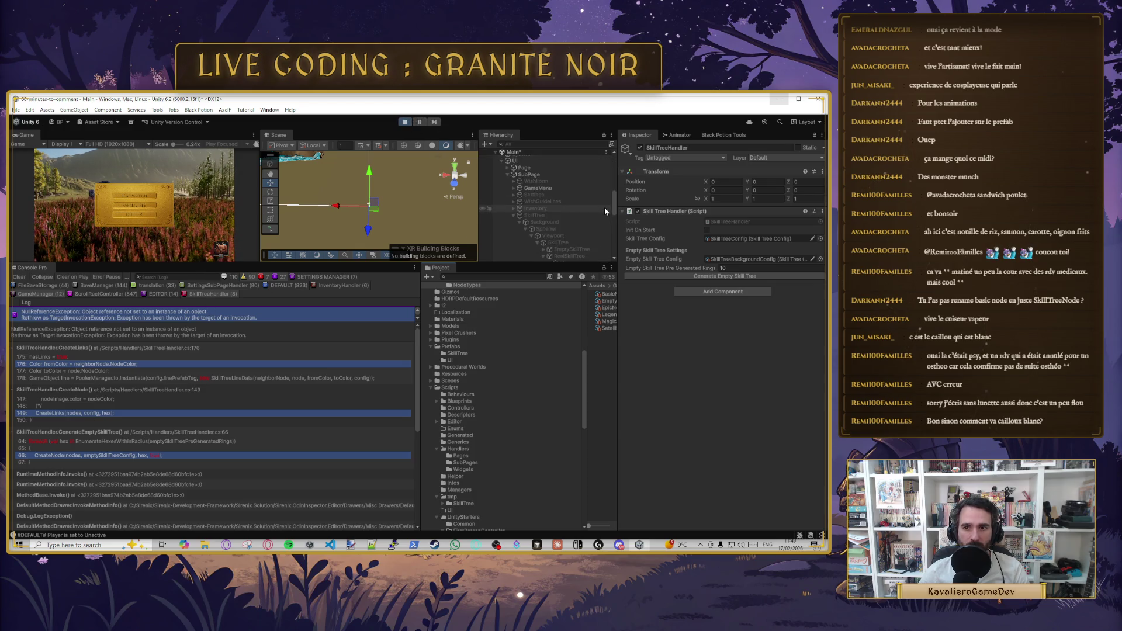
{"action": "scroll", "coordinate": [604, 207], "scroll_direction": "up", "scroll_amount": 5}
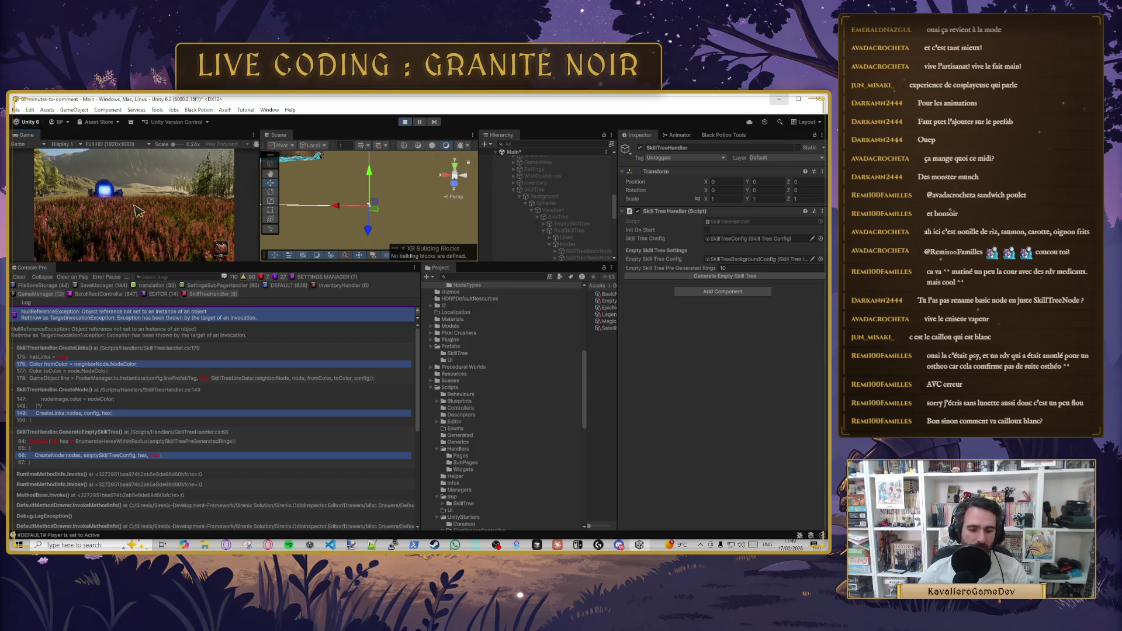
{"action": "left_click", "coordinate": [134, 205]}
- Expand EmptySkillTree and its Lines and Nodes children in the Hierarchy
{"action": "scroll", "coordinate": [557, 224], "scroll_direction": "down", "scroll_amount": 2}
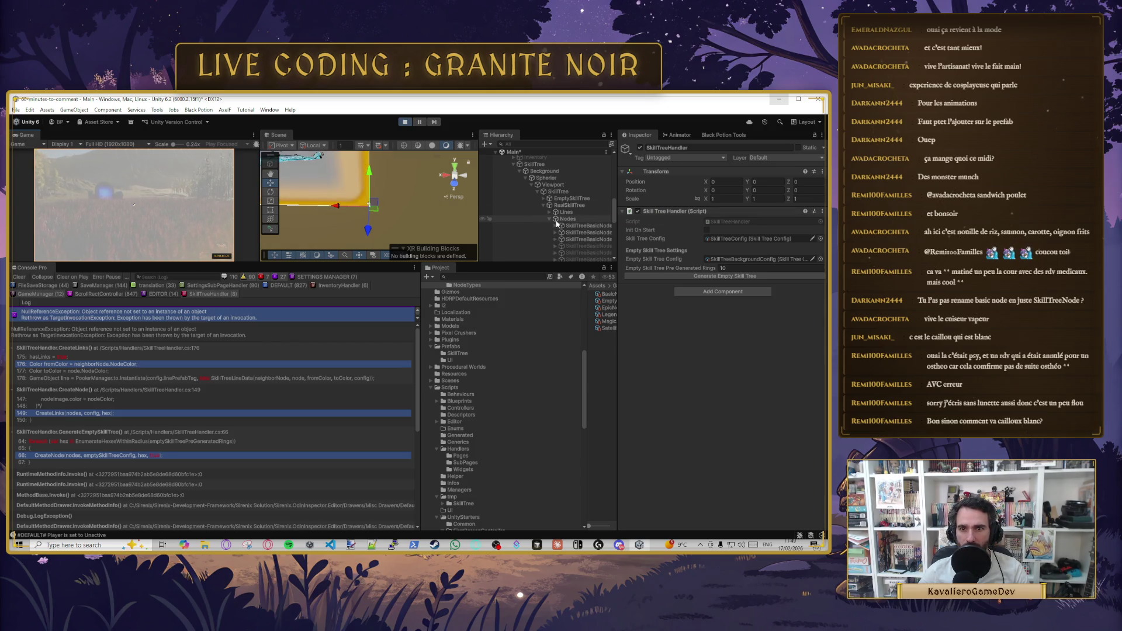
{"action": "left_click", "coordinate": [549, 212]}
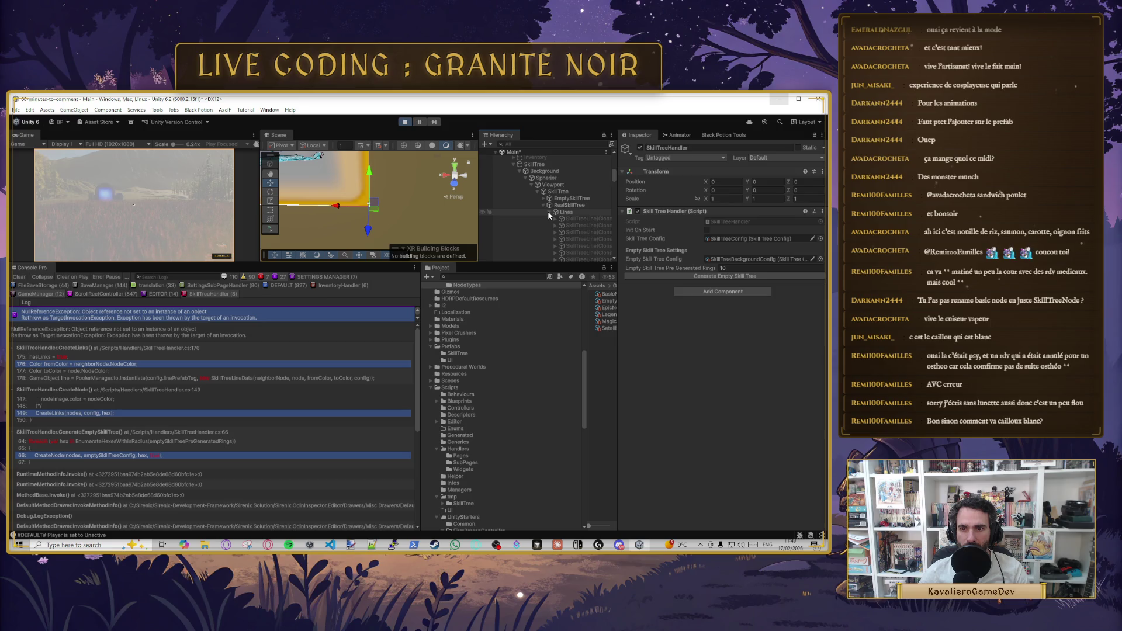
{"action": "left_click", "coordinate": [543, 198]}
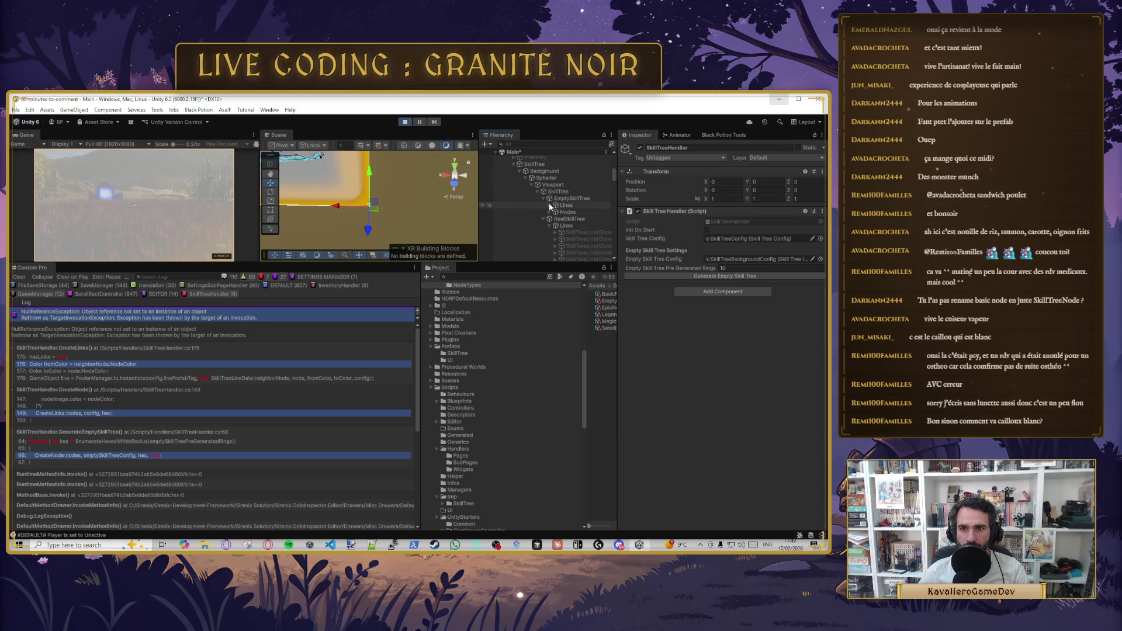
{"action": "left_click", "coordinate": [548, 212]}
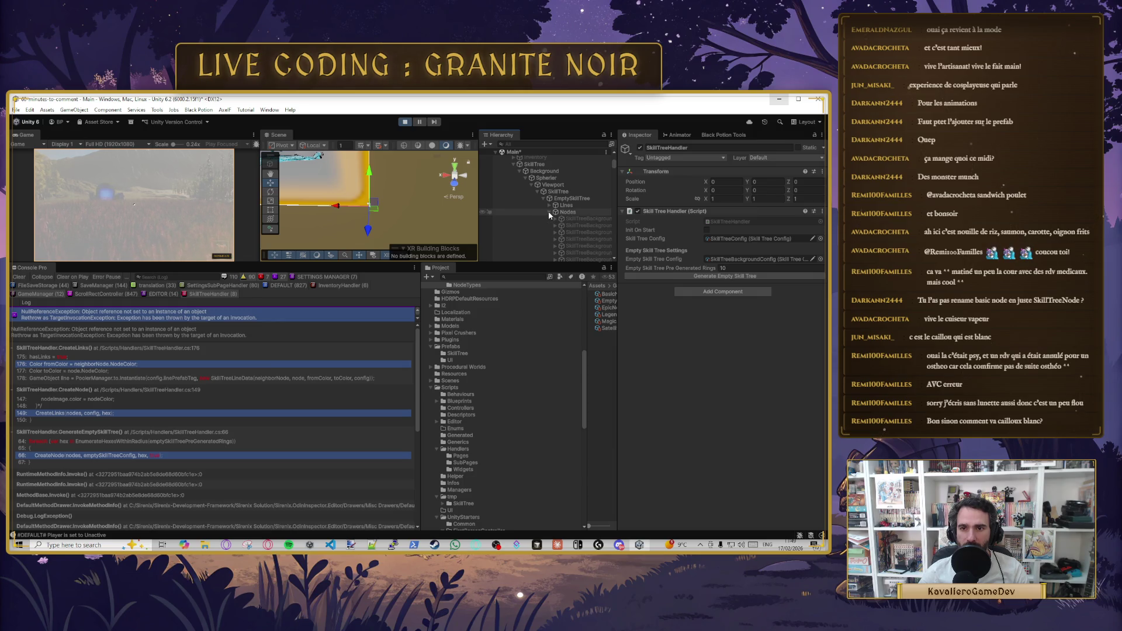
{"action": "scroll", "coordinate": [548, 212], "scroll_direction": "down", "scroll_amount": 10}
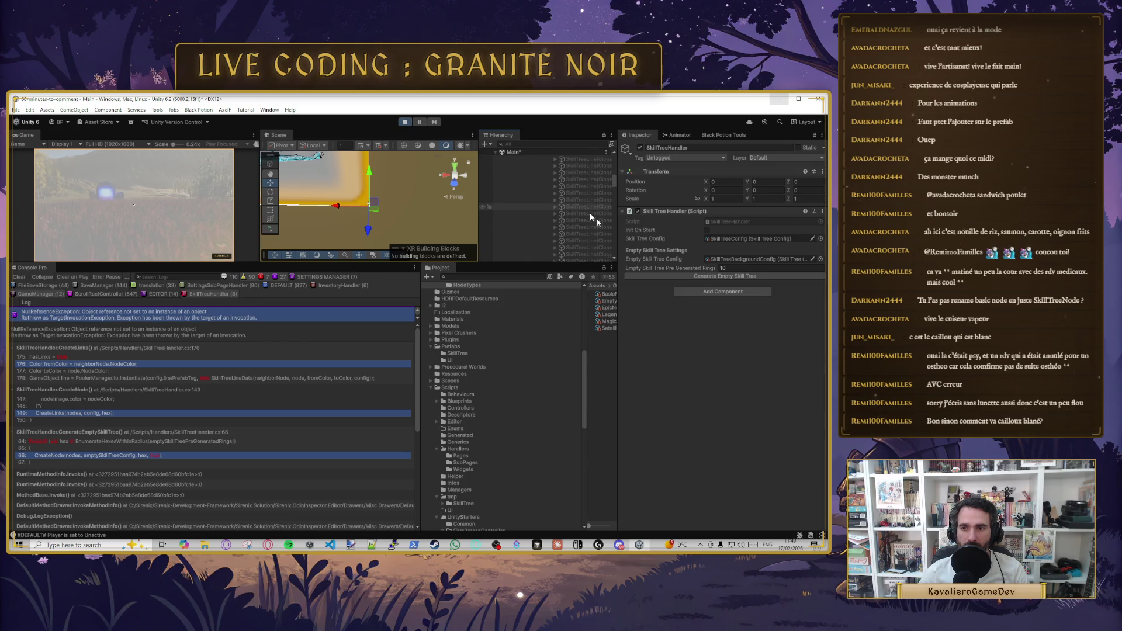
{"action": "left_click", "coordinate": [707, 275]}
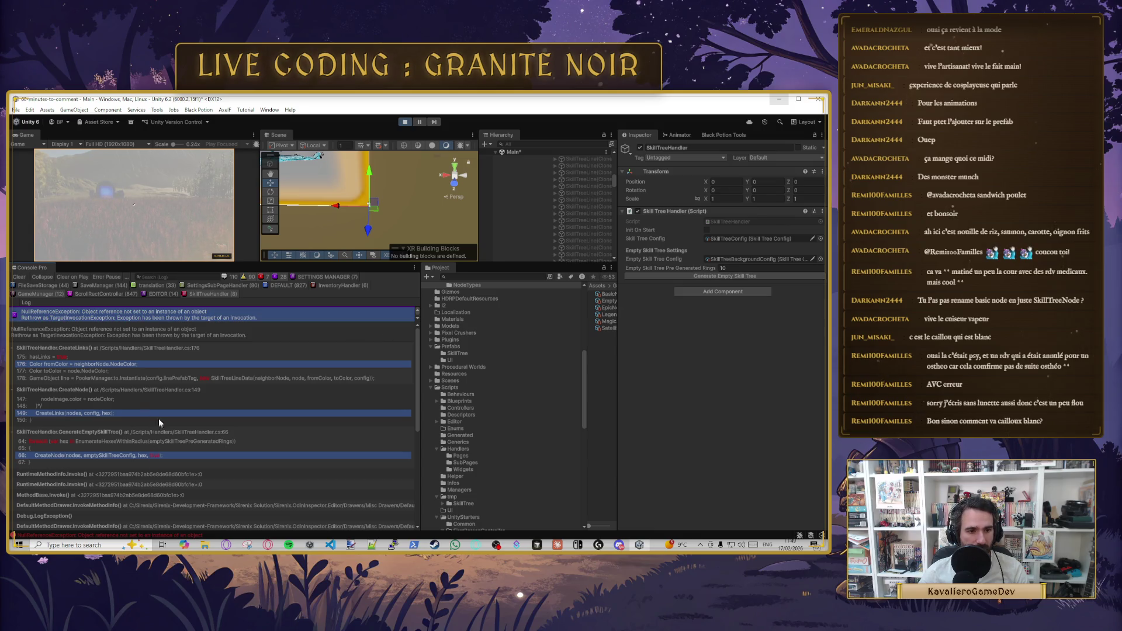
- Scroll the console log and widen and heighten the Console panel to show more entries
{"action": "scroll", "coordinate": [159, 419], "scroll_direction": "down", "scroll_amount": 3}
{"action": "scroll", "coordinate": [149, 396], "scroll_direction": "up", "scroll_amount": 2}
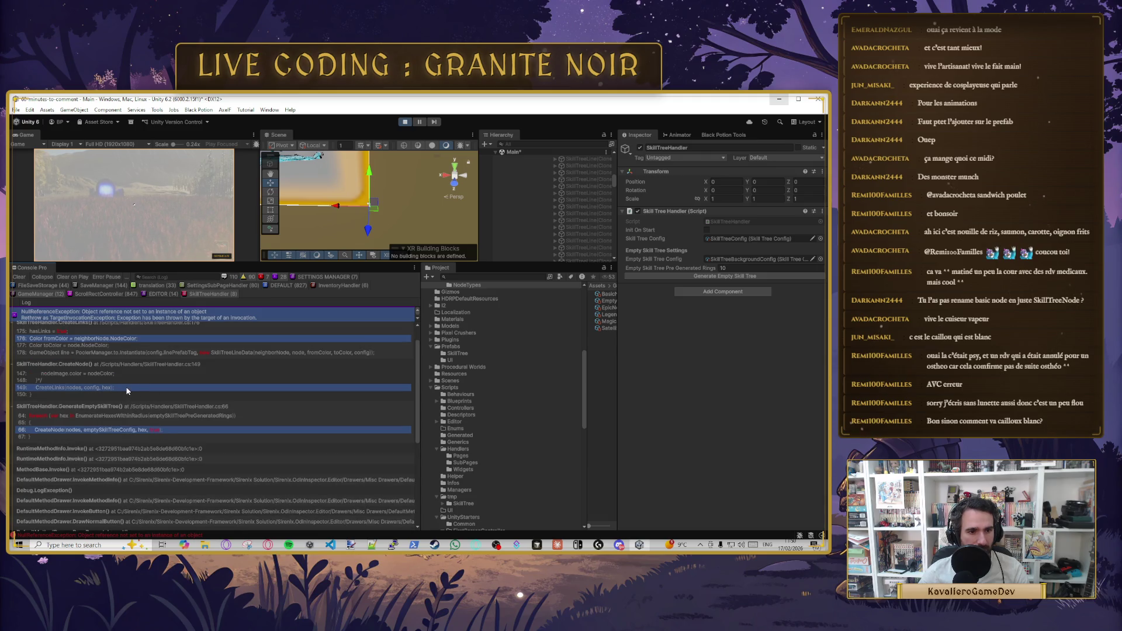
{"action": "scroll", "coordinate": [154, 379], "scroll_direction": "up", "scroll_amount": 1}
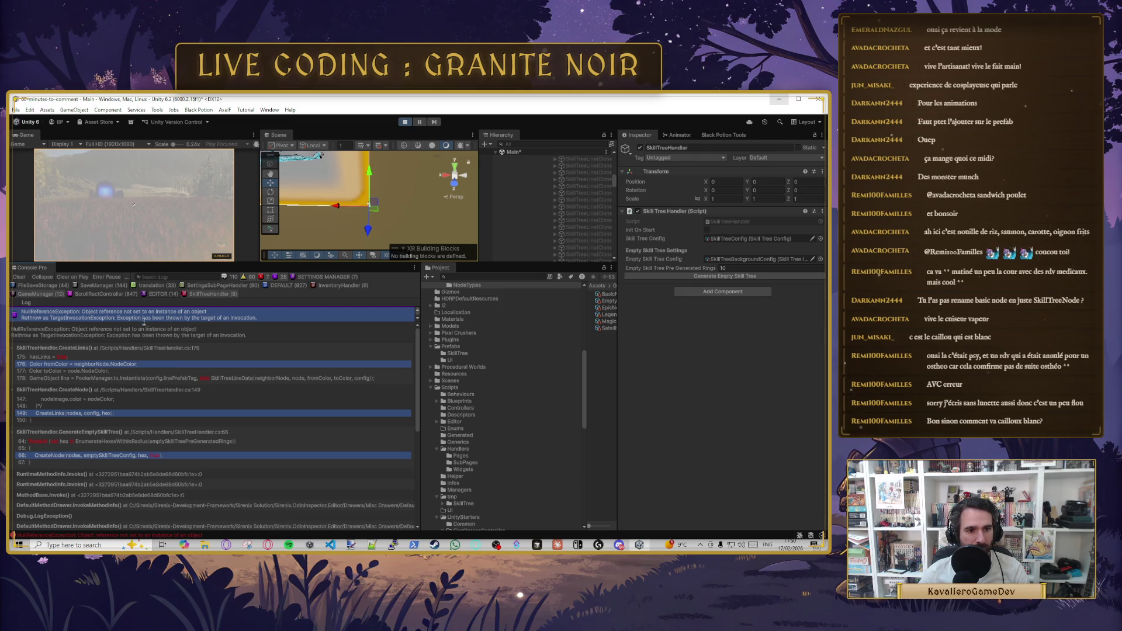
{"action": "scroll", "coordinate": [153, 312], "scroll_direction": "up", "scroll_amount": 1}
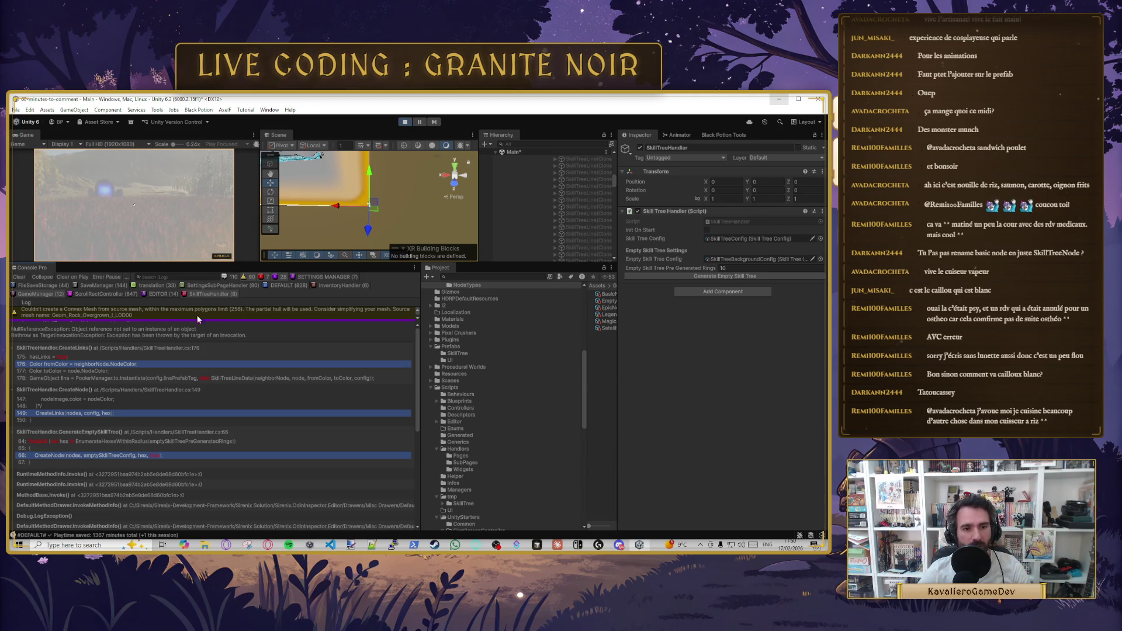
{"action": "left_click_drag", "start_coordinate": [421, 346], "coordinate": [495, 343]}
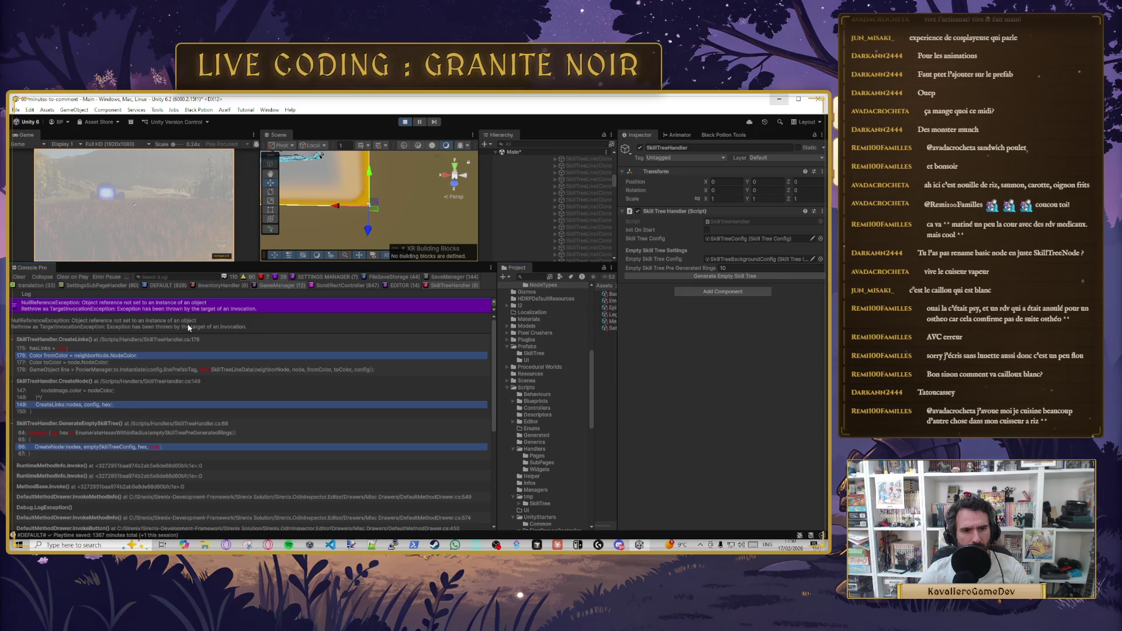
{"action": "left_click_drag", "start_coordinate": [200, 325], "coordinate": [209, 429]}
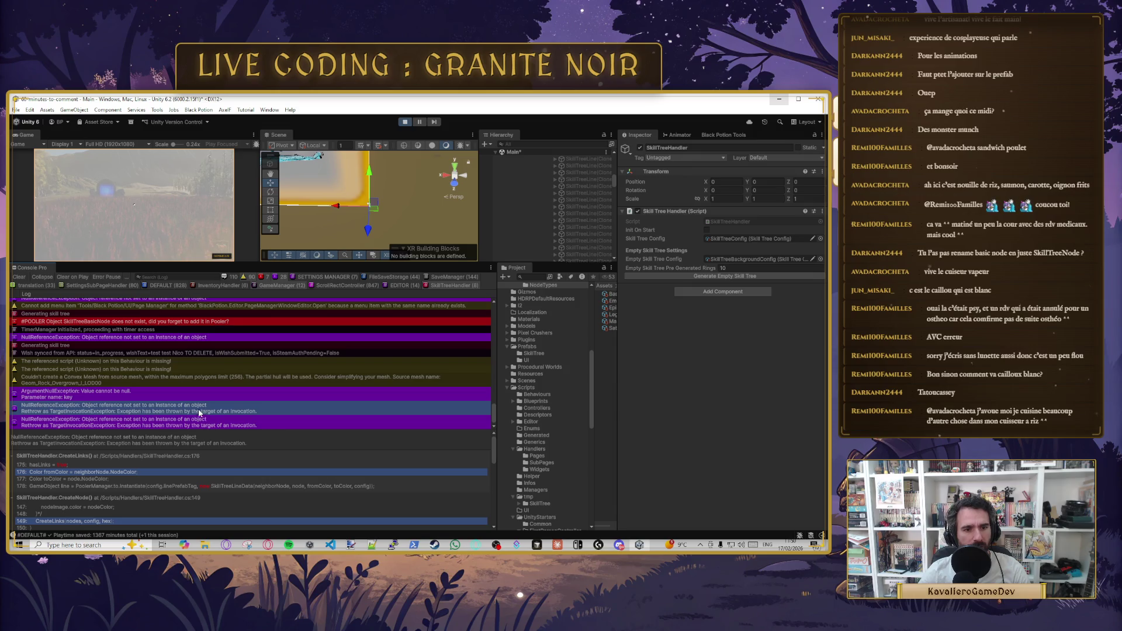
- Read the ArgumentNullException and NullReferenceException stack traces, stop play mode, and bring Cursor forward
{"action": "left_click", "coordinate": [106, 393]}
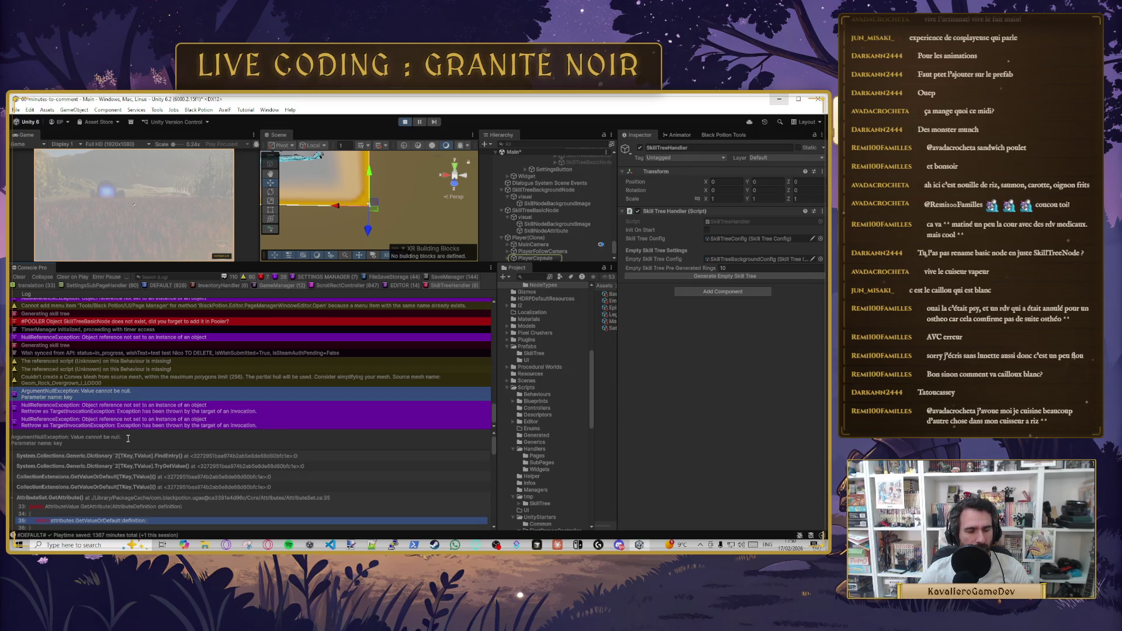
{"action": "left_click", "coordinate": [131, 409]}
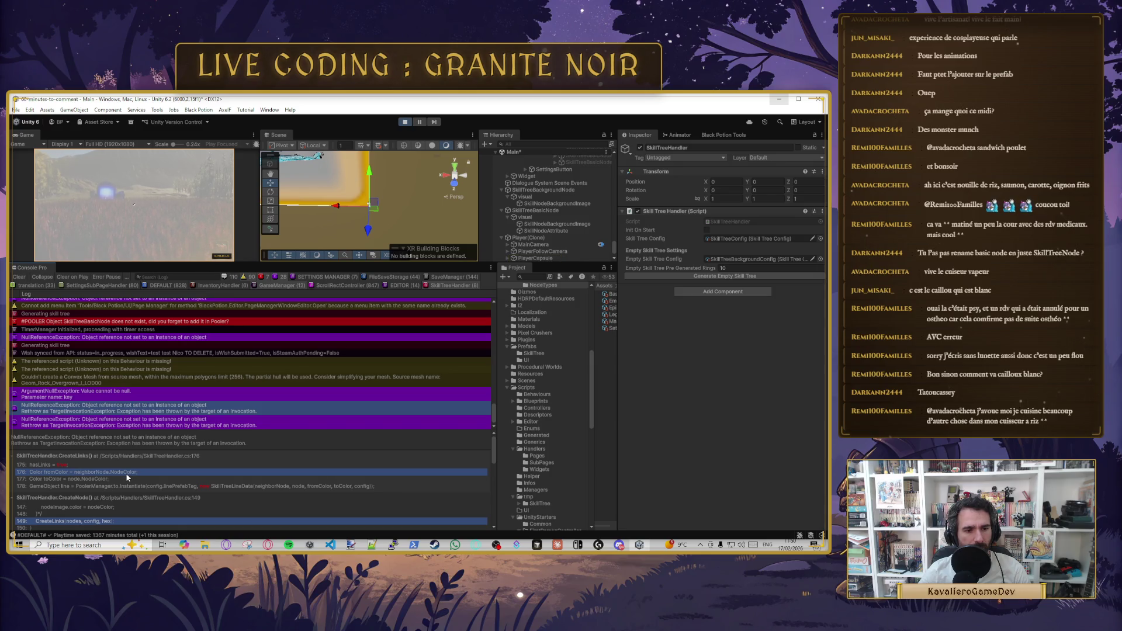
{"action": "left_click", "coordinate": [404, 123]}
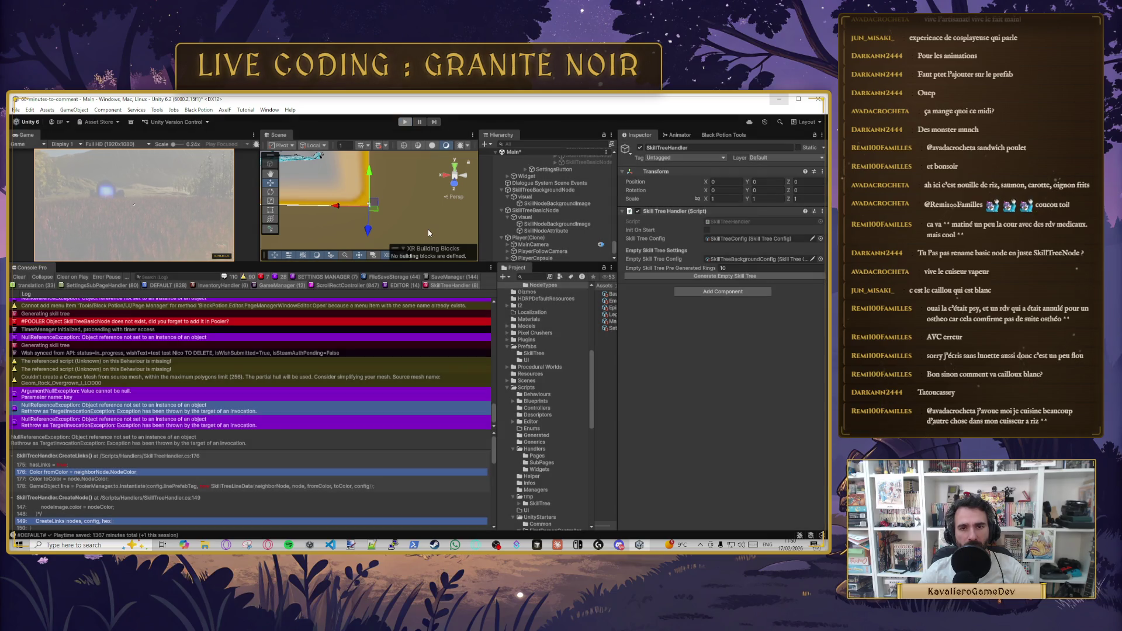
{"action": "left_click", "coordinate": [619, 545]}
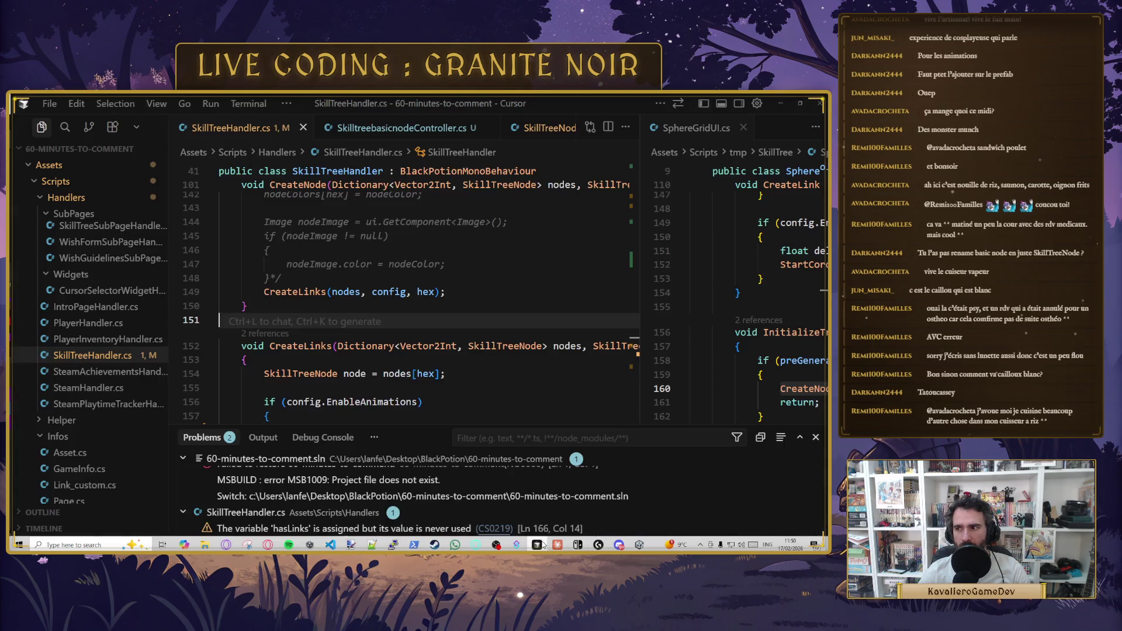
- In SkillTreeNode.cs, trace how NodeColor uses the nodeTypeDefinition field, then minimize Cursor
{"action": "left_click", "coordinate": [529, 128]}
{"action": "left_click", "coordinate": [467, 283]}
{"action": "scroll", "coordinate": [447, 311], "scroll_direction": "down", "scroll_amount": 1}
{"action": "scroll", "coordinate": [421, 327], "scroll_direction": "up", "scroll_amount": 1}
{"action": "scroll", "coordinate": [380, 351], "scroll_direction": "down", "scroll_amount": 1}
{"action": "double_click", "coordinate": [340, 375]}
{"action": "double_click", "coordinate": [487, 377]}
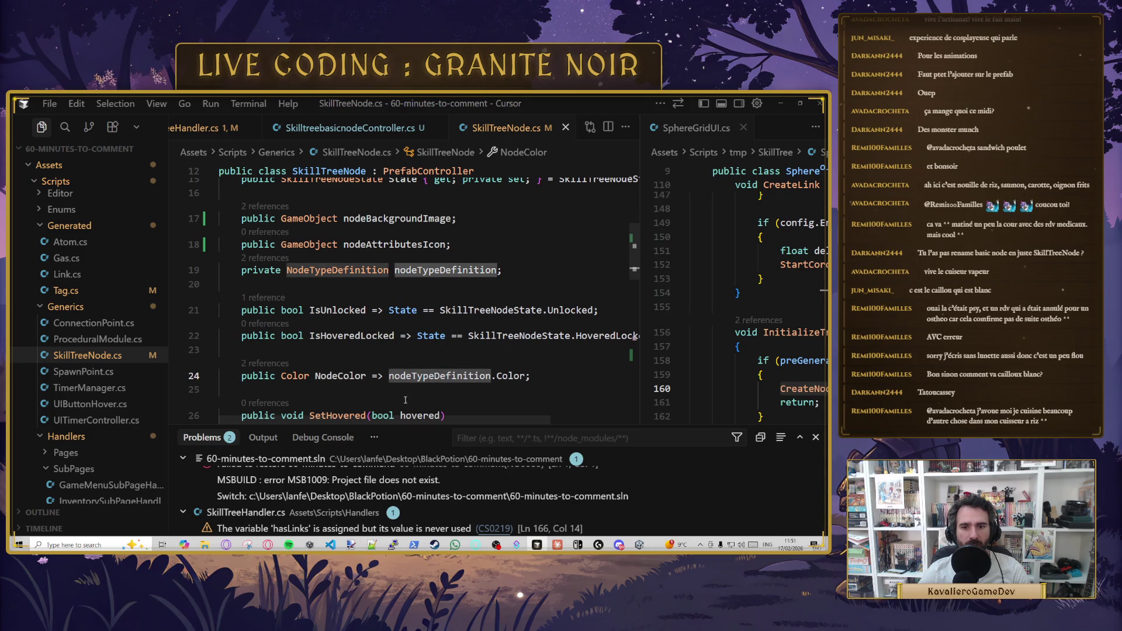
{"action": "scroll", "coordinate": [399, 384], "scroll_direction": "up", "scroll_amount": 1}
{"action": "left_click", "coordinate": [497, 291]}
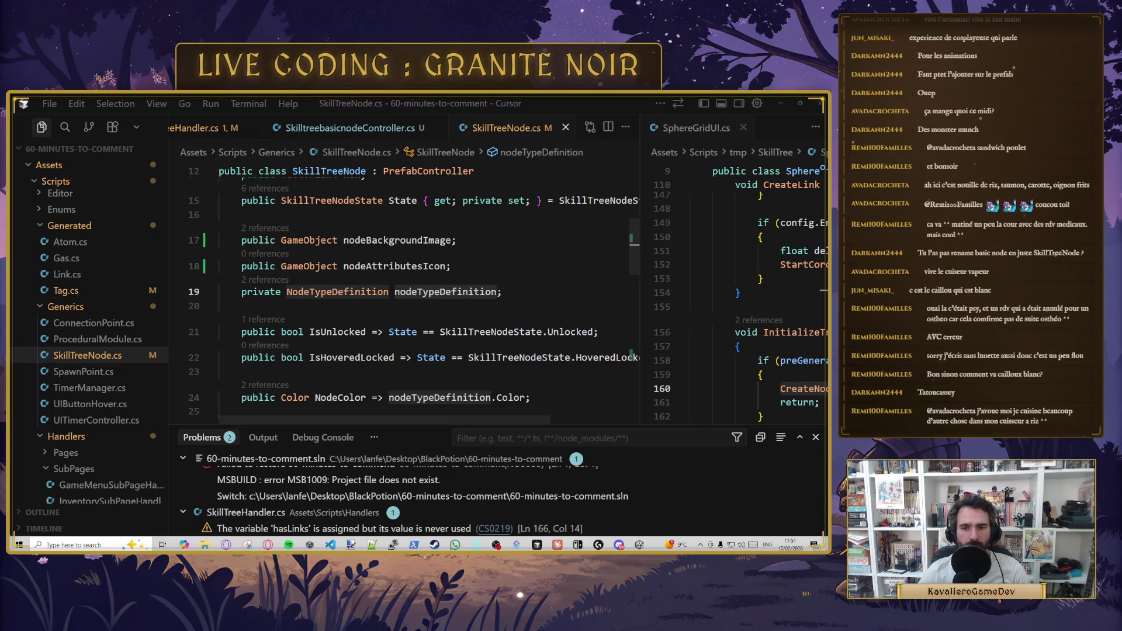
{"action": "left_click", "coordinate": [780, 102]}
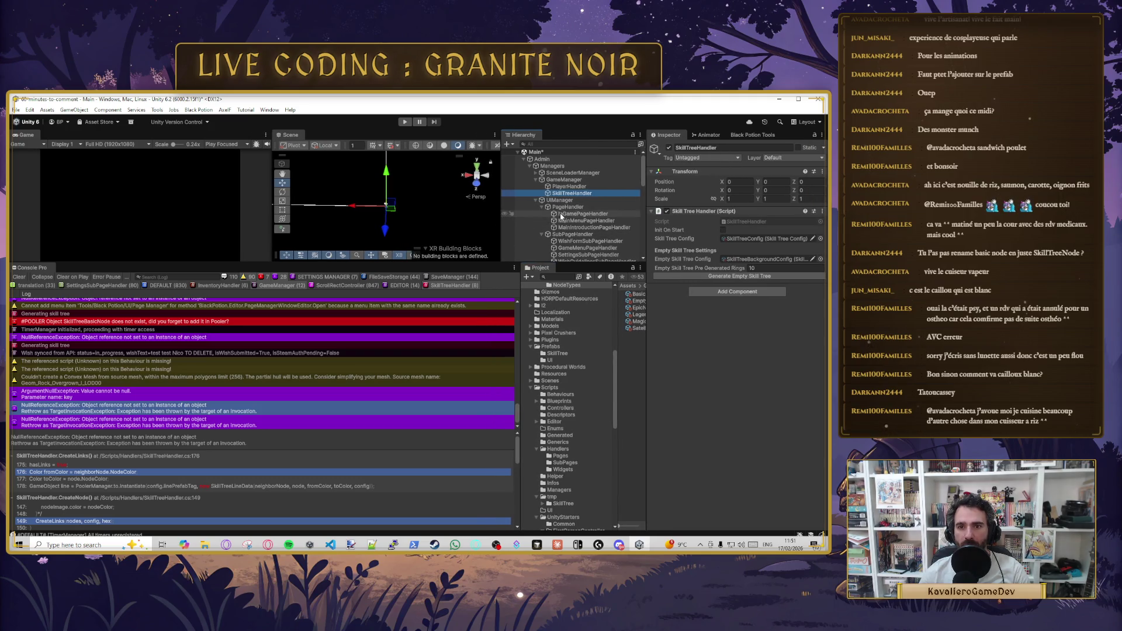
{"action": "scroll", "coordinate": [549, 234], "scroll_direction": "down", "scroll_amount": 3}
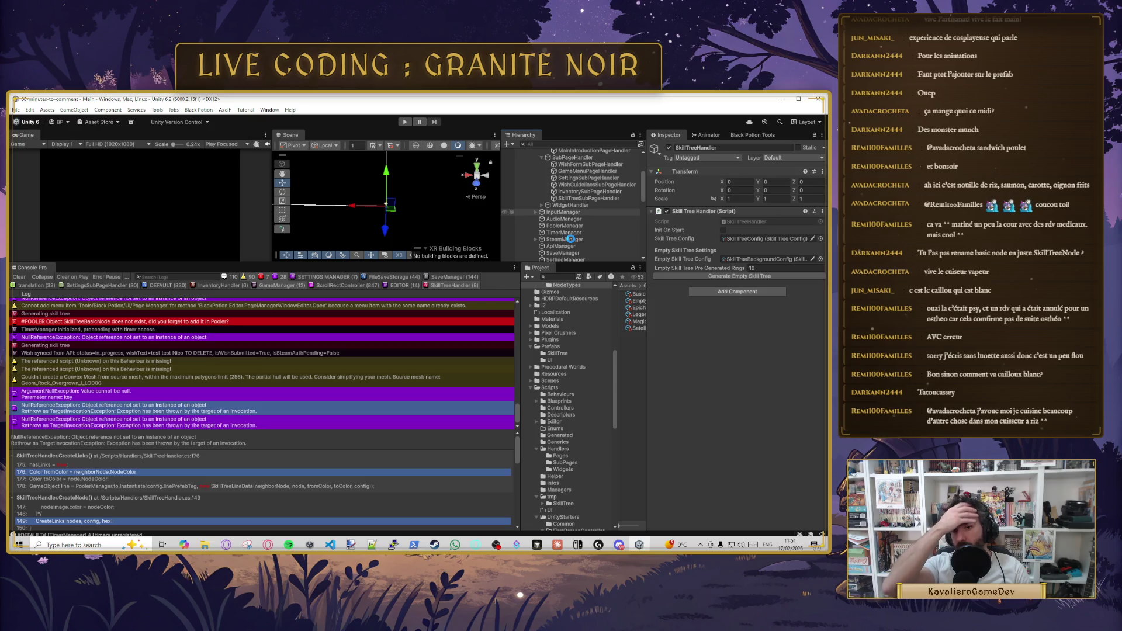
- Select PoolerManager and inspect the SkillTreeBackgroundLine and SkillTreeBackgroundNode pool entry tags
{"action": "left_click", "coordinate": [569, 226]}
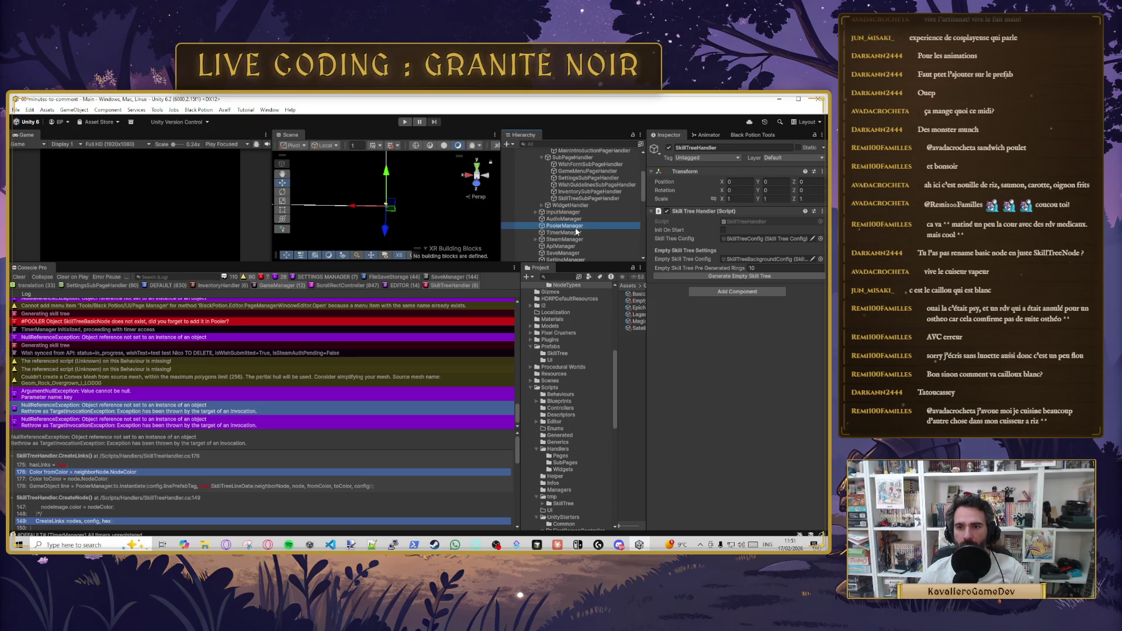
{"action": "scroll", "coordinate": [707, 321], "scroll_direction": "down", "scroll_amount": 5}
{"action": "scroll", "coordinate": [714, 364], "scroll_direction": "down", "scroll_amount": 8}
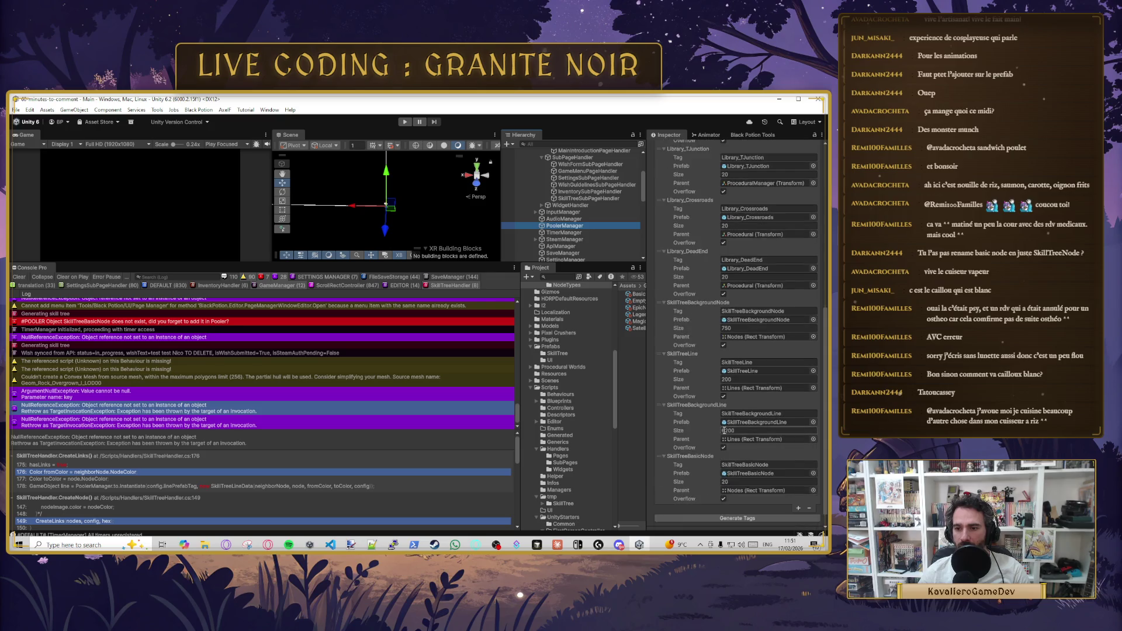
{"action": "left_click", "coordinate": [751, 399]}
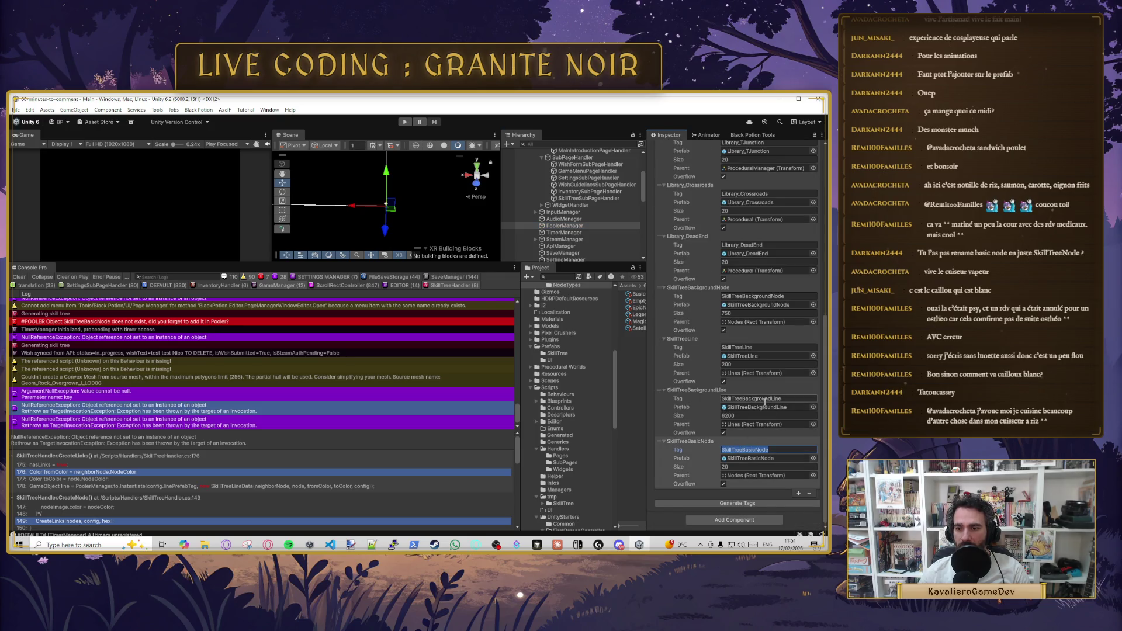
{"action": "left_click", "coordinate": [764, 297]}
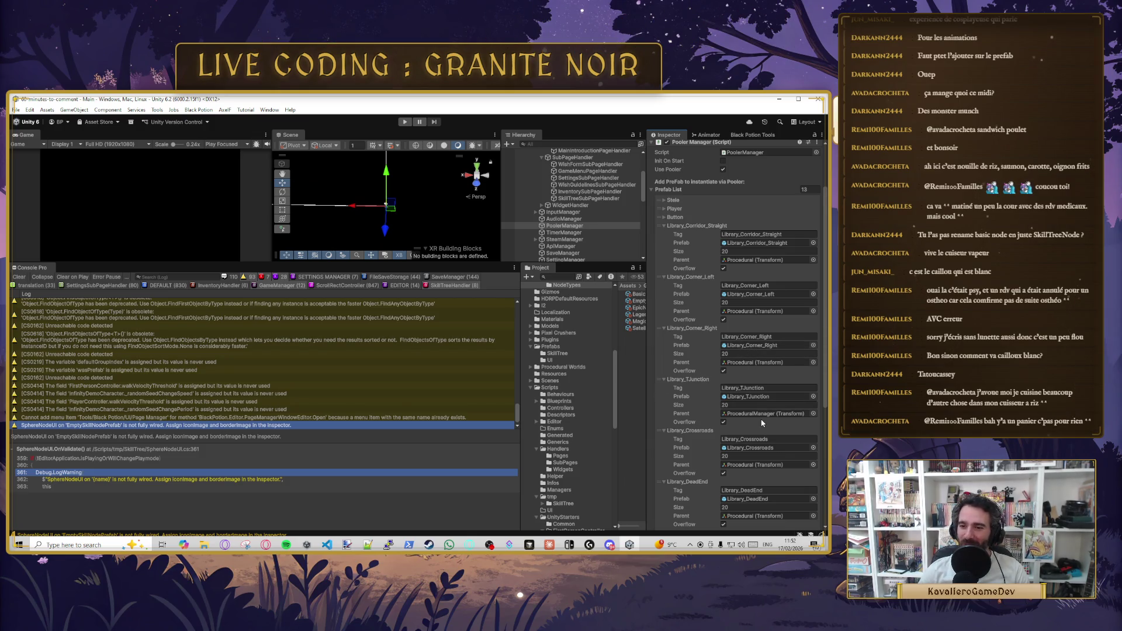
- Expand the SkillTreeBackgroundNode entry's settings in the Prefab List
{"action": "scroll", "coordinate": [762, 422], "scroll_direction": "down", "scroll_amount": 4}
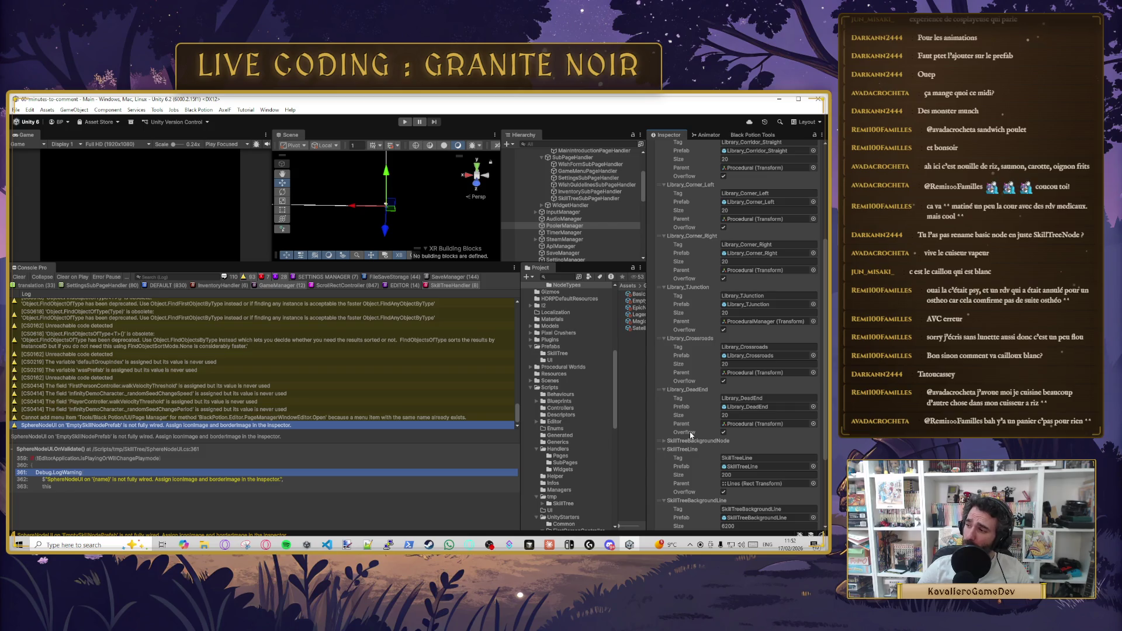
{"action": "left_click", "coordinate": [661, 440]}
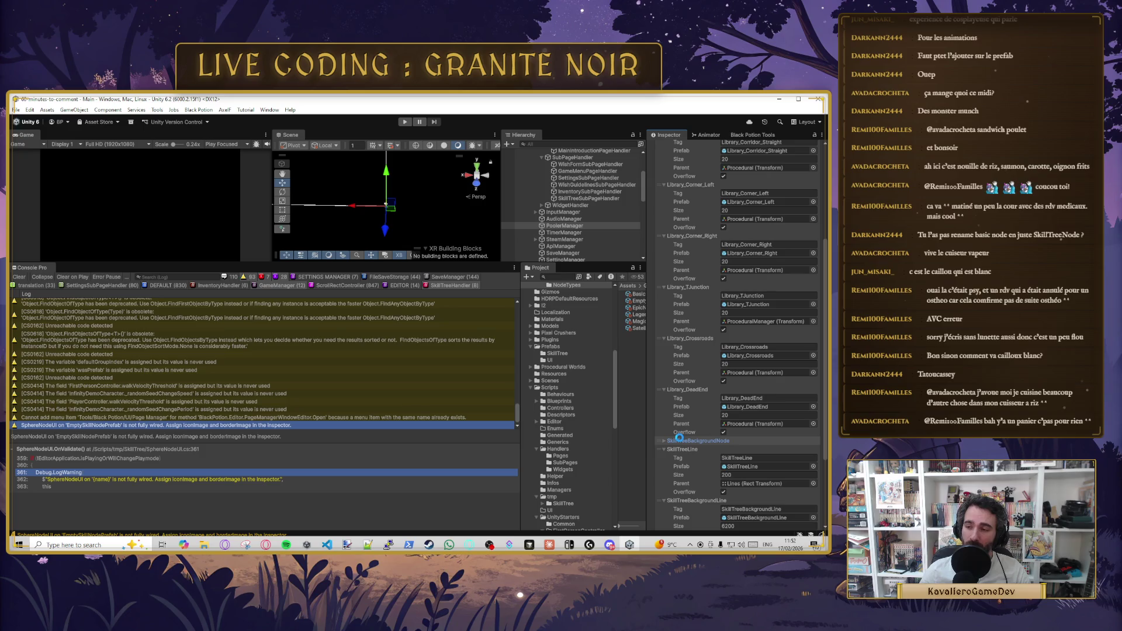
{"action": "left_click", "coordinate": [680, 441]}
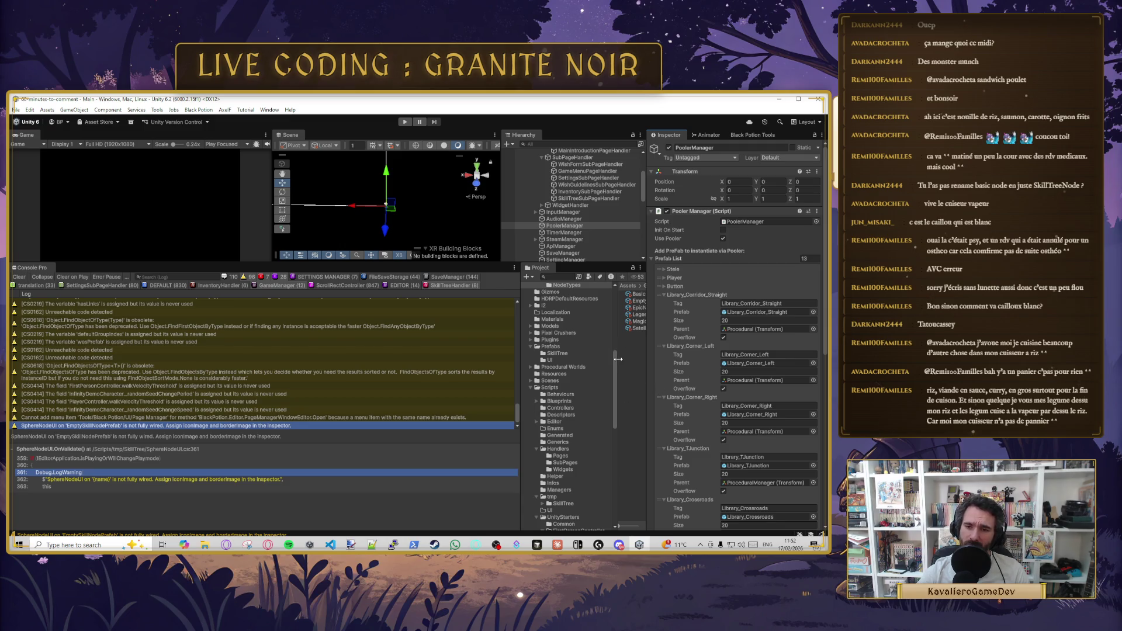
- Run Generate Tags at the end of the Prefab List, then widen the Project assets area
{"action": "scroll", "coordinate": [564, 410], "scroll_direction": "down", "scroll_amount": 5}
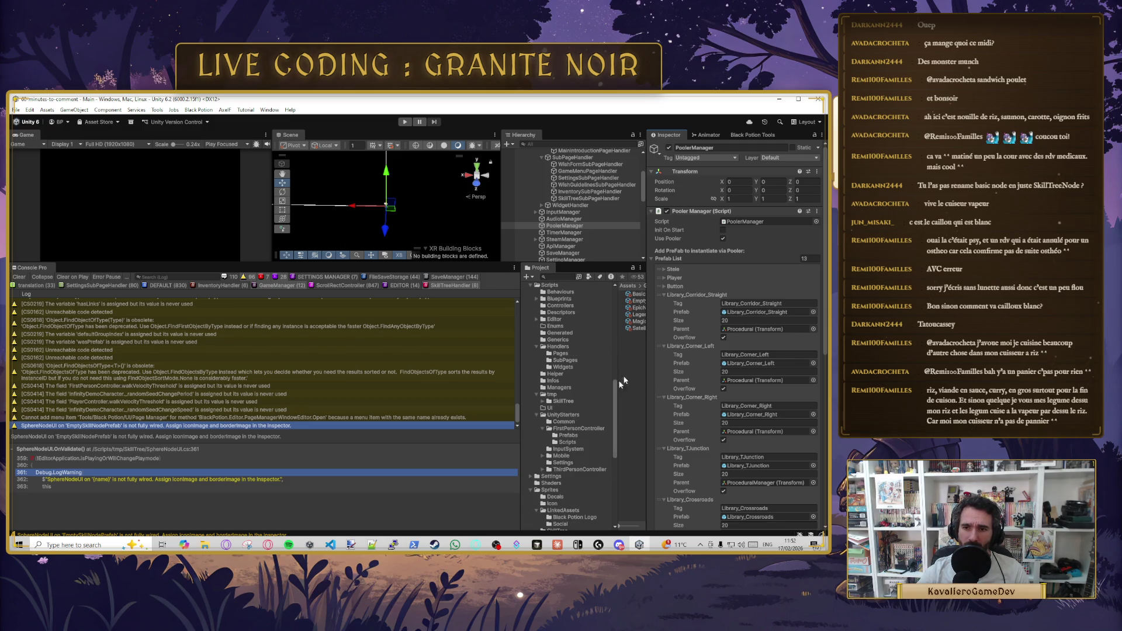
{"action": "scroll", "coordinate": [590, 379], "scroll_direction": "down", "scroll_amount": 4}
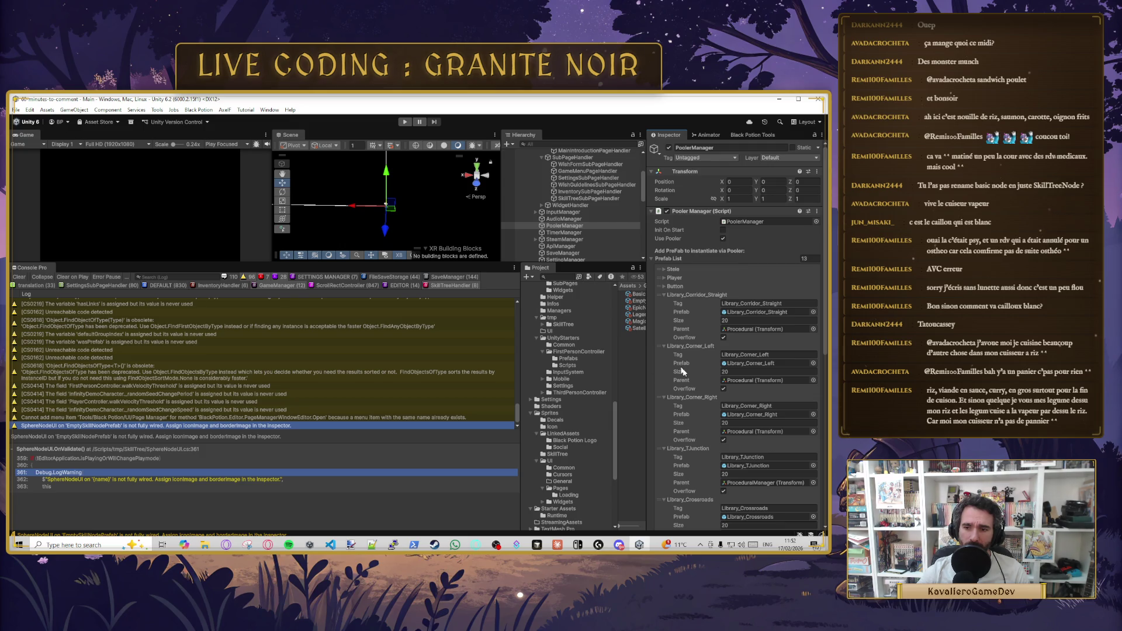
{"action": "scroll", "coordinate": [740, 443], "scroll_direction": "down", "scroll_amount": 3}
{"action": "scroll", "coordinate": [727, 449], "scroll_direction": "down", "scroll_amount": 10}
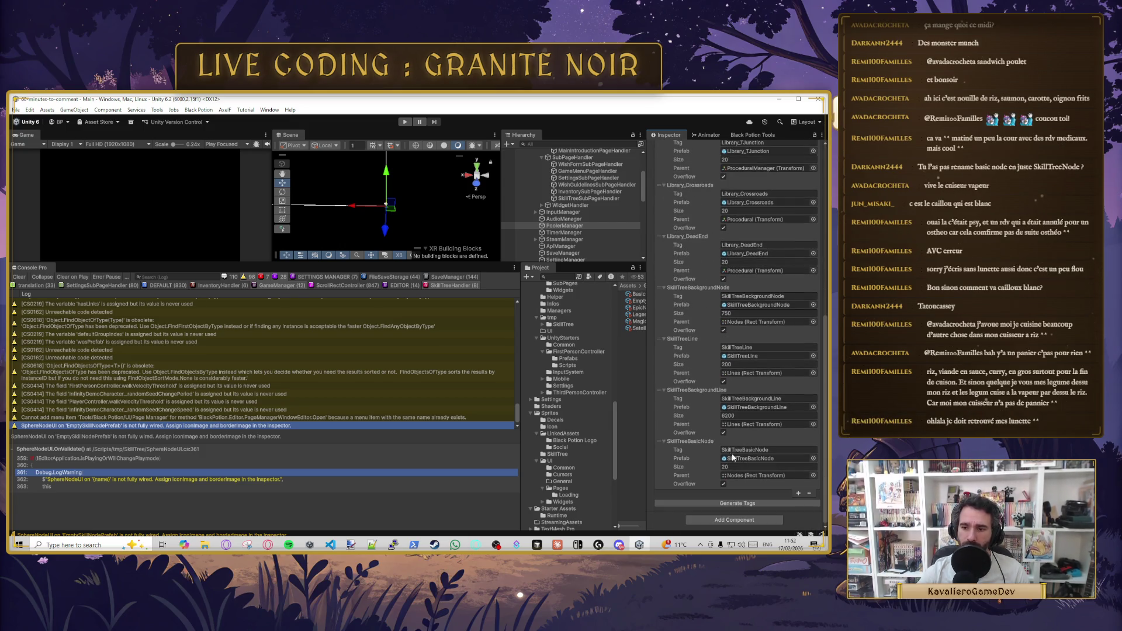
{"action": "left_click", "coordinate": [731, 503]}
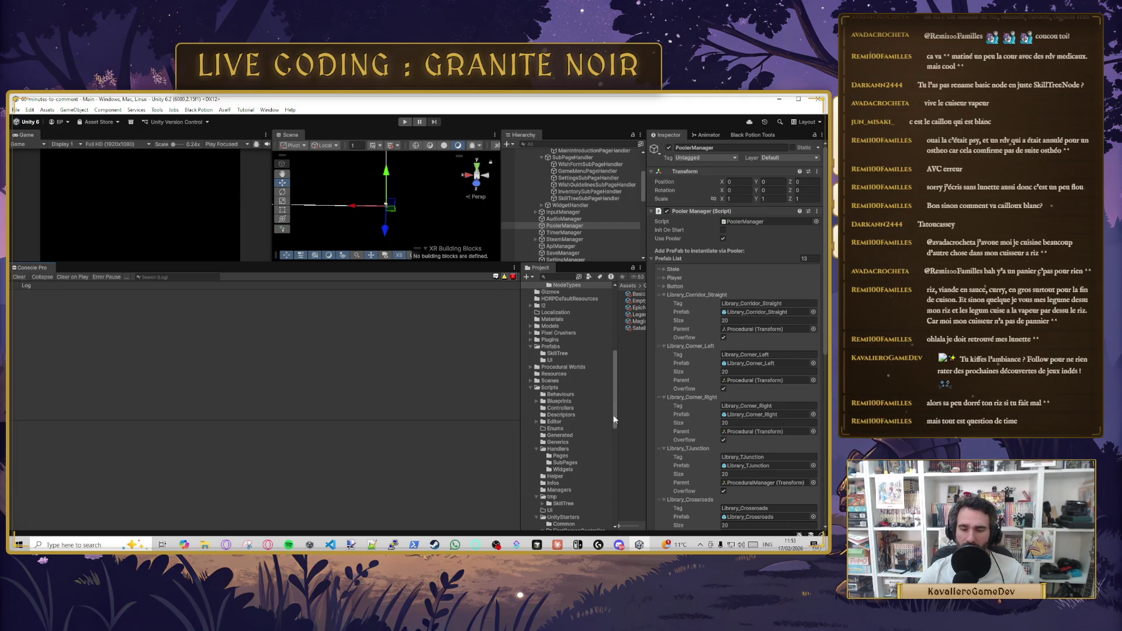
{"action": "left_click_drag", "start_coordinate": [520, 368], "coordinate": [449, 366]}
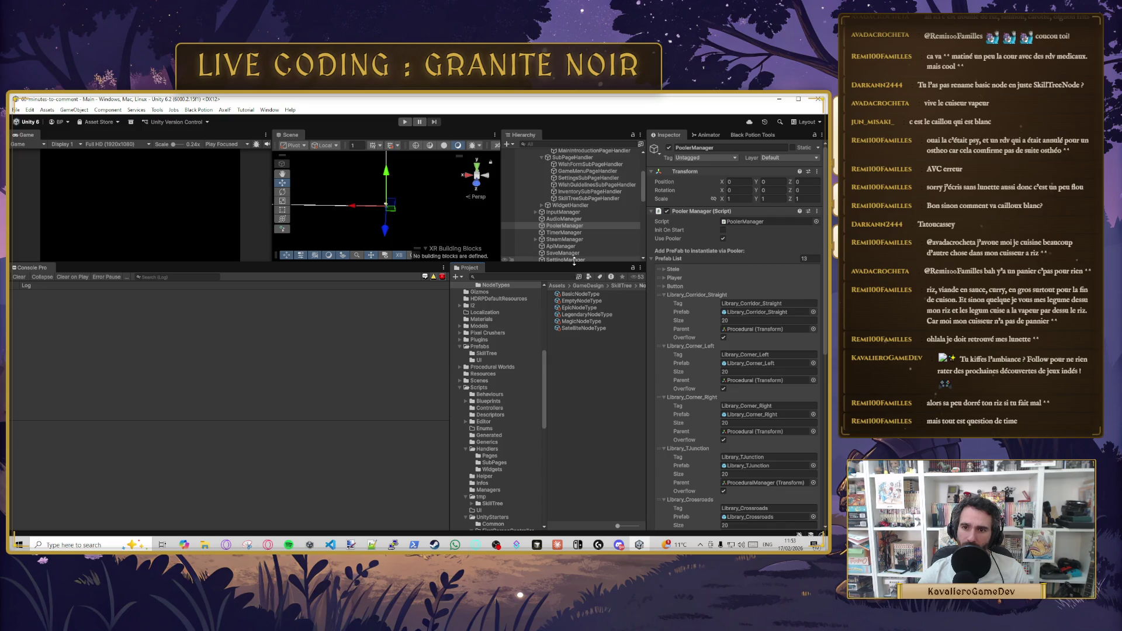
- Compare the Prefab Tag values of the Basic and Empty node types
{"action": "left_click", "coordinate": [579, 294]}
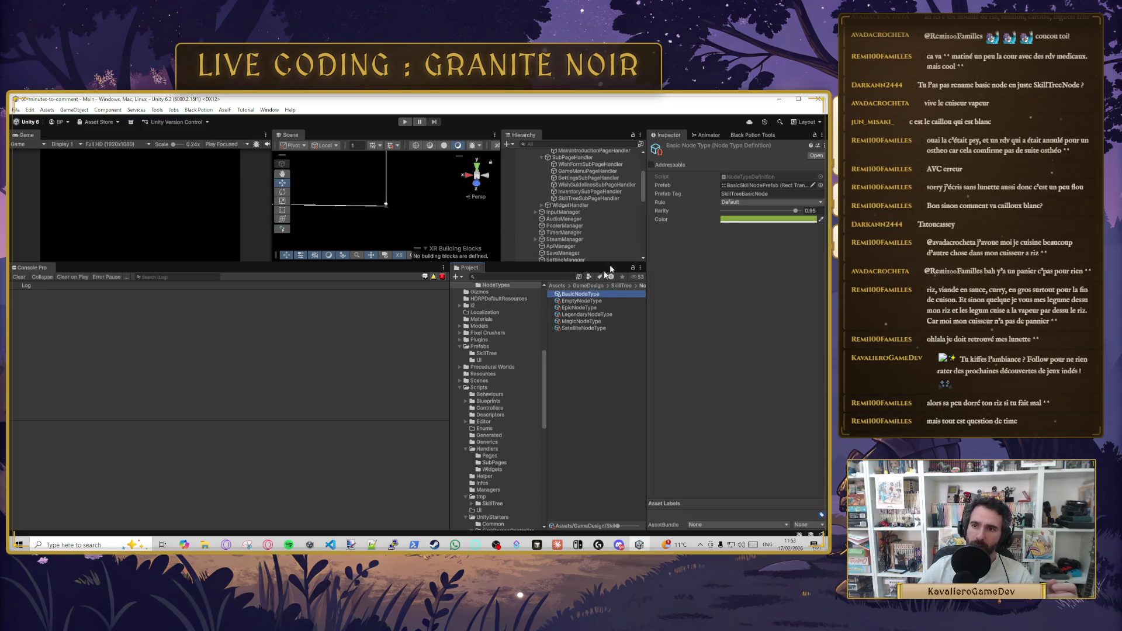
{"action": "left_click", "coordinate": [748, 194]}
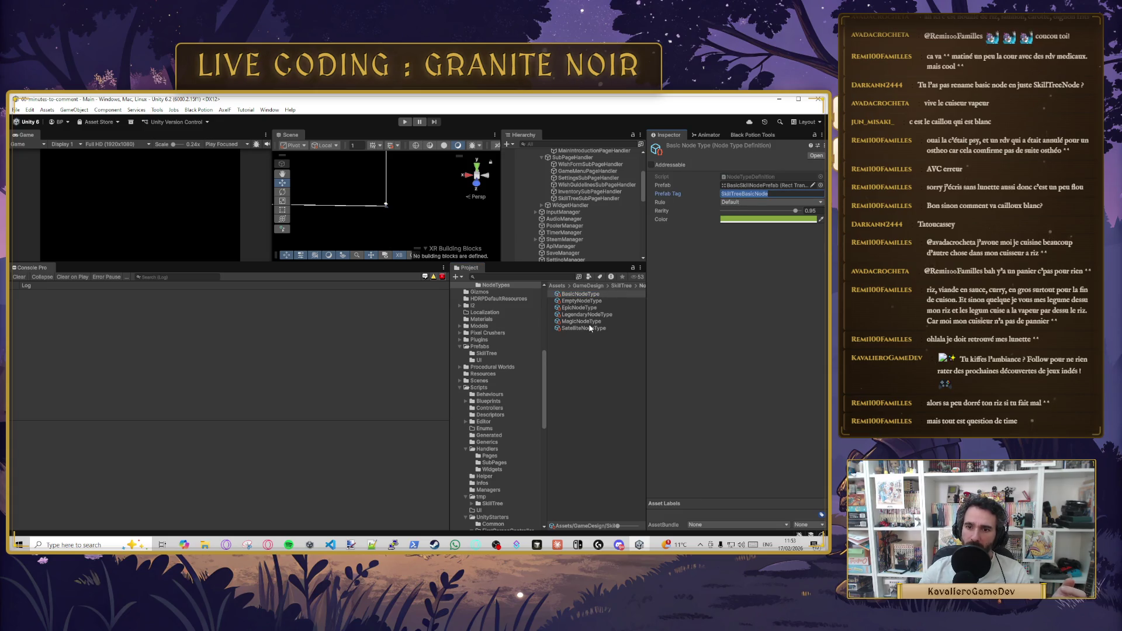
{"action": "left_click", "coordinate": [581, 300]}
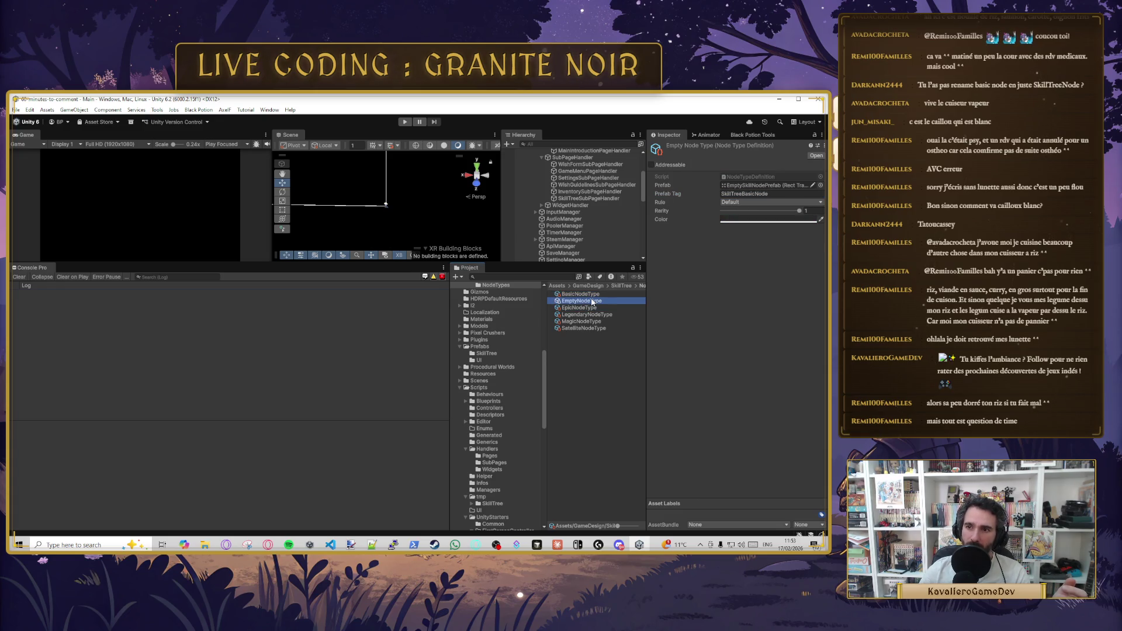
{"action": "left_click", "coordinate": [749, 193]}
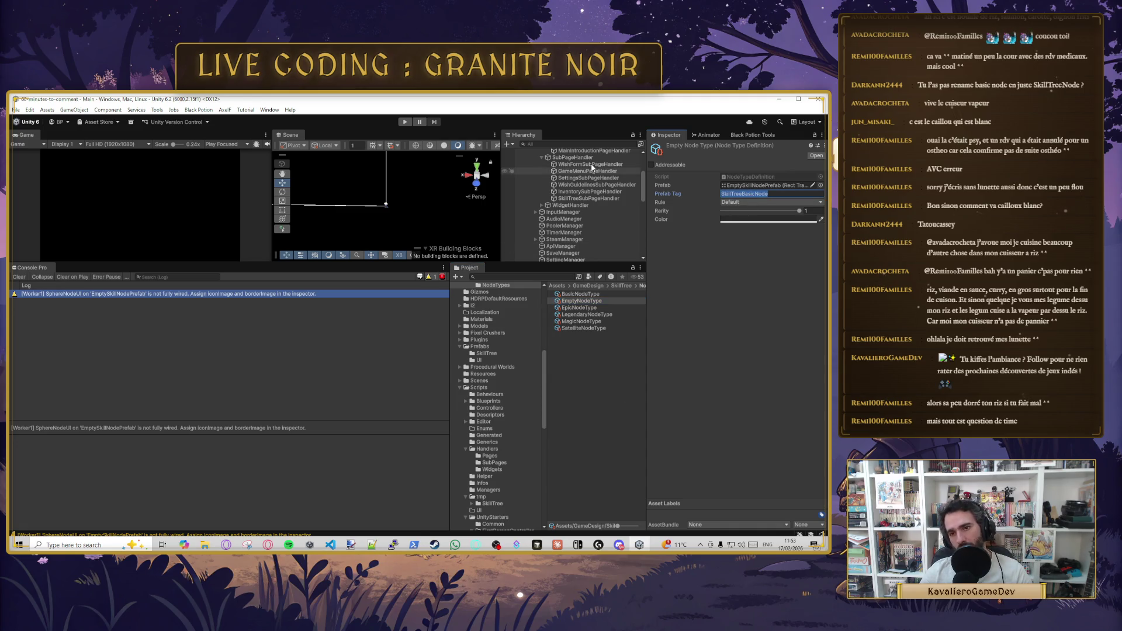
{"action": "scroll", "coordinate": [583, 225], "scroll_direction": "up", "scroll_amount": 3}
{"action": "scroll", "coordinate": [583, 224], "scroll_direction": "down", "scroll_amount": 5}
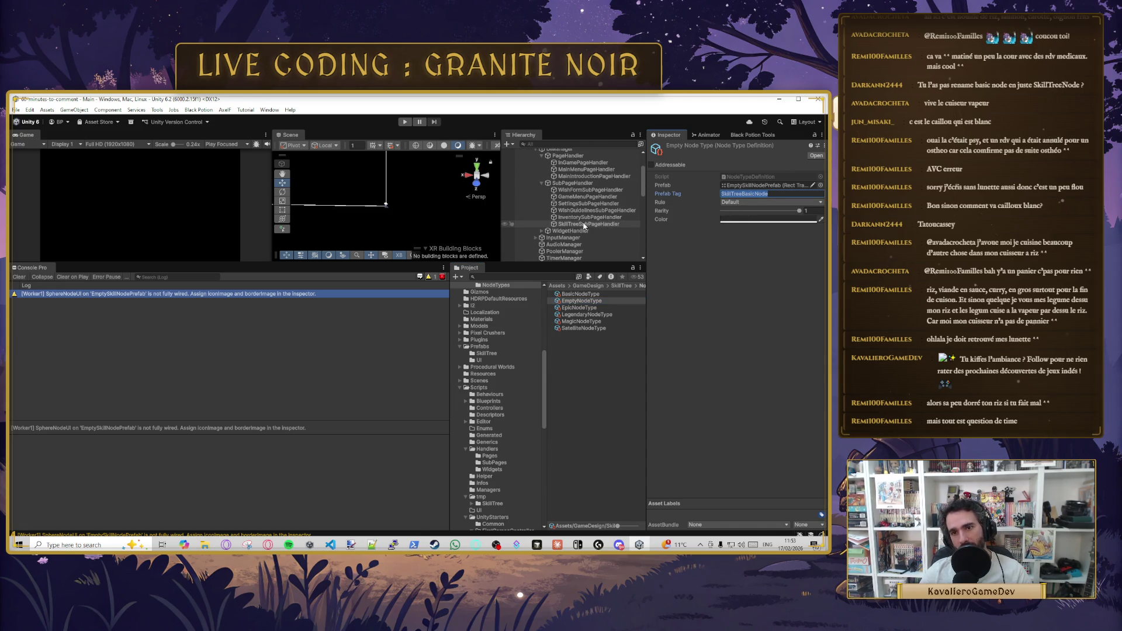
- Copy the SkillTreeBackgroundNode pool tag and paste it into EmptyNodeType's Prefab Tag
{"action": "left_click", "coordinate": [576, 202]}
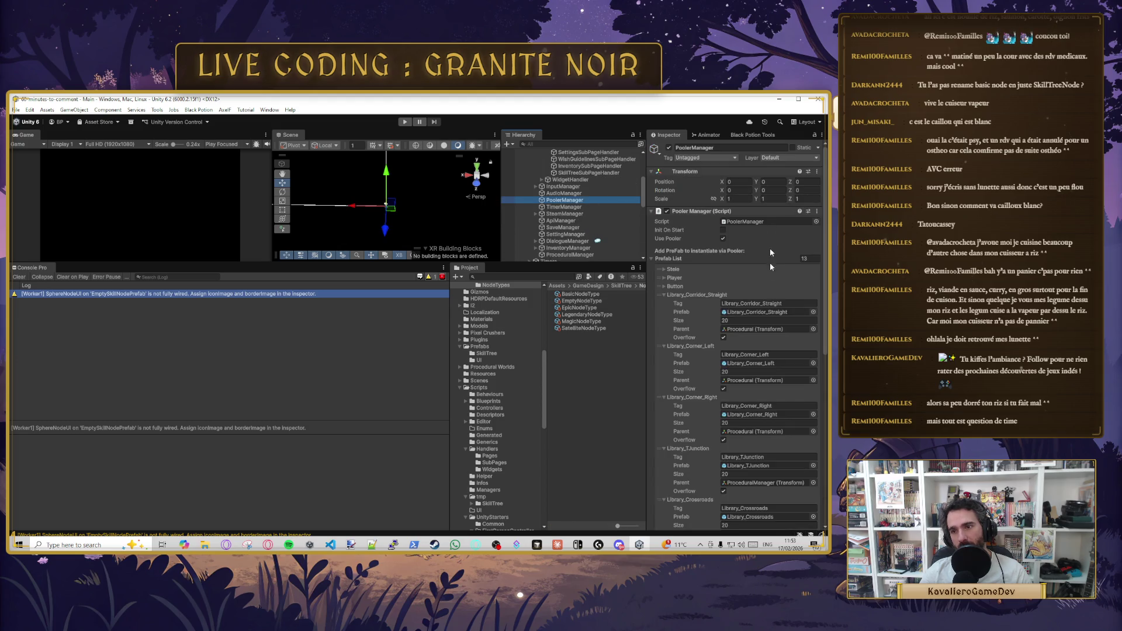
{"action": "scroll", "coordinate": [766, 430], "scroll_direction": "down", "scroll_amount": 10}
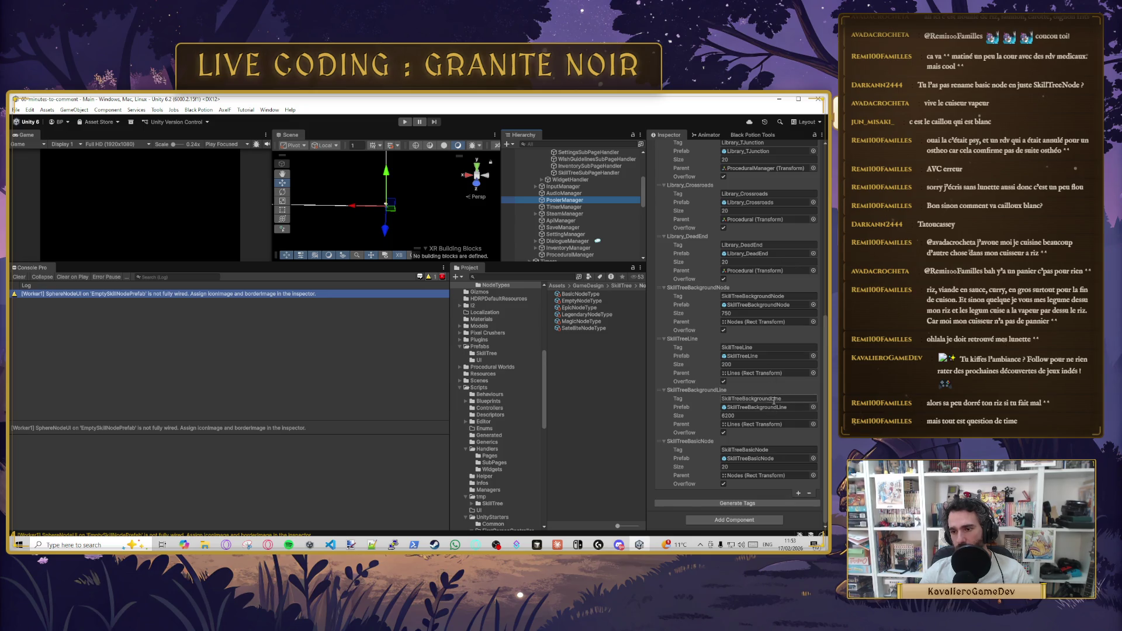
{"action": "left_click", "coordinate": [760, 399]}
{"action": "left_click", "coordinate": [759, 297]}
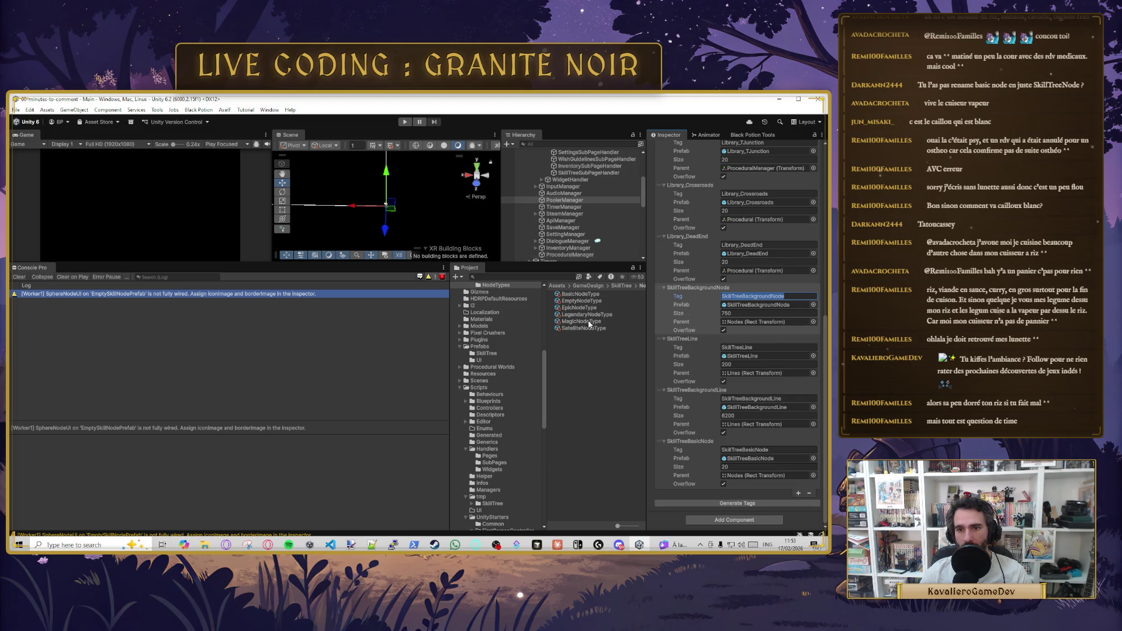
{"action": "left_click", "coordinate": [581, 300]}
{"action": "left_click", "coordinate": [753, 194]}
{"action": "type", "text": "SkillTreeBackgroundNode"}
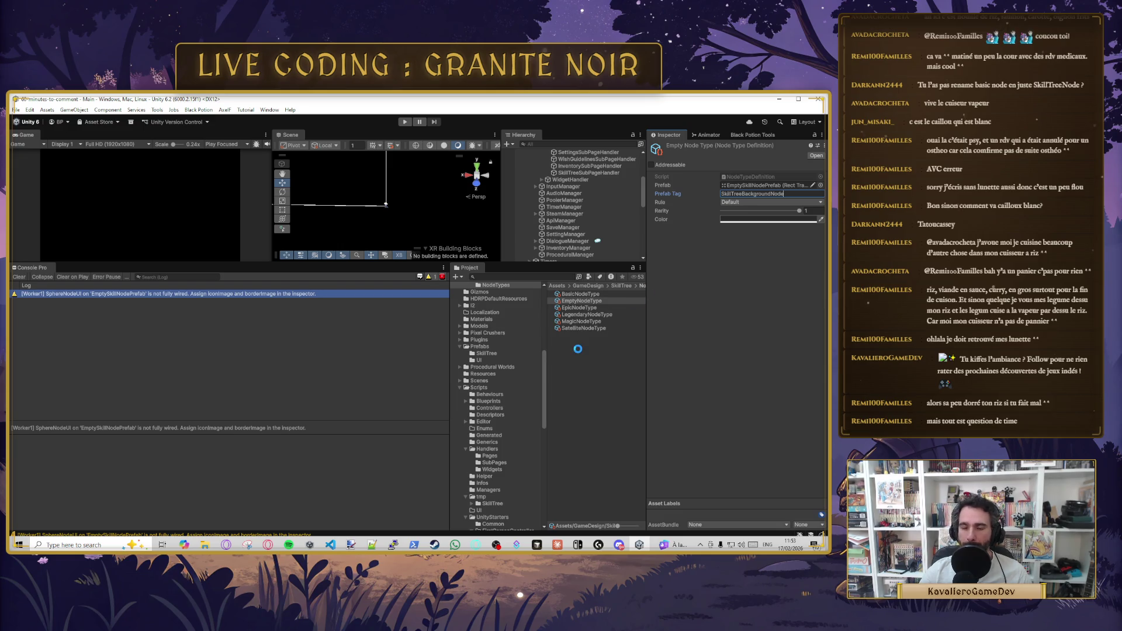
- Confirm the Basic node type's Prefab Tag matches the SkillTreeBasicNode pool tag
{"action": "left_click", "coordinate": [602, 294]}
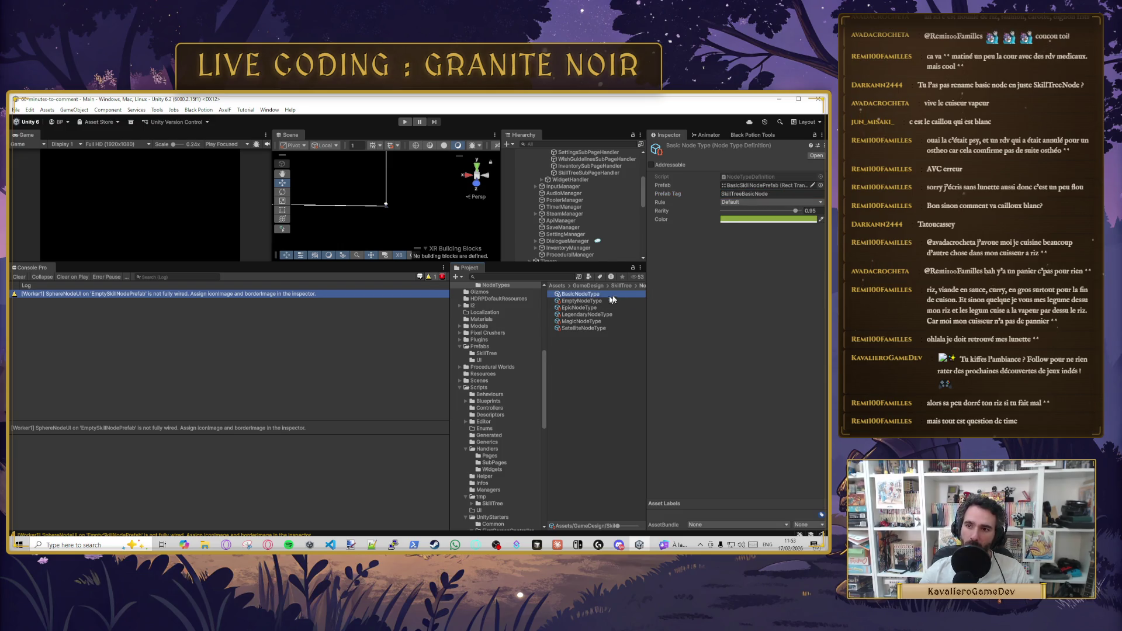
{"action": "left_click", "coordinate": [760, 192]}
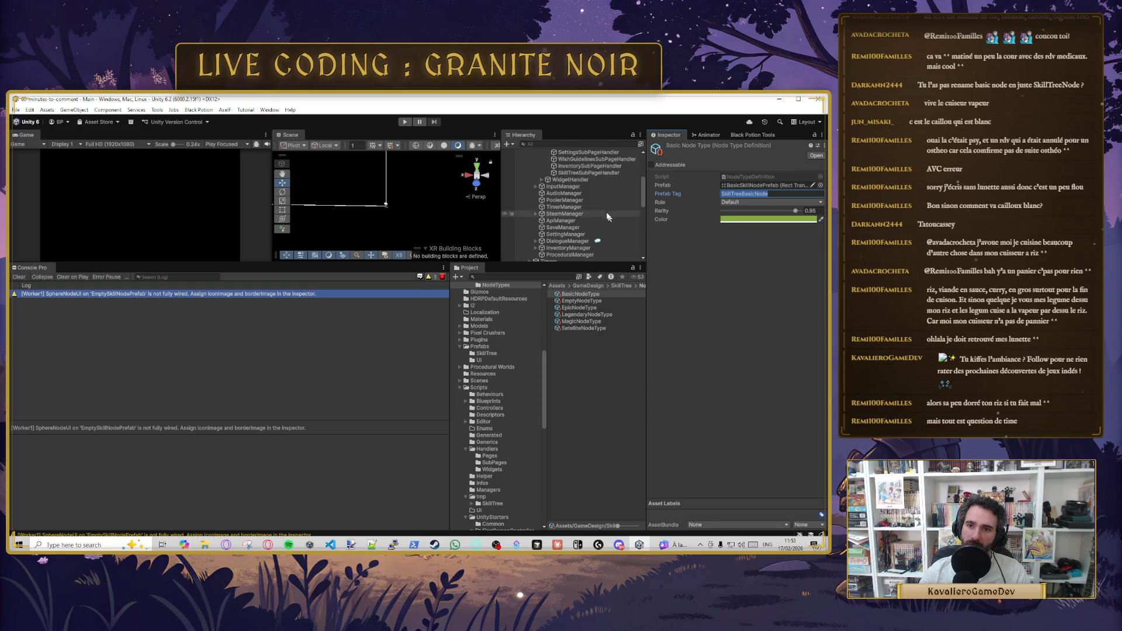
{"action": "scroll", "coordinate": [602, 192], "scroll_direction": "up", "scroll_amount": 5}
{"action": "scroll", "coordinate": [604, 193], "scroll_direction": "down", "scroll_amount": 4}
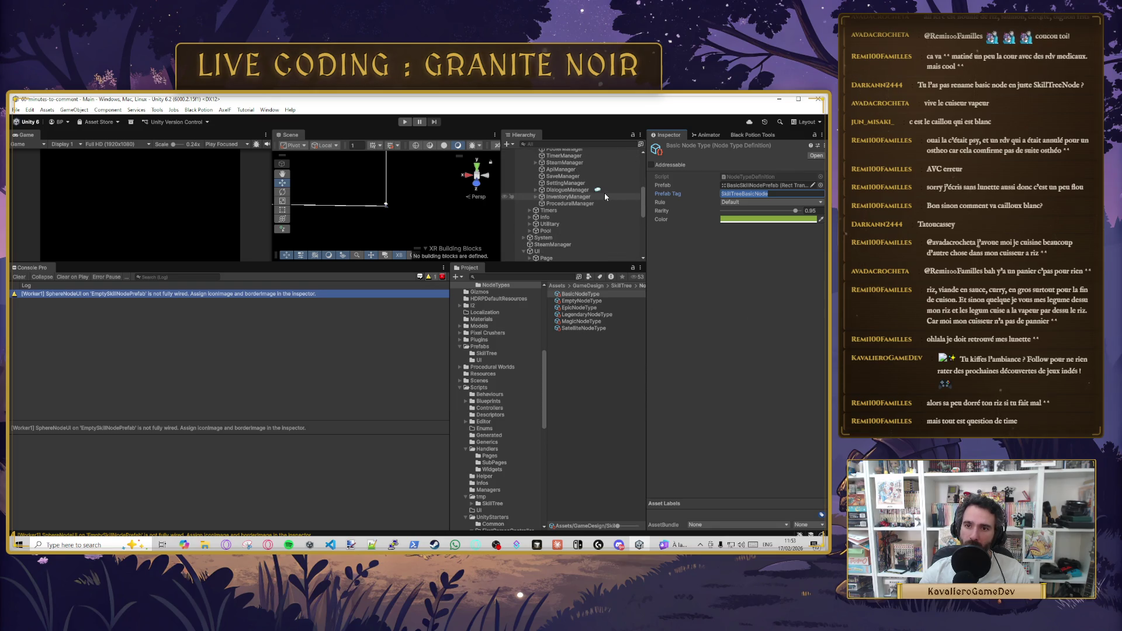
{"action": "scroll", "coordinate": [581, 197], "scroll_direction": "down", "scroll_amount": 2}
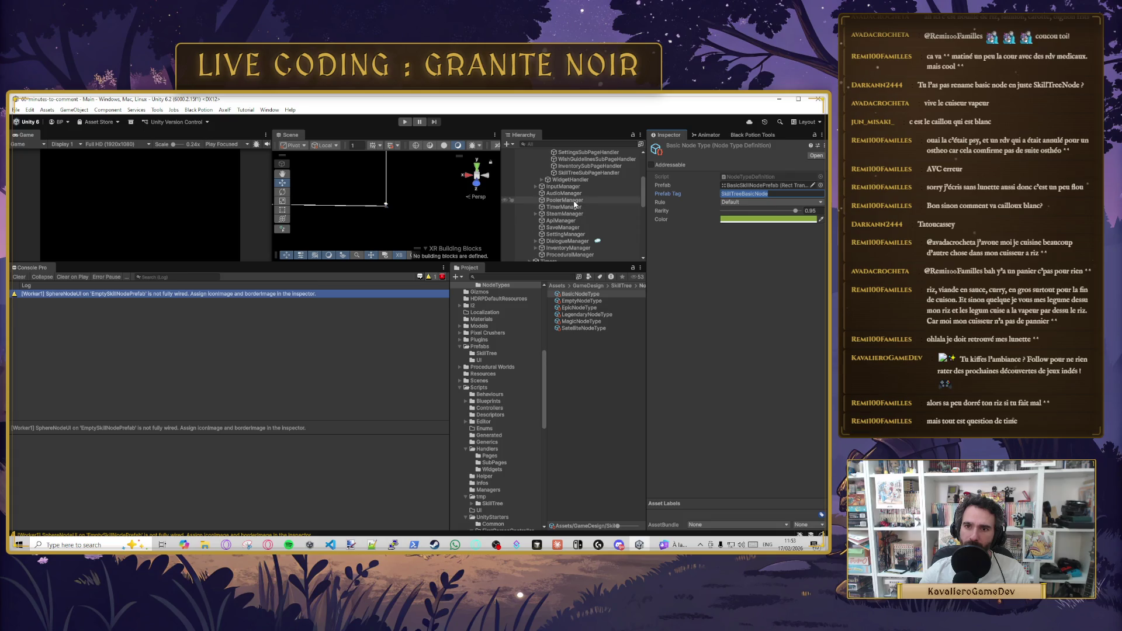
{"action": "left_click", "coordinate": [581, 199]}
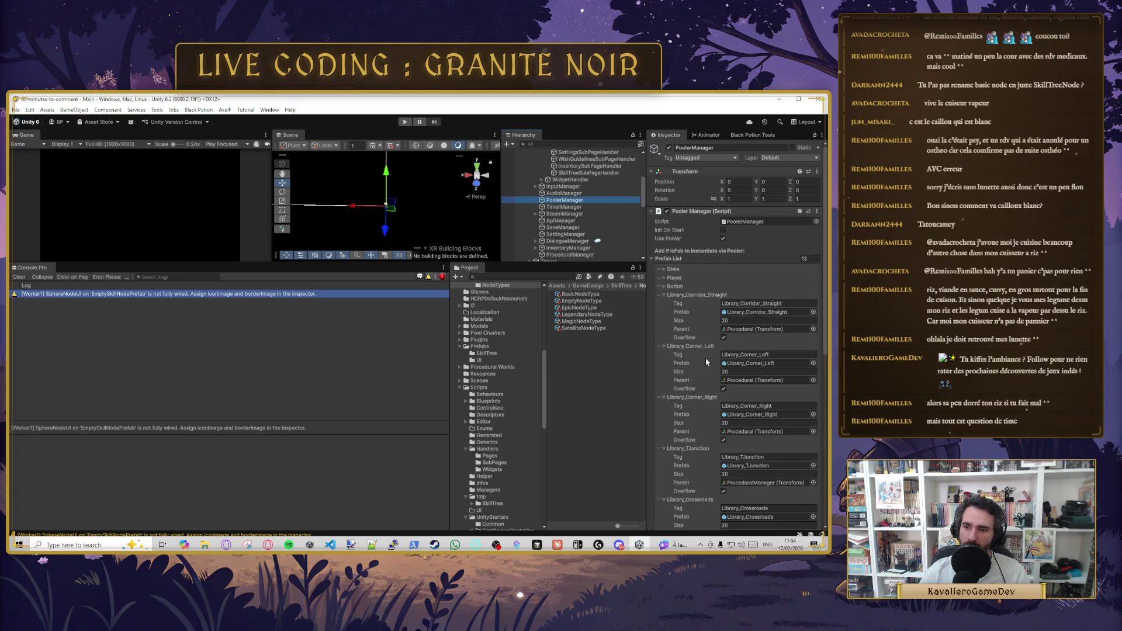
{"action": "scroll", "coordinate": [707, 362], "scroll_direction": "down", "scroll_amount": 15}
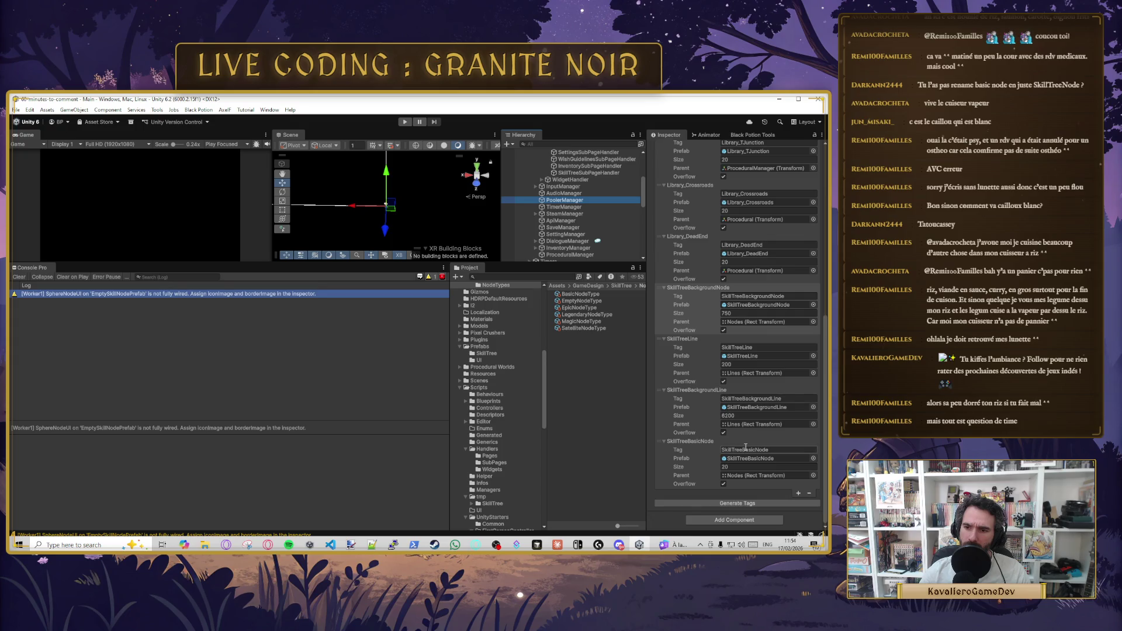
{"action": "left_click", "coordinate": [745, 450]}
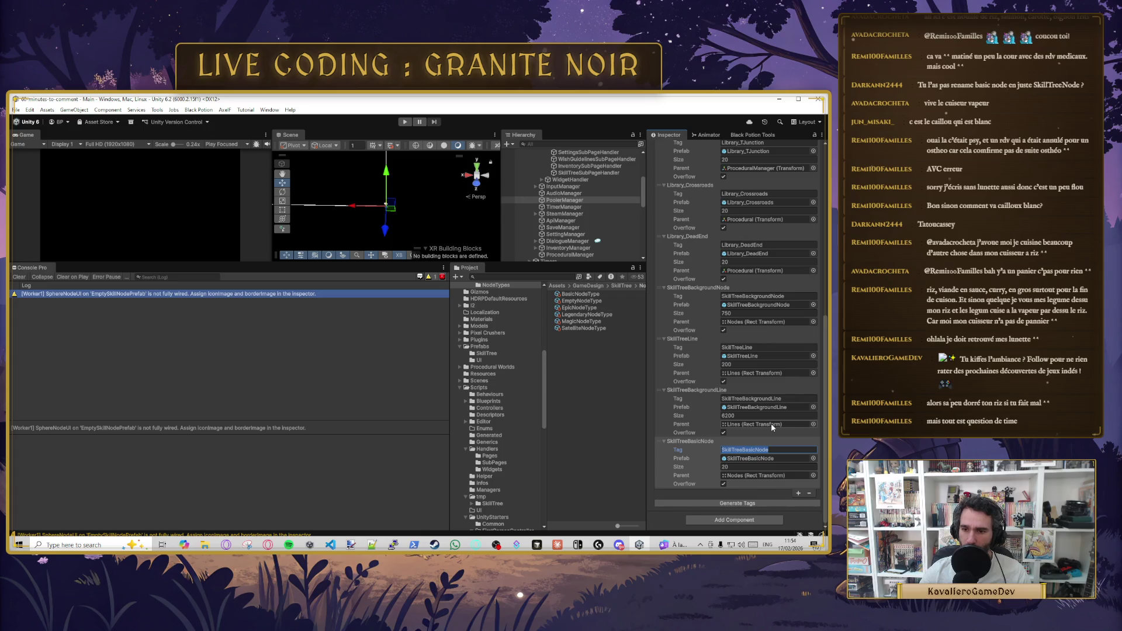
{"action": "left_click", "coordinate": [582, 295]}
{"action": "left_click", "coordinate": [770, 195]}
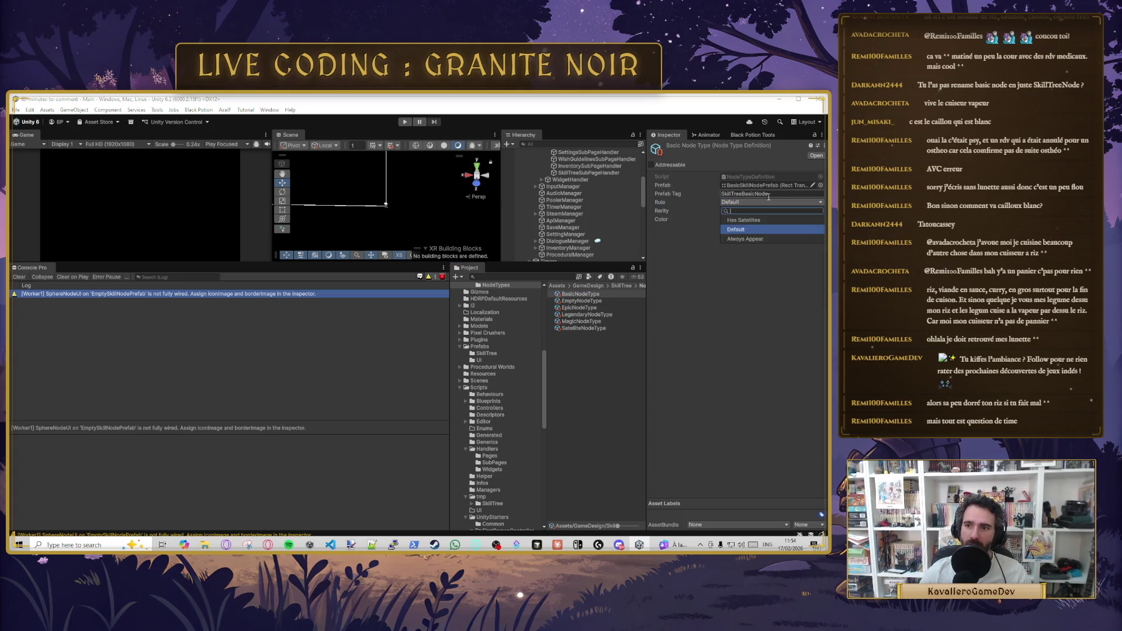
{"action": "left_click", "coordinate": [769, 196]}
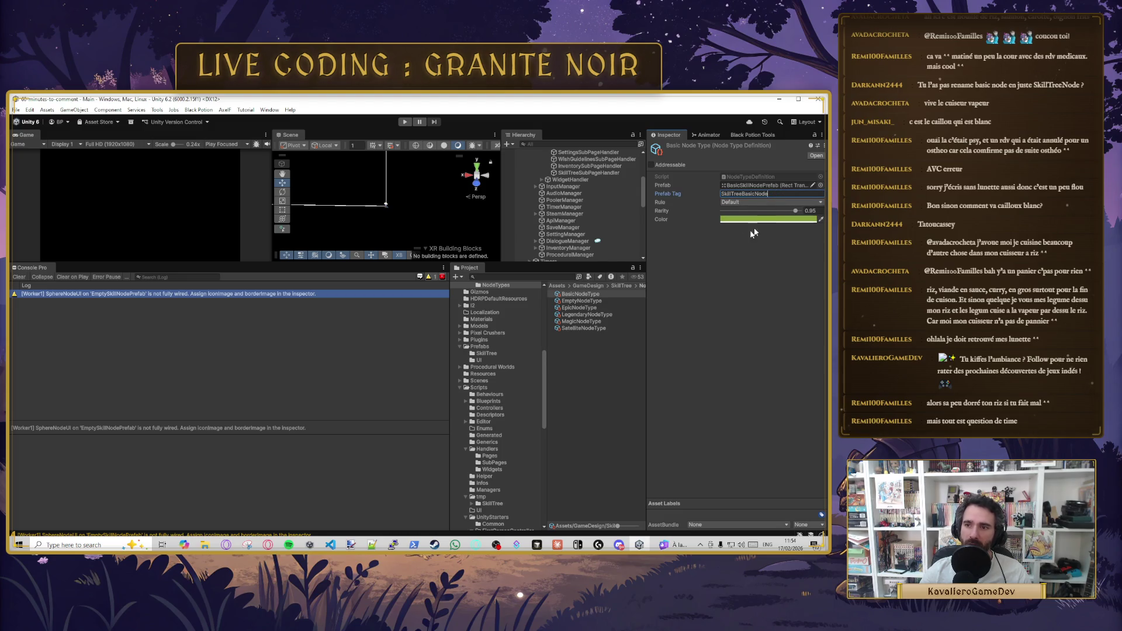
- Verify the Empty, Epic, Legendary, Magic and Satellite prefab tags, then clear the Console and play
{"action": "left_click", "coordinate": [582, 300]}
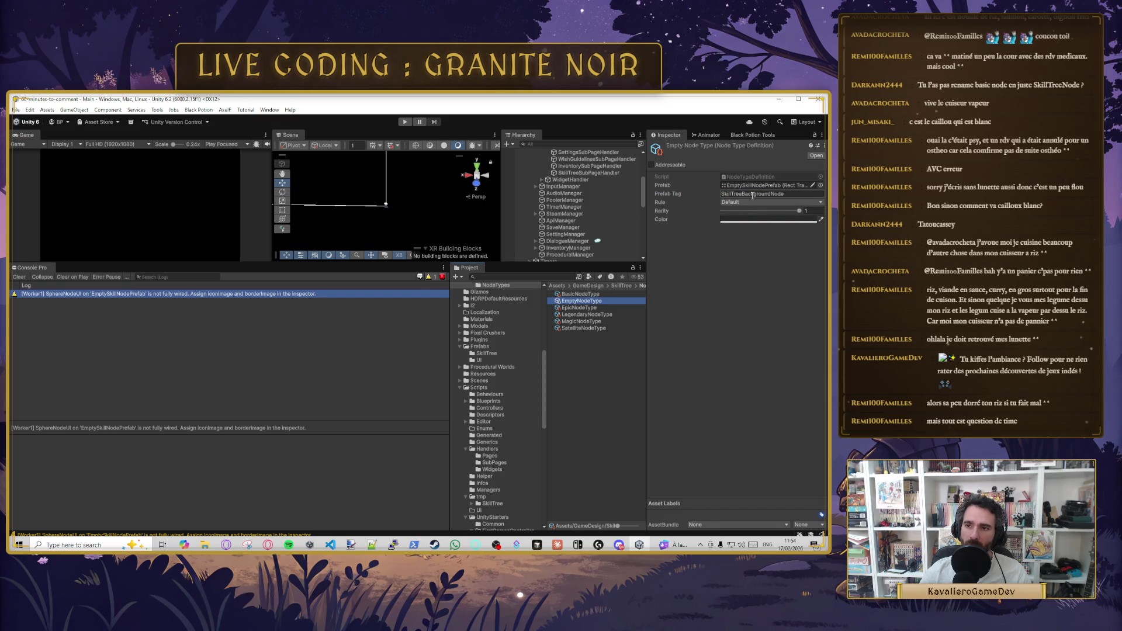
{"action": "left_click", "coordinate": [578, 308]}
{"action": "left_click", "coordinate": [759, 194]}
{"action": "left_click", "coordinate": [588, 314]}
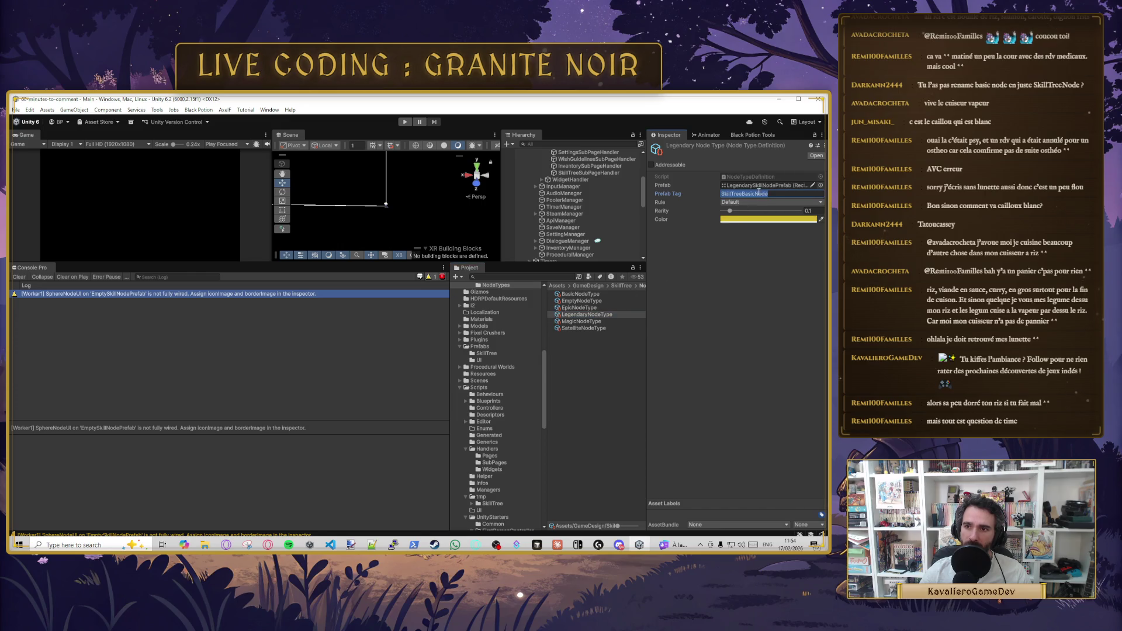
{"action": "left_click", "coordinate": [585, 321]}
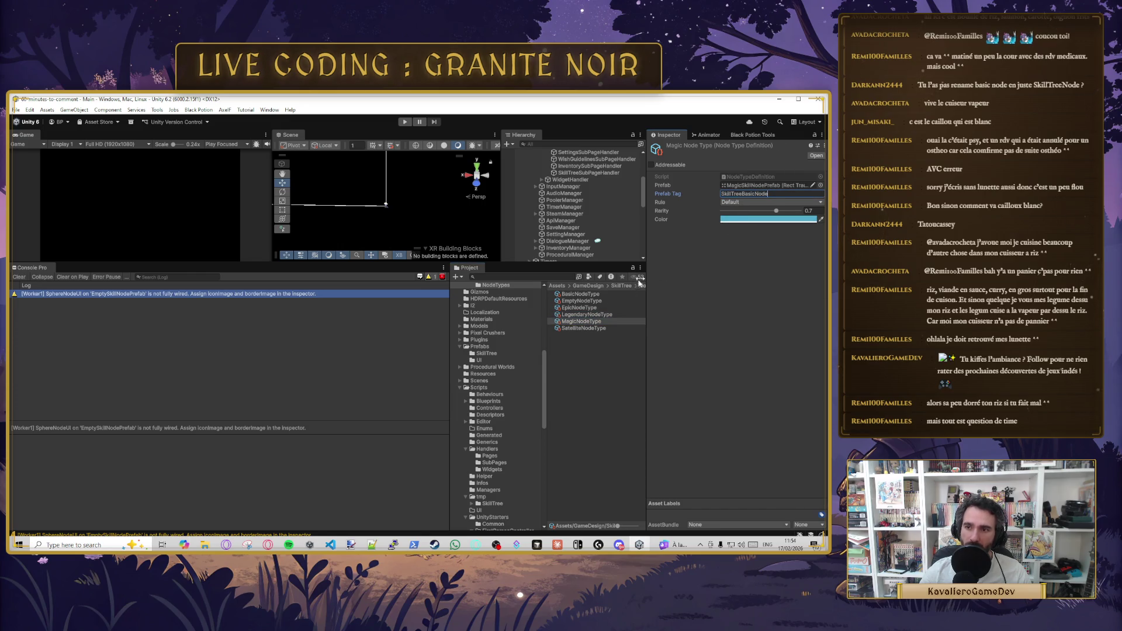
{"action": "left_click", "coordinate": [583, 328]}
{"action": "left_click", "coordinate": [753, 193]}
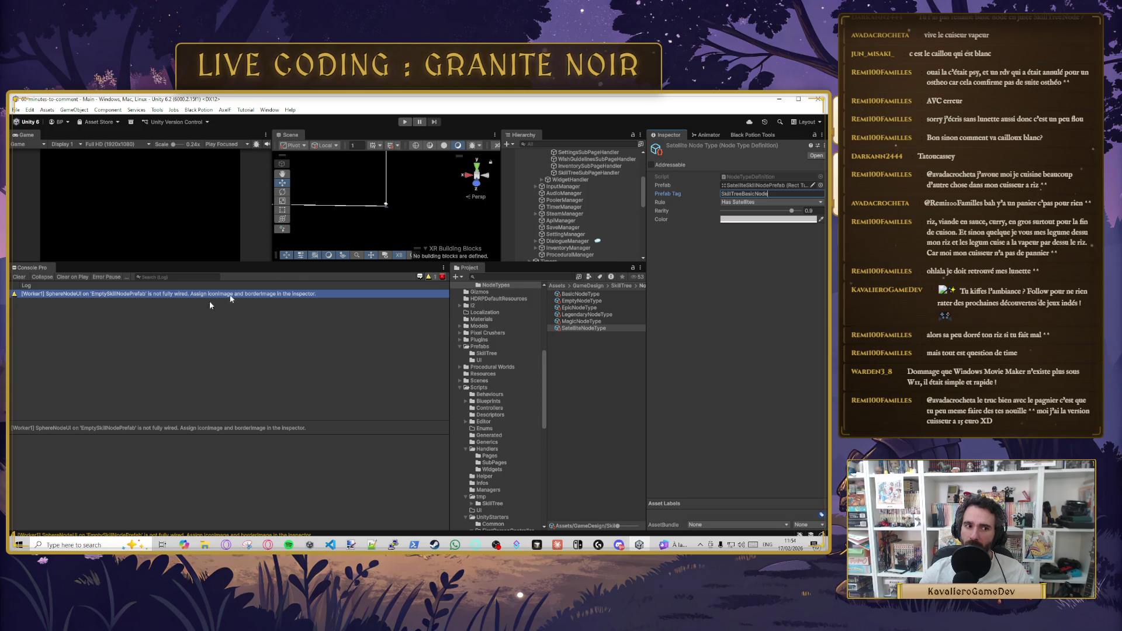
{"action": "left_click", "coordinate": [21, 278]}
{"action": "left_click", "coordinate": [405, 122]}
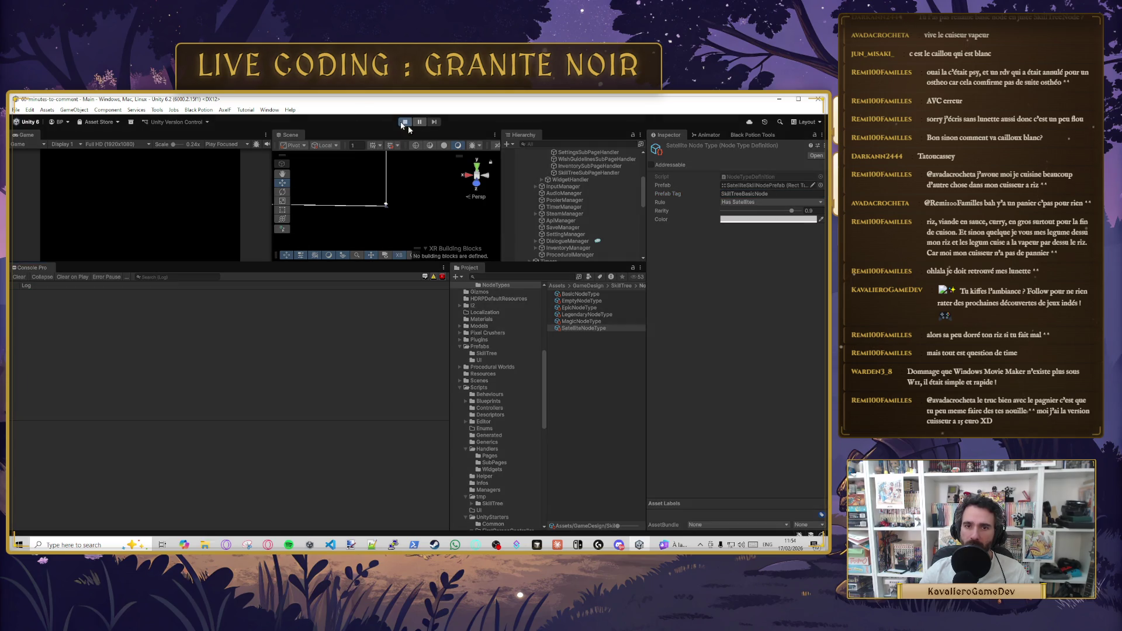
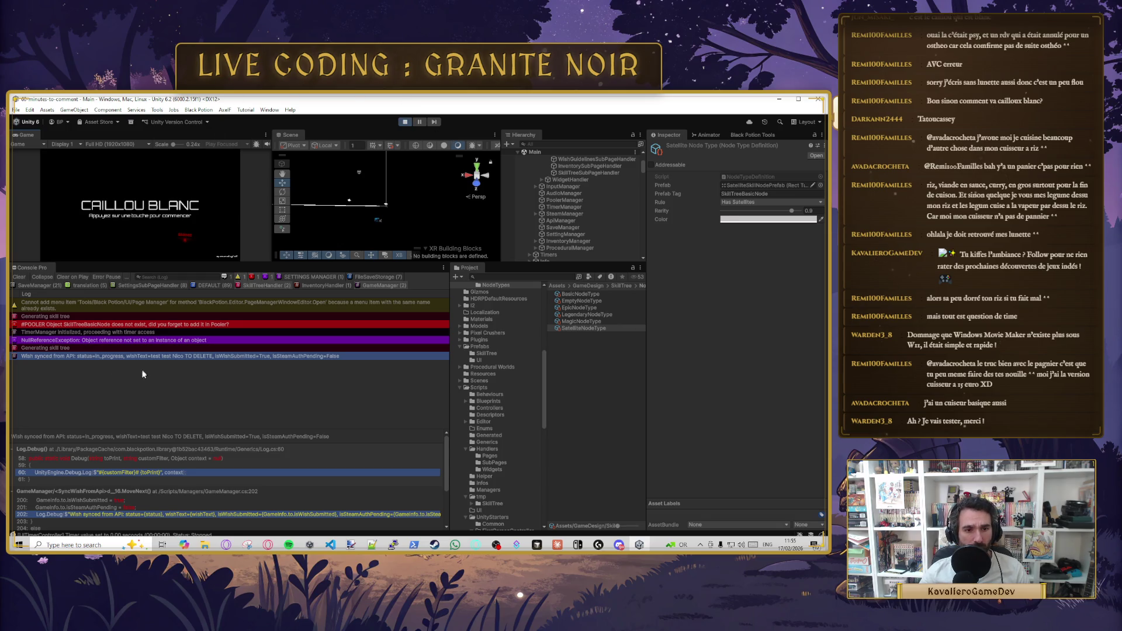
- Read the #POOLER missing SkillTreeBasicNode error's stack trace, then the ArgumentNullException details
{"action": "left_click", "coordinate": [117, 325]}
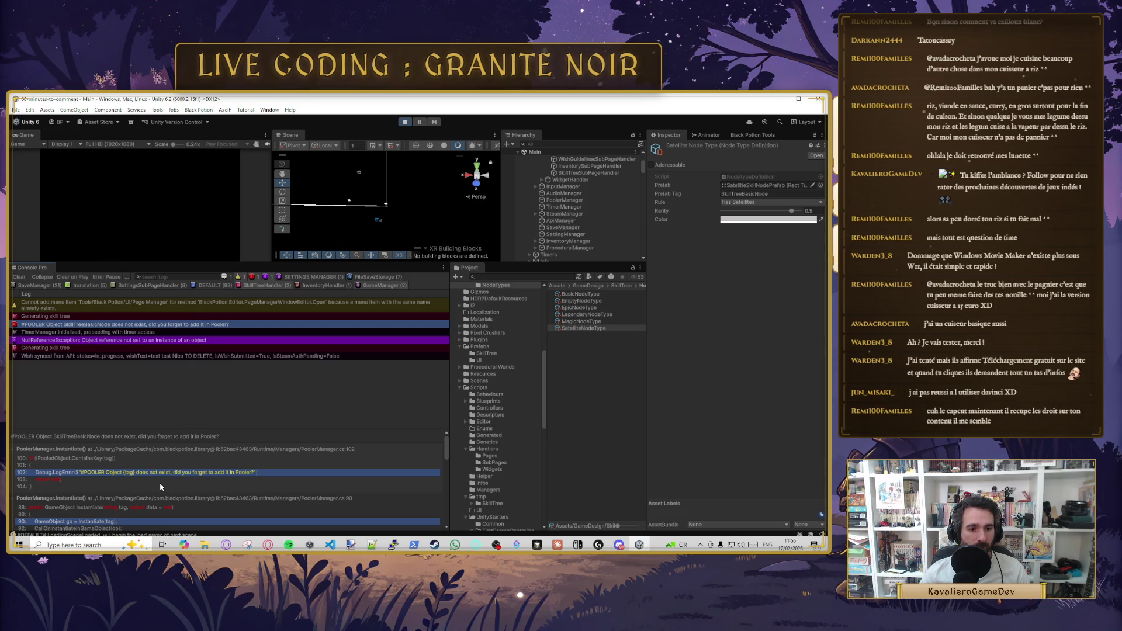
{"action": "scroll", "coordinate": [446, 455], "scroll_direction": "down", "scroll_amount": 3}
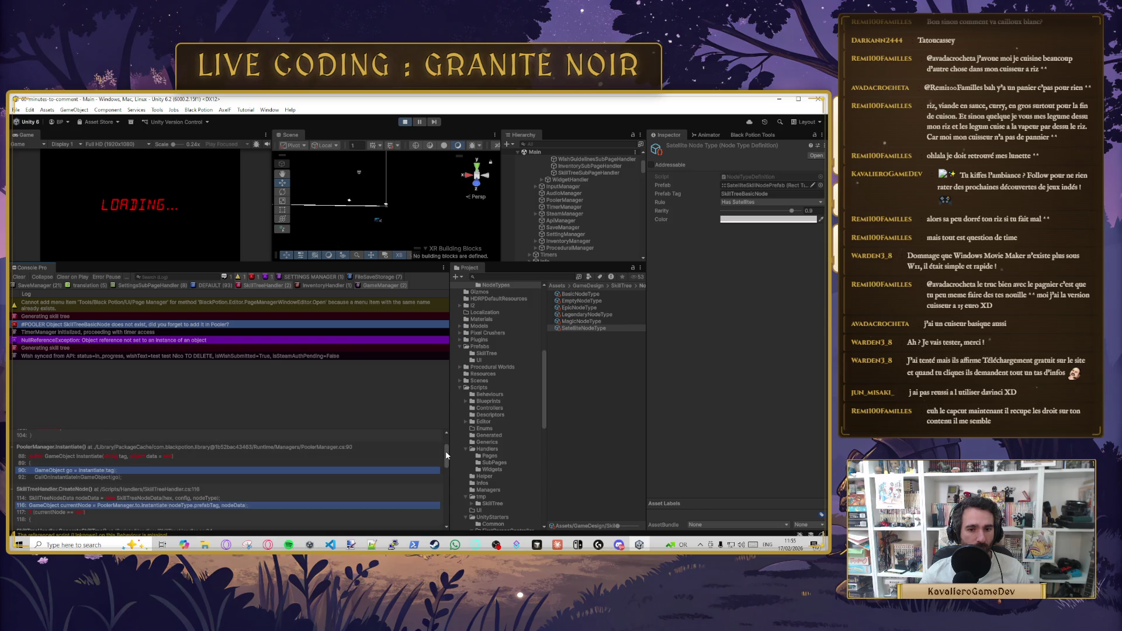
{"action": "scroll", "coordinate": [446, 455], "scroll_direction": "down", "scroll_amount": 1}
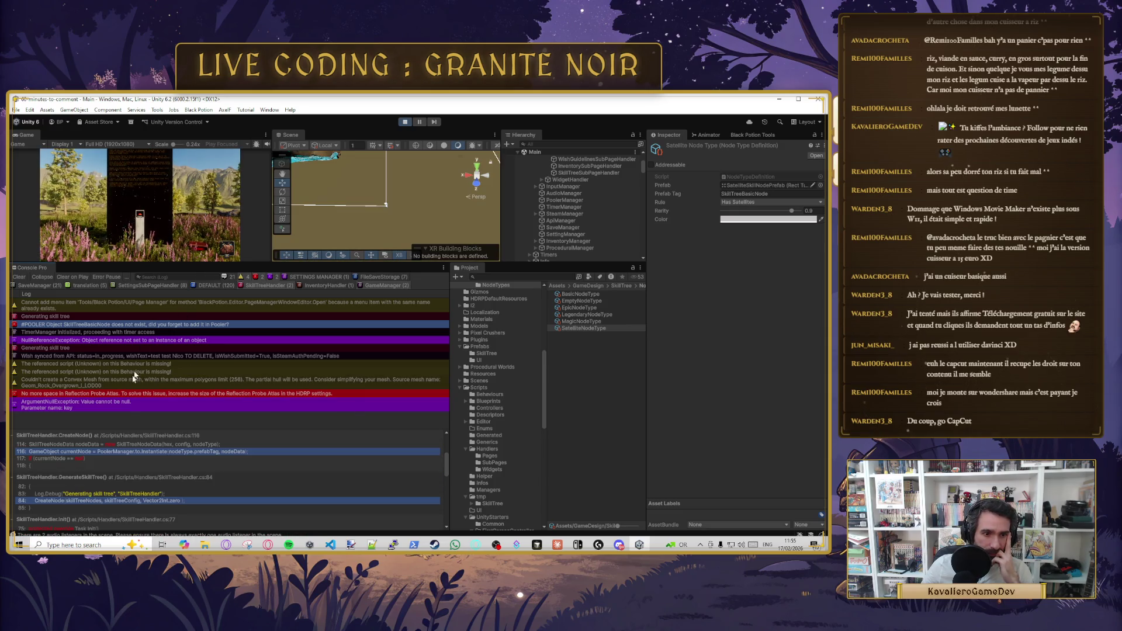
{"action": "left_click", "coordinate": [96, 406]}
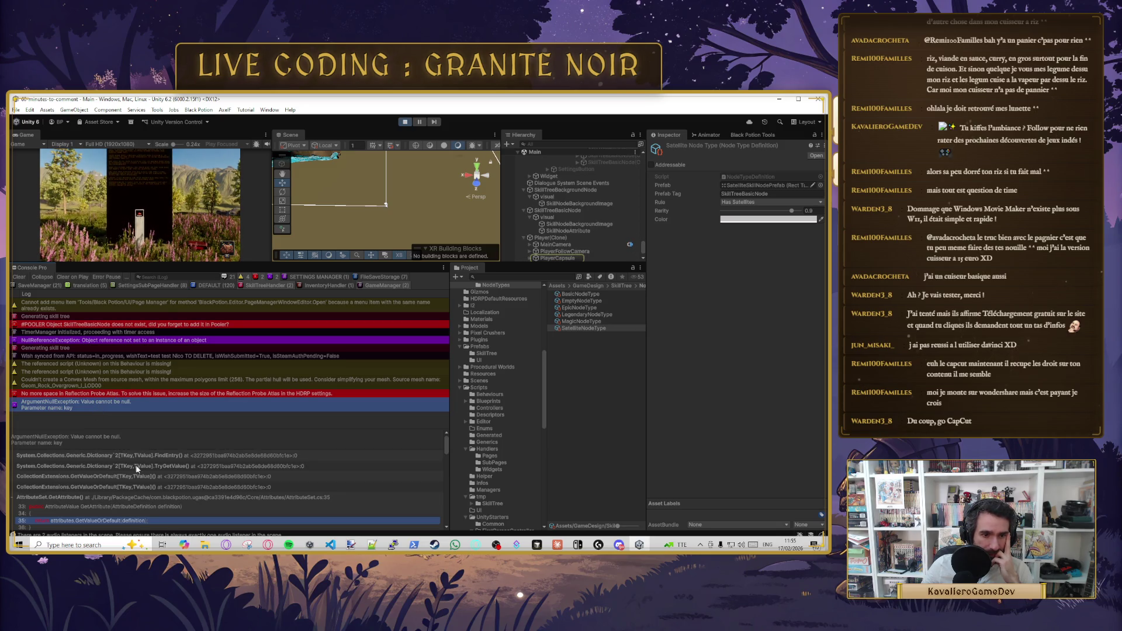
- Check the reflection probe atlas error and dismiss the dark overlay in the running game
{"action": "left_click", "coordinate": [117, 423]}
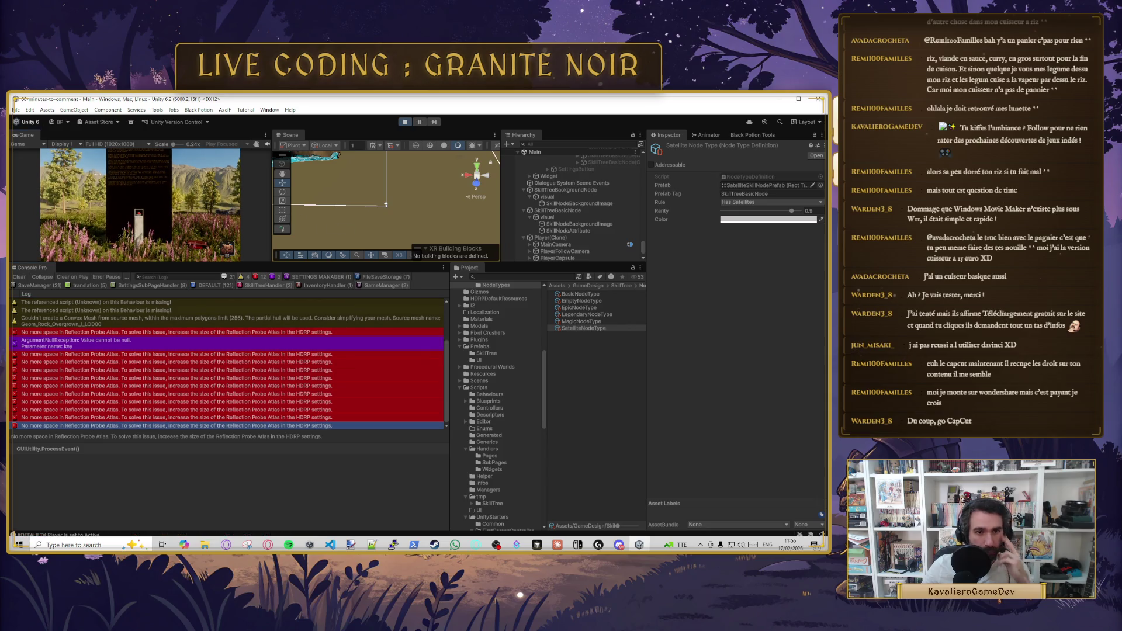
{"action": "left_click", "coordinate": [142, 222]}
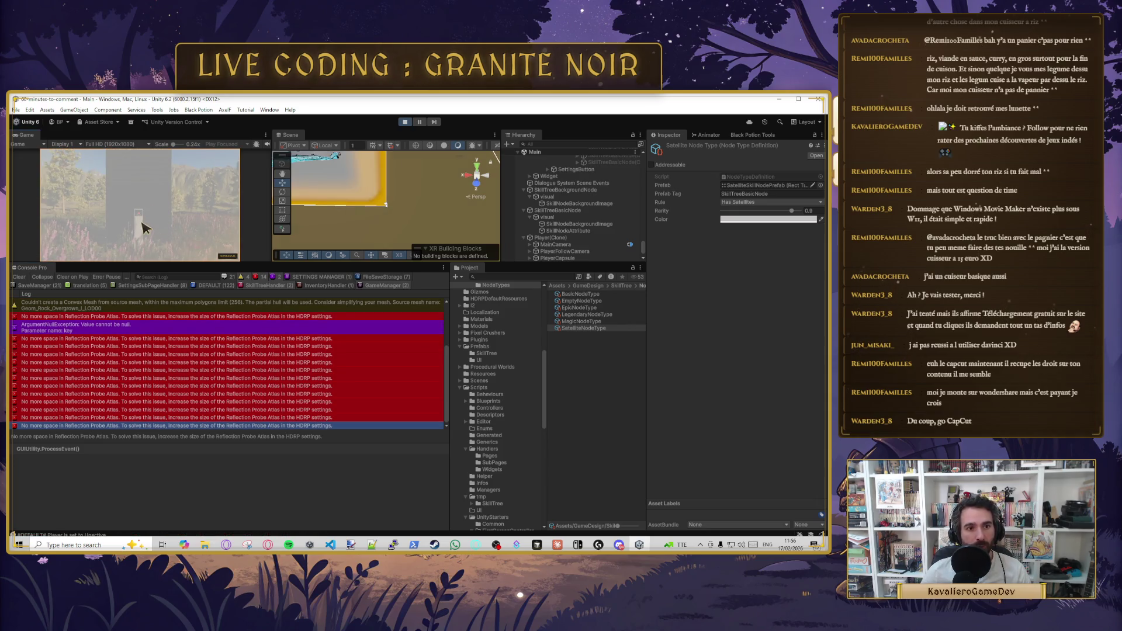
{"action": "scroll", "coordinate": [514, 176], "scroll_direction": "up", "scroll_amount": 5}
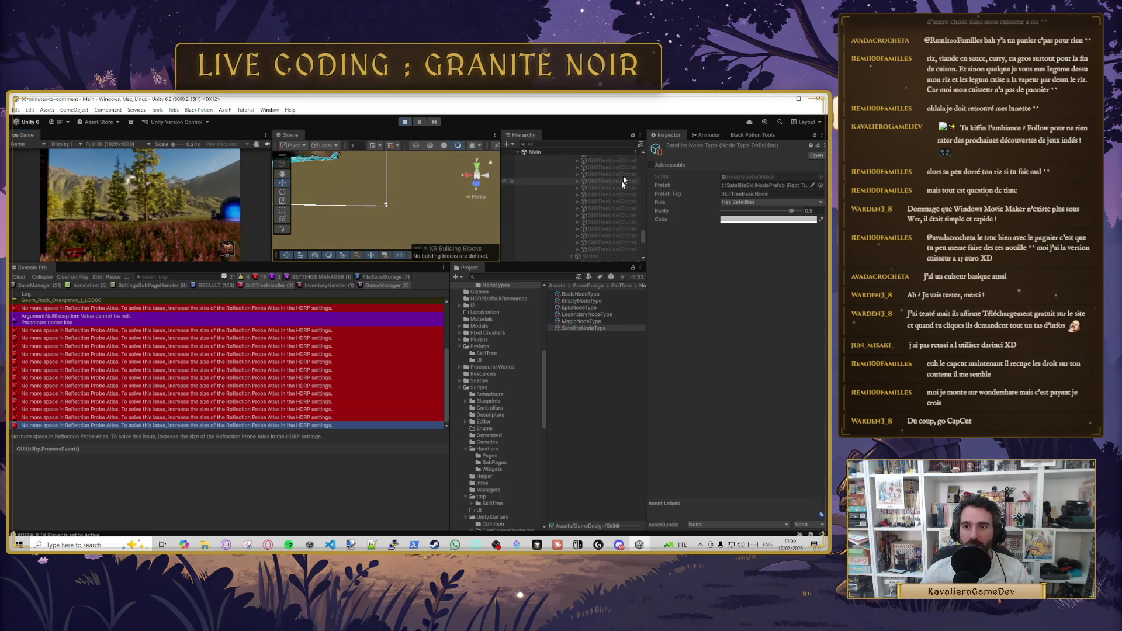
{"action": "left_click_drag", "start_coordinate": [644, 231], "coordinate": [651, 157]}
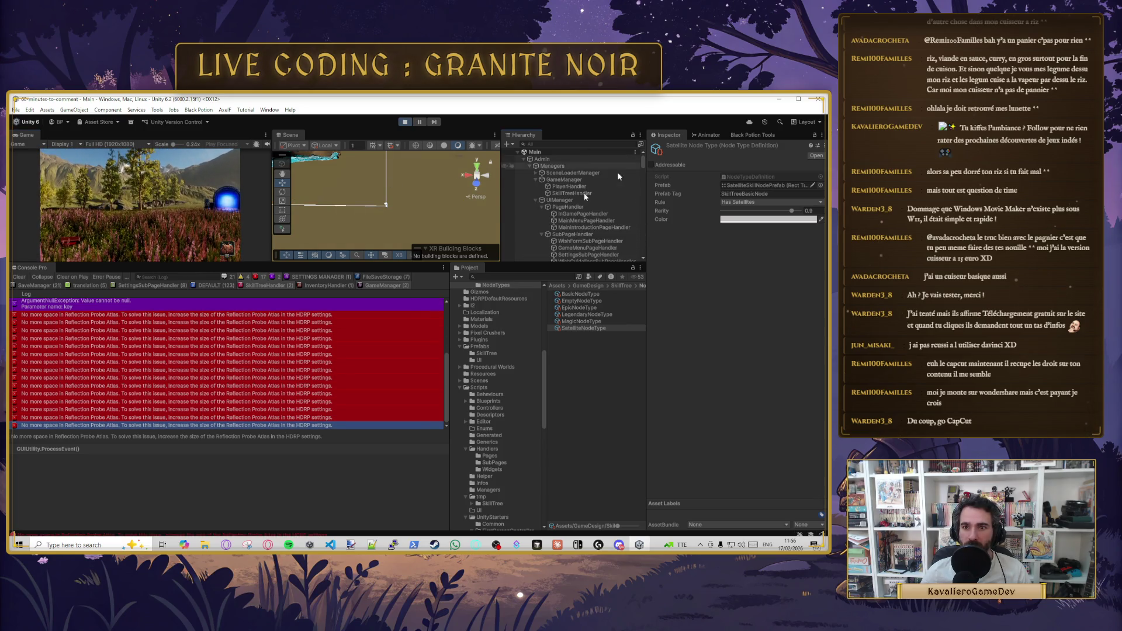
- Select SkillTreeHandler and run Generate Empty Skill Tree to show the triangular grid
{"action": "left_click", "coordinate": [569, 186]}
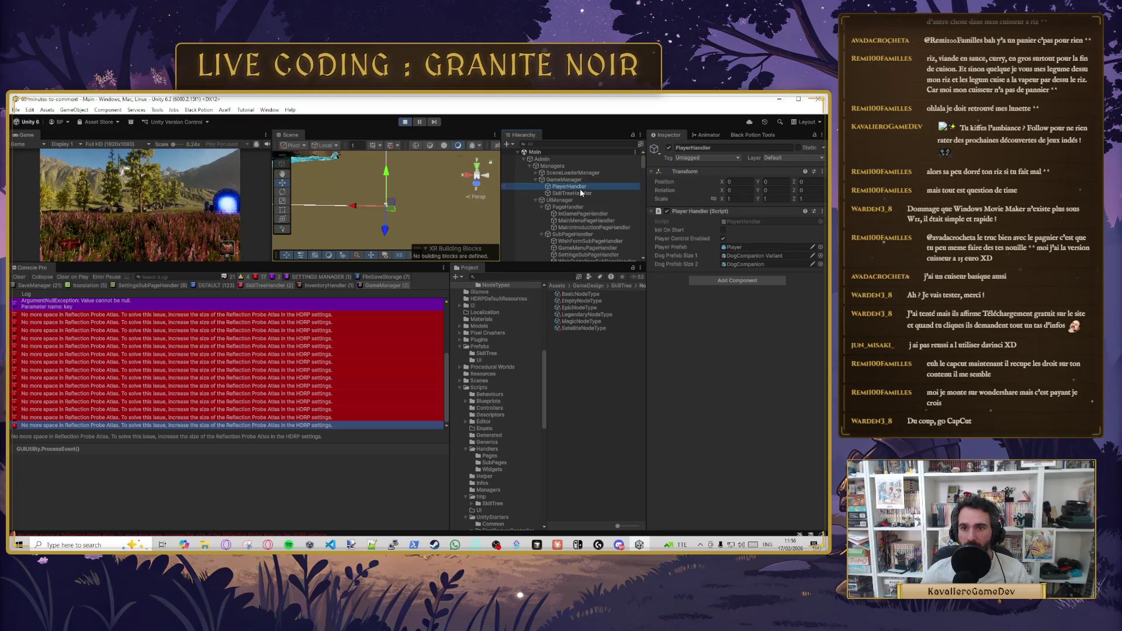
{"action": "left_click", "coordinate": [572, 193]}
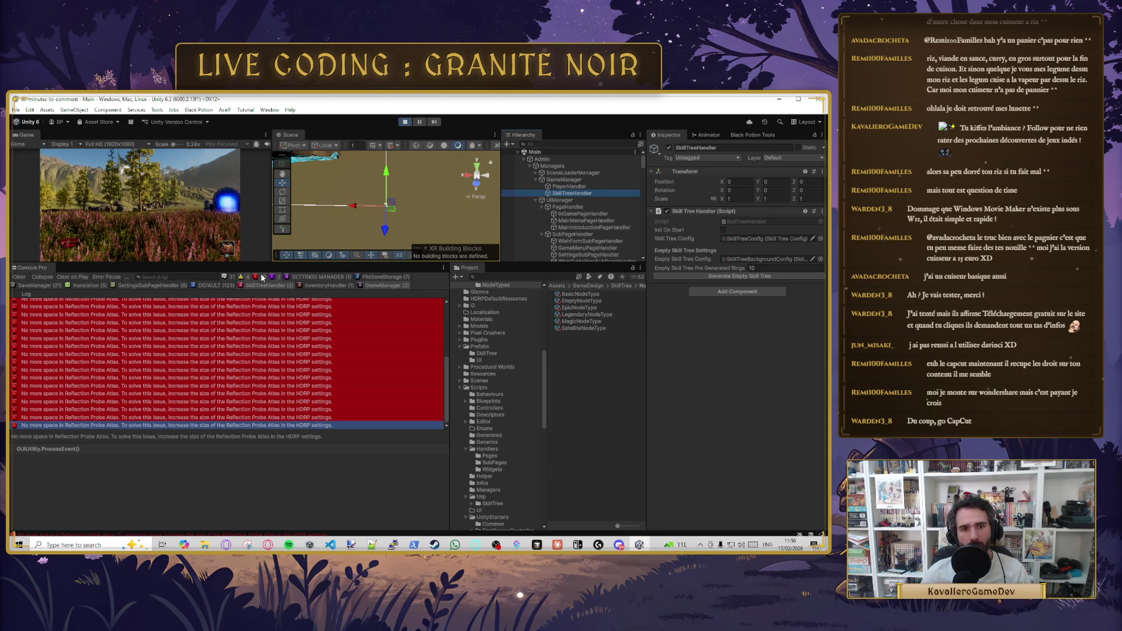
{"action": "left_click", "coordinate": [745, 274]}
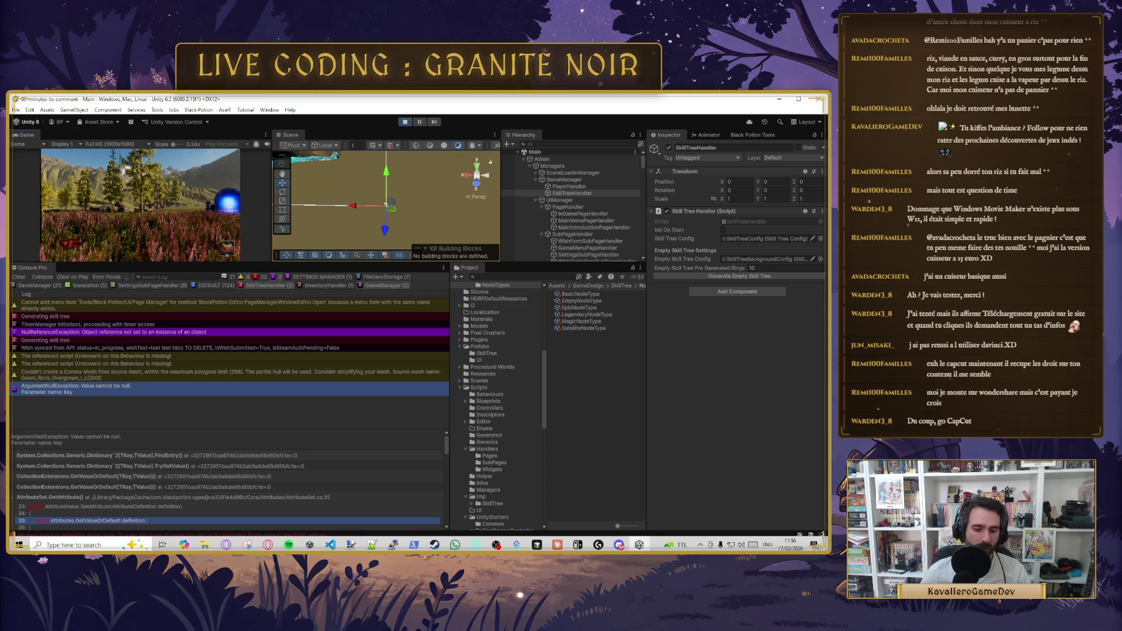
{"action": "left_click", "coordinate": [143, 212]}
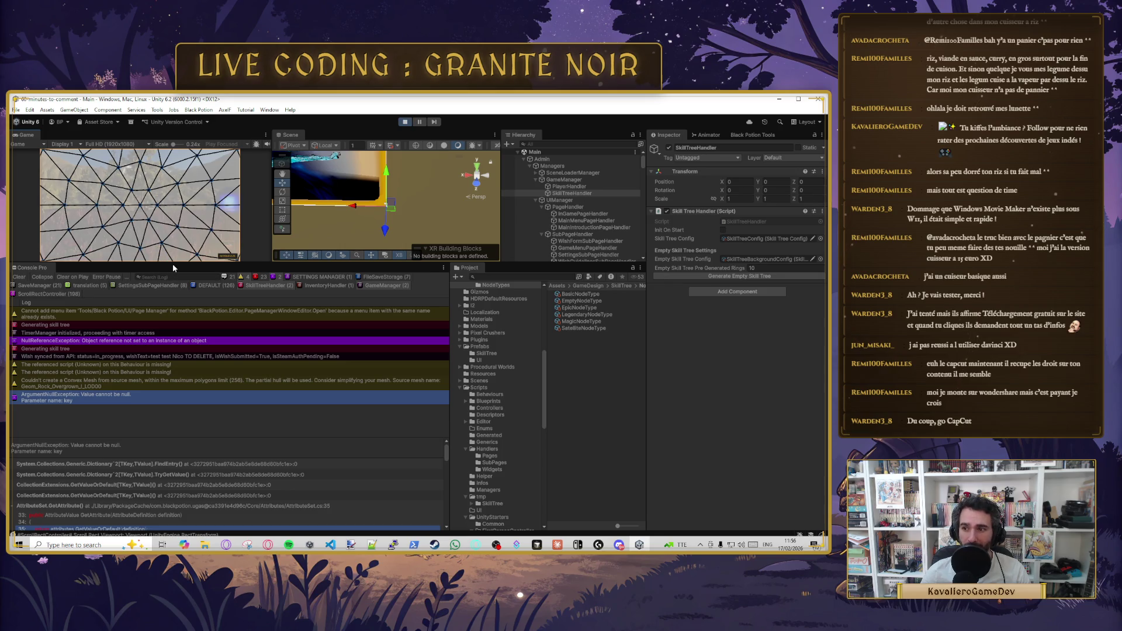
- Enlarge the Game view to examine the skill-tree mesh, then stop Play mode
{"action": "left_click_drag", "start_coordinate": [179, 263], "coordinate": [193, 425]}
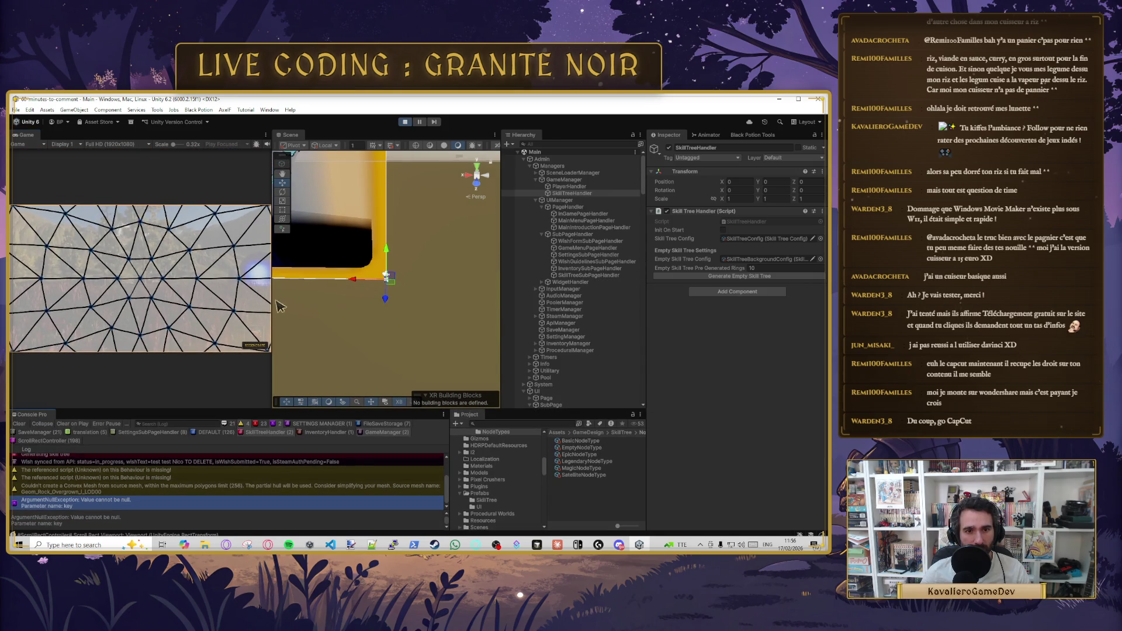
{"action": "mouse_move", "coordinate": [272, 299]}
{"action": "left_mouse_down"}
{"action": "mouse_move", "coordinate": [376, 175]}
{"action": "mouse_move", "coordinate": [379, 141]}
{"action": "mouse_move", "coordinate": [395, 139]}
{"action": "mouse_move", "coordinate": [73, 136]}
{"action": "left_mouse_up"}
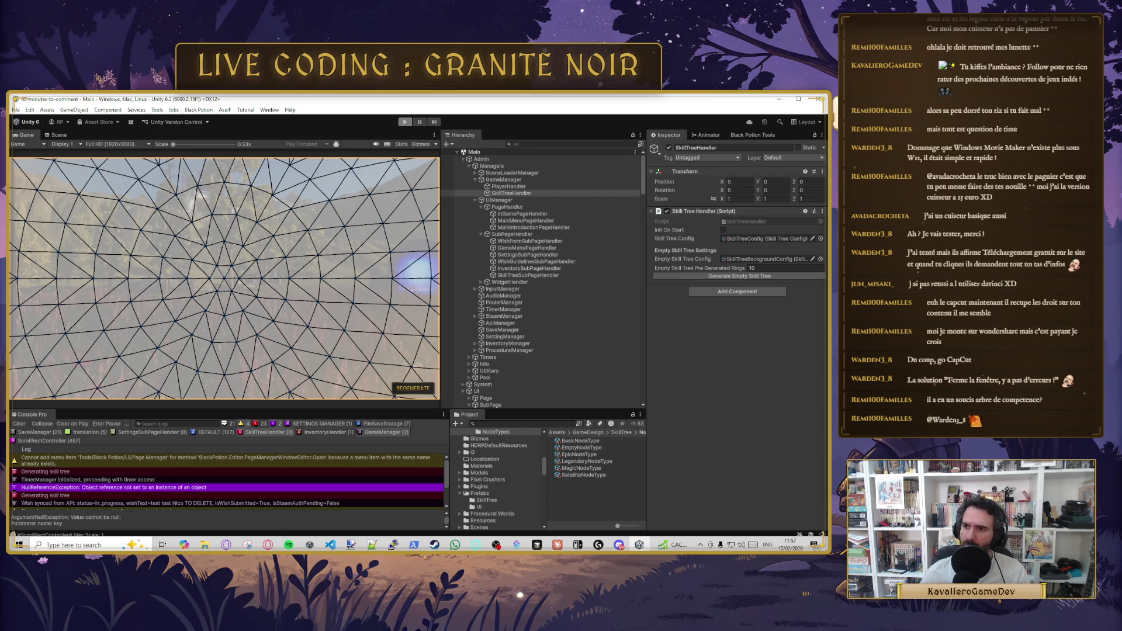
{"action": "key", "text": "ctrl+p"}
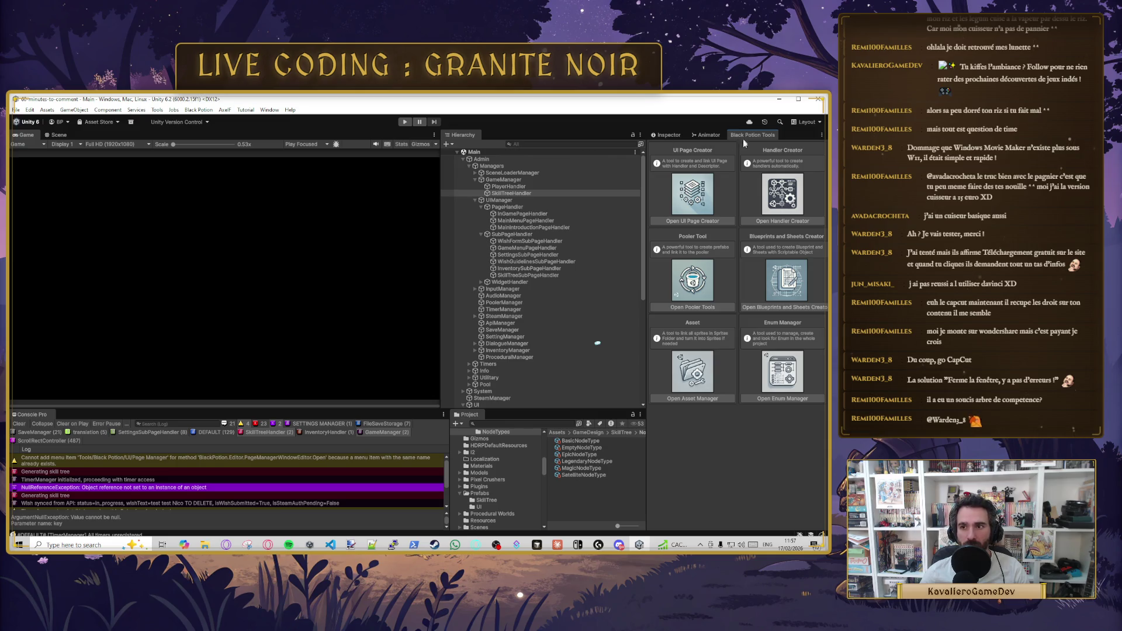
{"action": "left_click", "coordinate": [712, 308]}
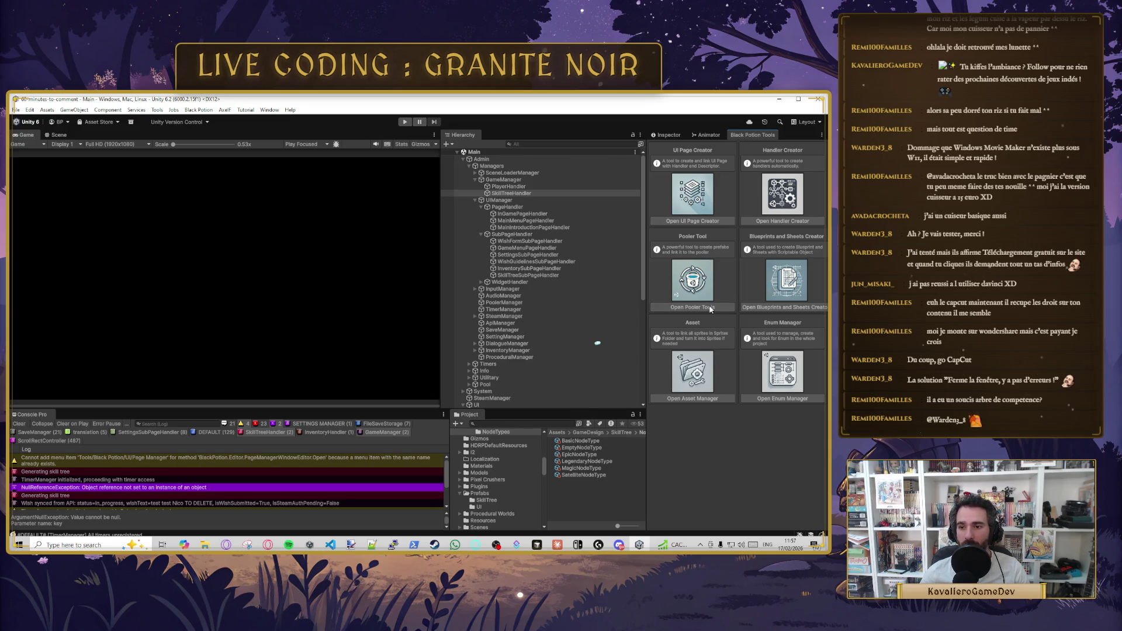
{"action": "left_click", "coordinate": [301, 374]}
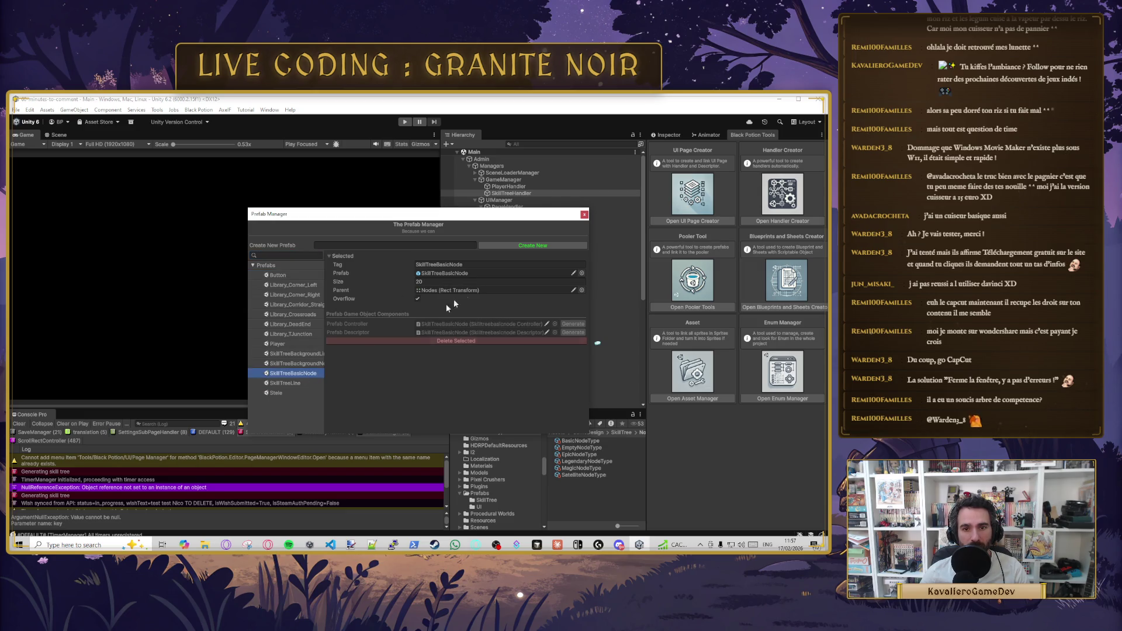
{"action": "left_click", "coordinate": [436, 264]}
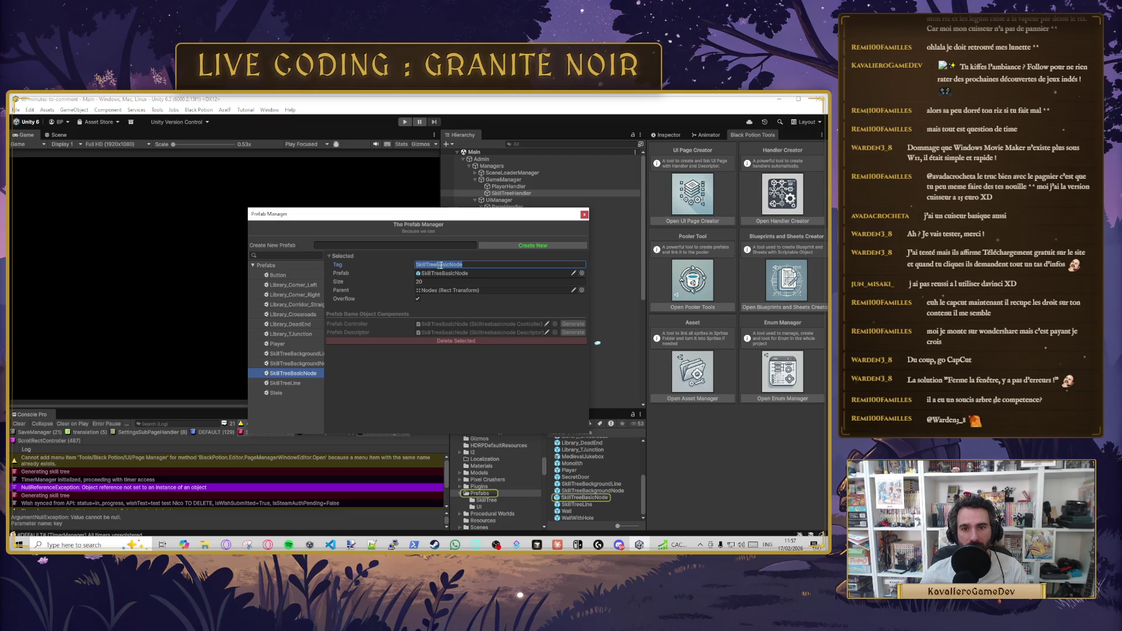
{"action": "left_click", "coordinate": [491, 267]}
{"action": "left_click_drag", "start_coordinate": [550, 219], "coordinate": [416, 194]}
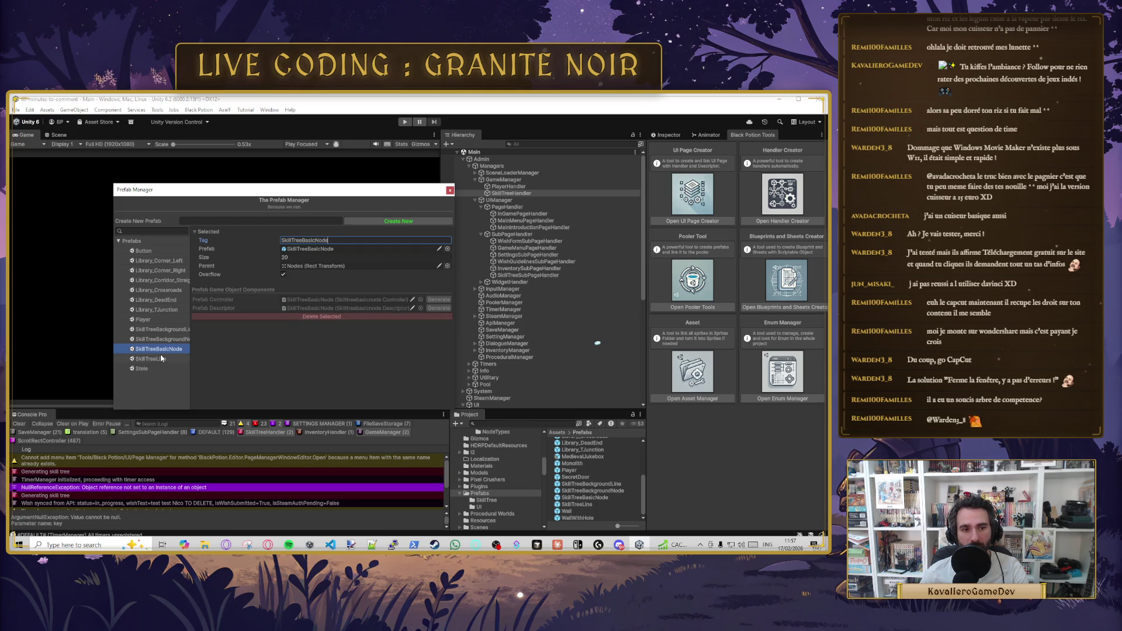
{"action": "left_click", "coordinate": [173, 334]}
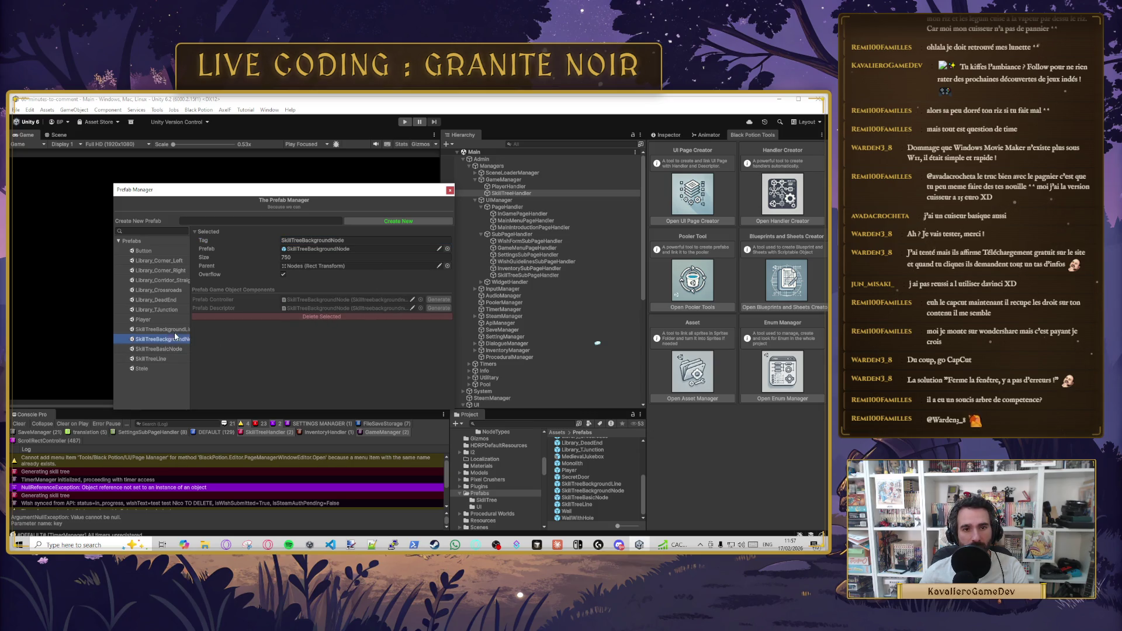
{"action": "left_click", "coordinate": [174, 329]}
{"action": "left_click", "coordinate": [170, 349]}
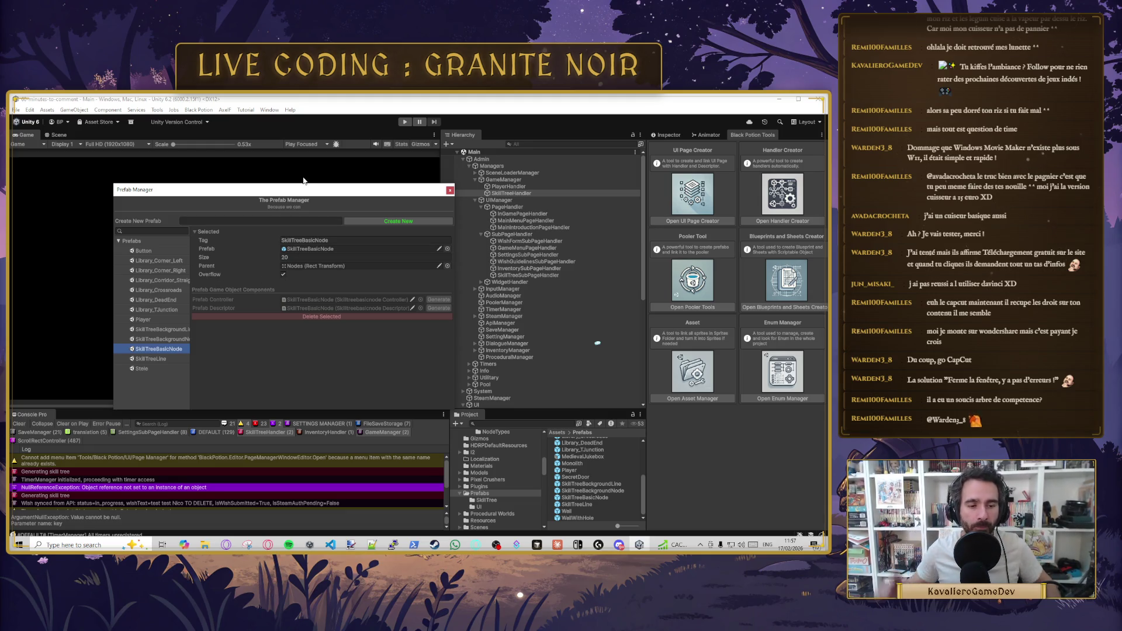
{"action": "left_click", "coordinate": [449, 190]}
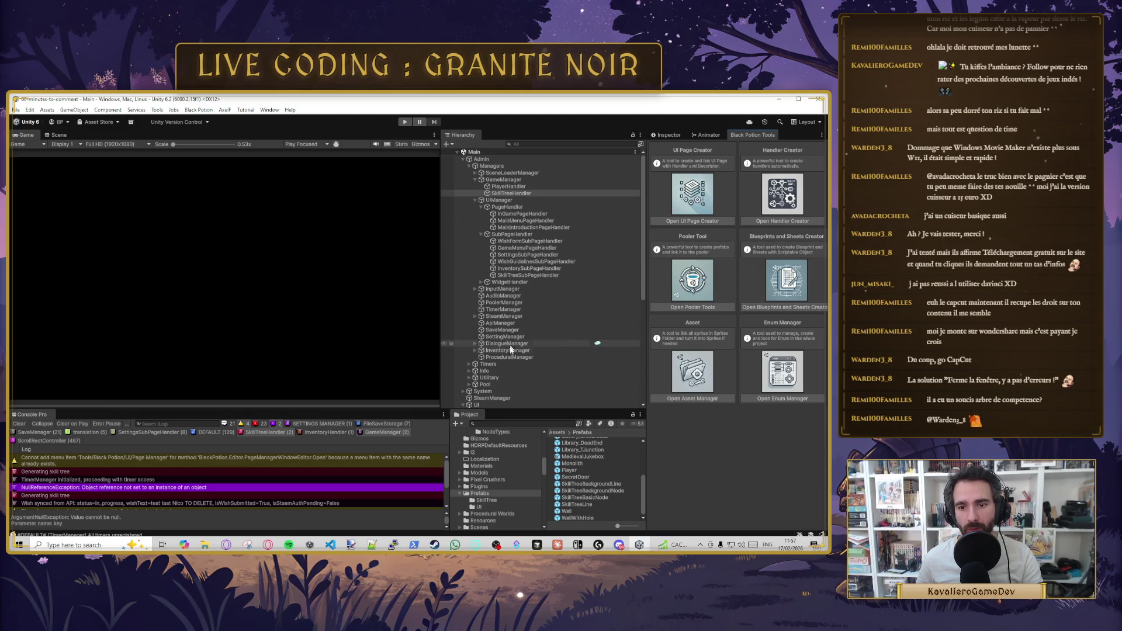
- Inspect the PoolerManager object's properties
{"action": "scroll", "coordinate": [516, 369], "scroll_direction": "down", "scroll_amount": 3}
{"action": "scroll", "coordinate": [514, 368], "scroll_direction": "up", "scroll_amount": 3}
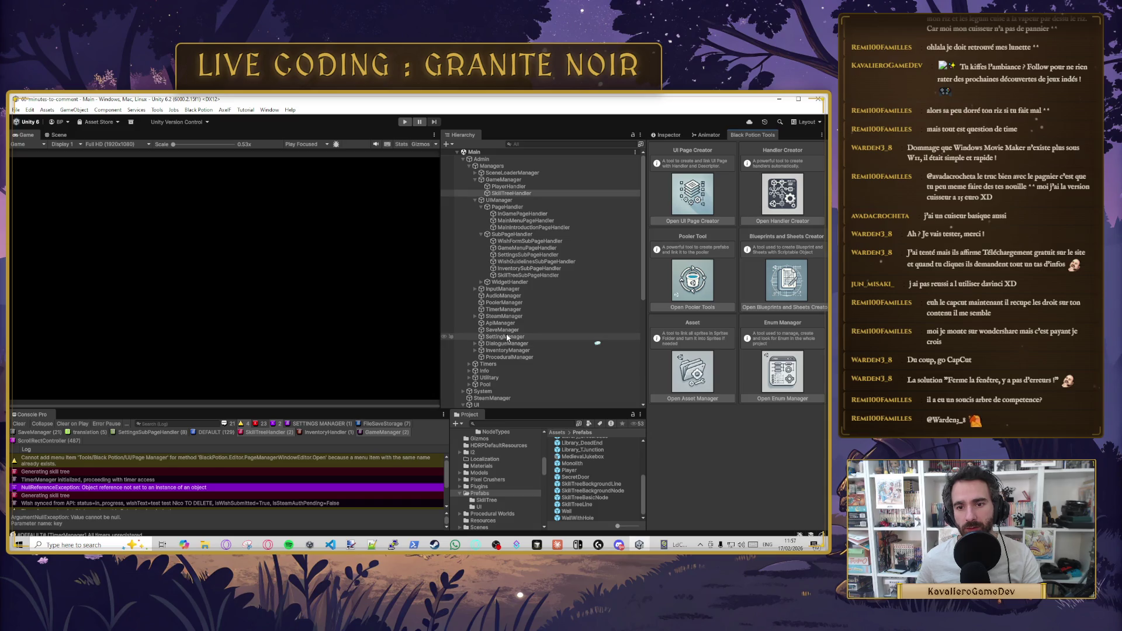
{"action": "left_click", "coordinate": [514, 303]}
{"action": "left_click", "coordinate": [665, 136]}
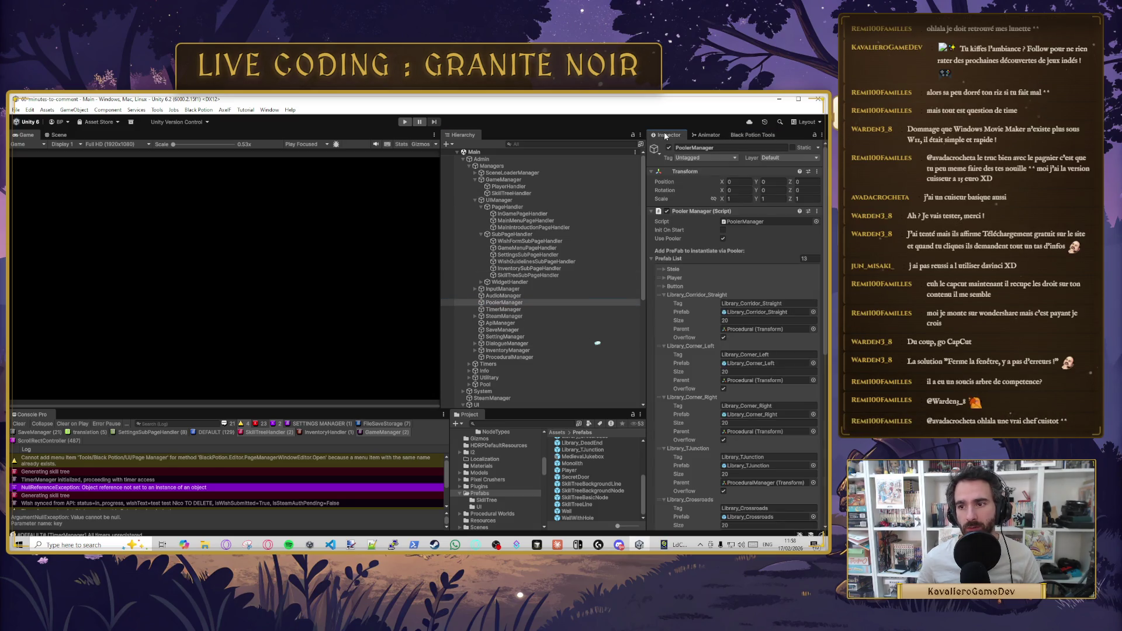
{"action": "scroll", "coordinate": [657, 345], "scroll_direction": "down", "scroll_amount": 10}
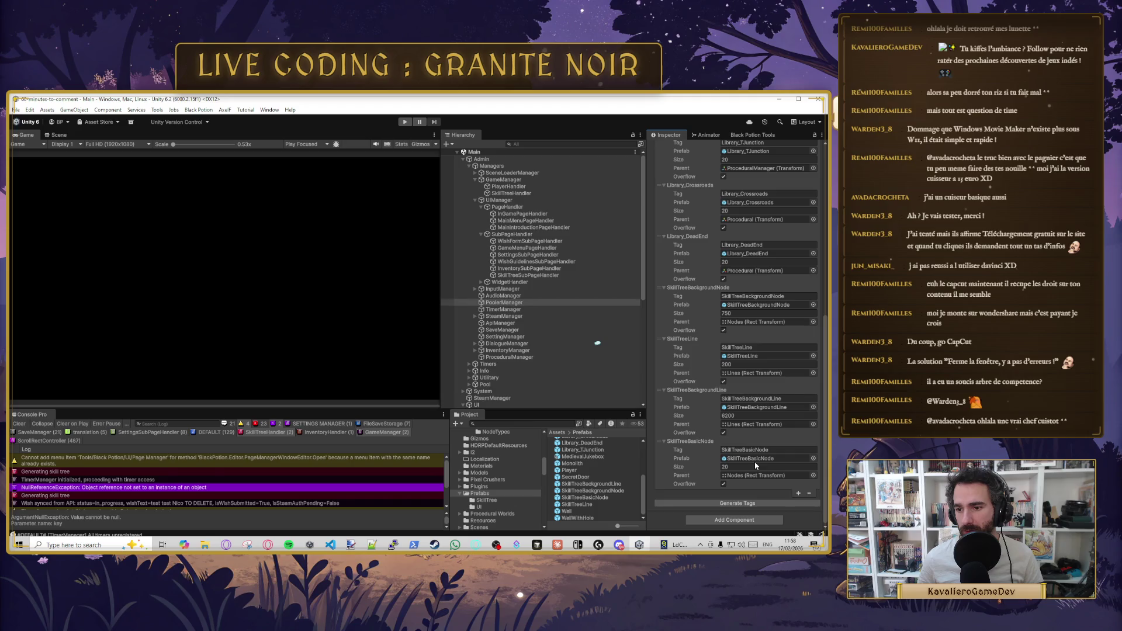
{"action": "scroll", "coordinate": [581, 471], "scroll_direction": "up", "scroll_amount": 5}
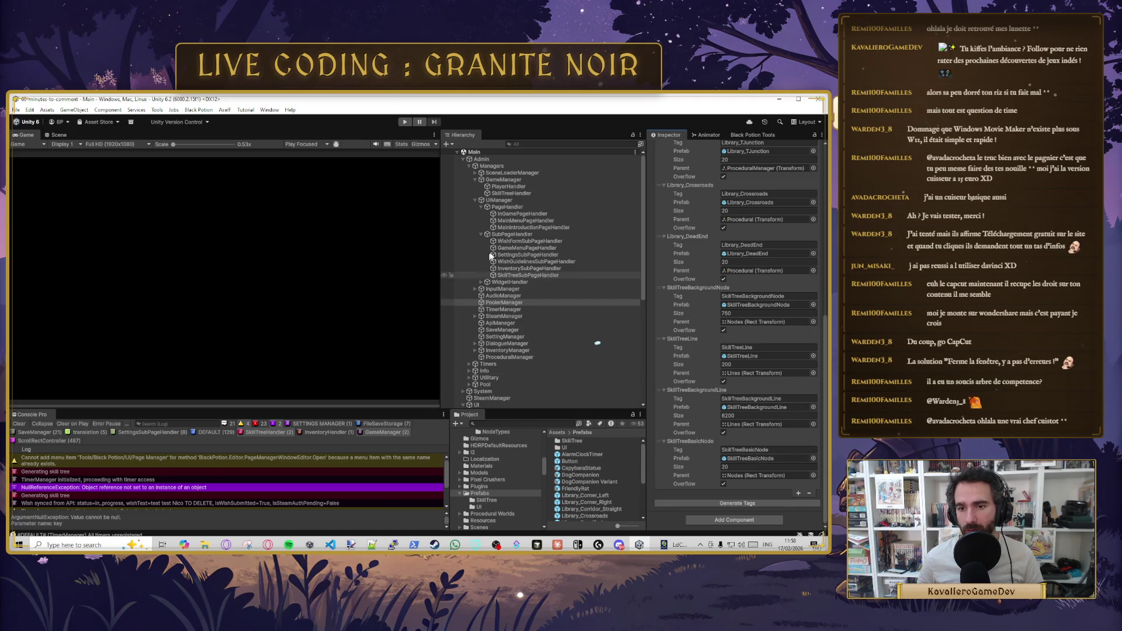
- Follow SkillTreeHandler's skill tree config to the BasicNodeType definition and its prefab tag
{"action": "left_click", "coordinate": [510, 192]}
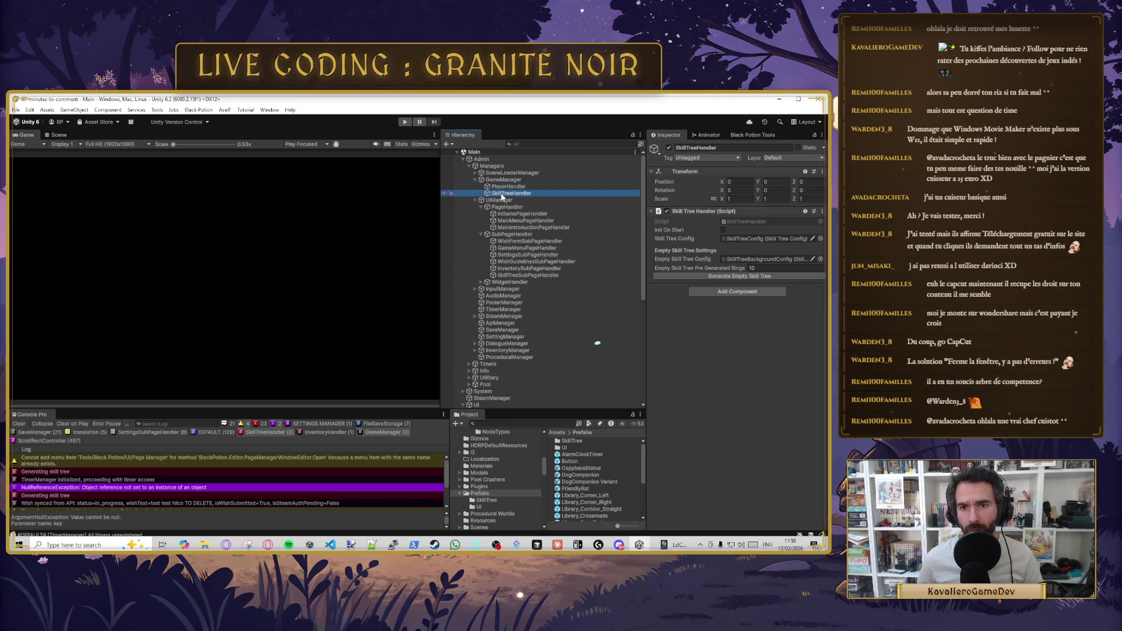
{"action": "double_click", "coordinate": [726, 239]}
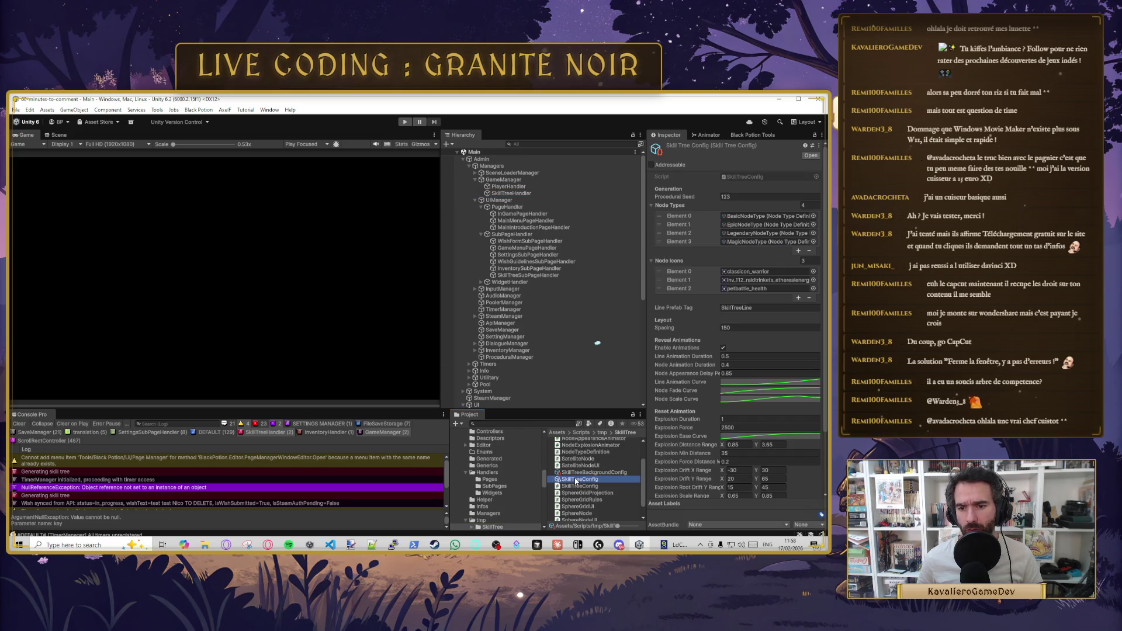
{"action": "left_click", "coordinate": [748, 217]}
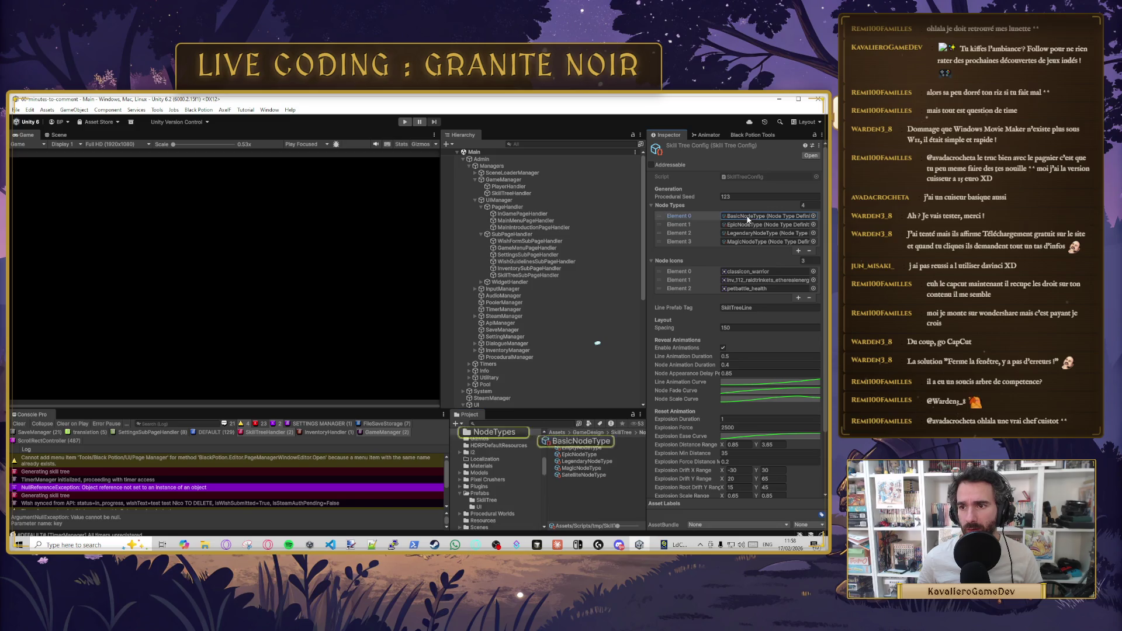
{"action": "left_click", "coordinate": [580, 440]}
{"action": "left_click", "coordinate": [753, 195]}
{"action": "left_click", "coordinate": [788, 202]}
{"action": "left_click", "coordinate": [789, 202]}
{"action": "left_click", "coordinate": [796, 196]}
{"action": "left_click", "coordinate": [796, 196]}
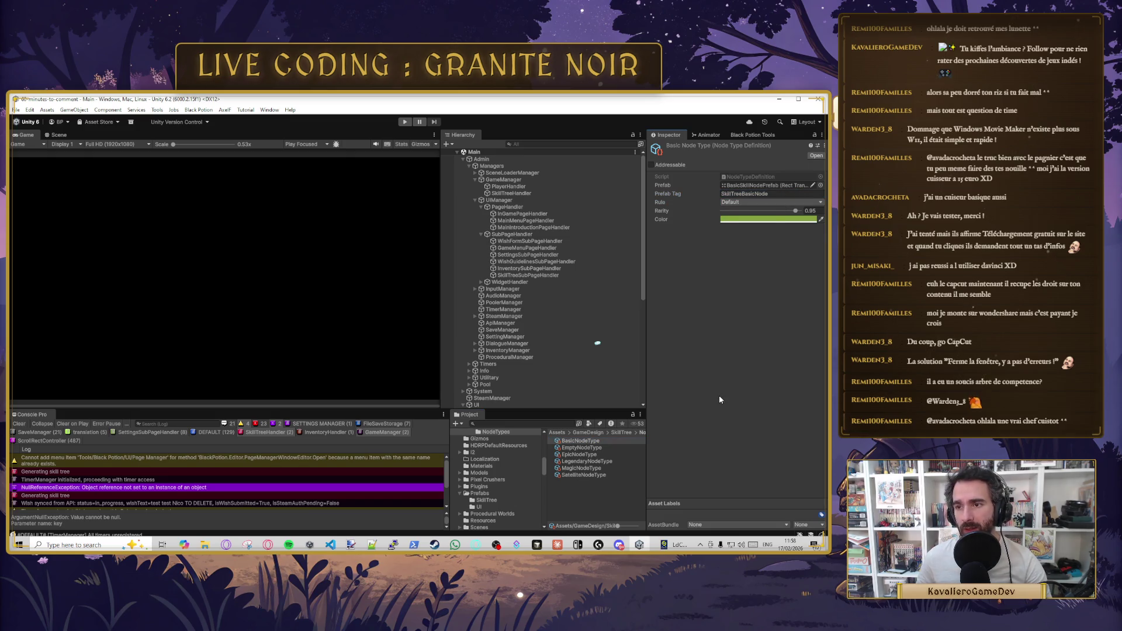
- Read the NullReferenceException details, then ping and select BasicSkillNodePrefab from BasicNodeType
{"action": "left_click", "coordinate": [133, 489]}
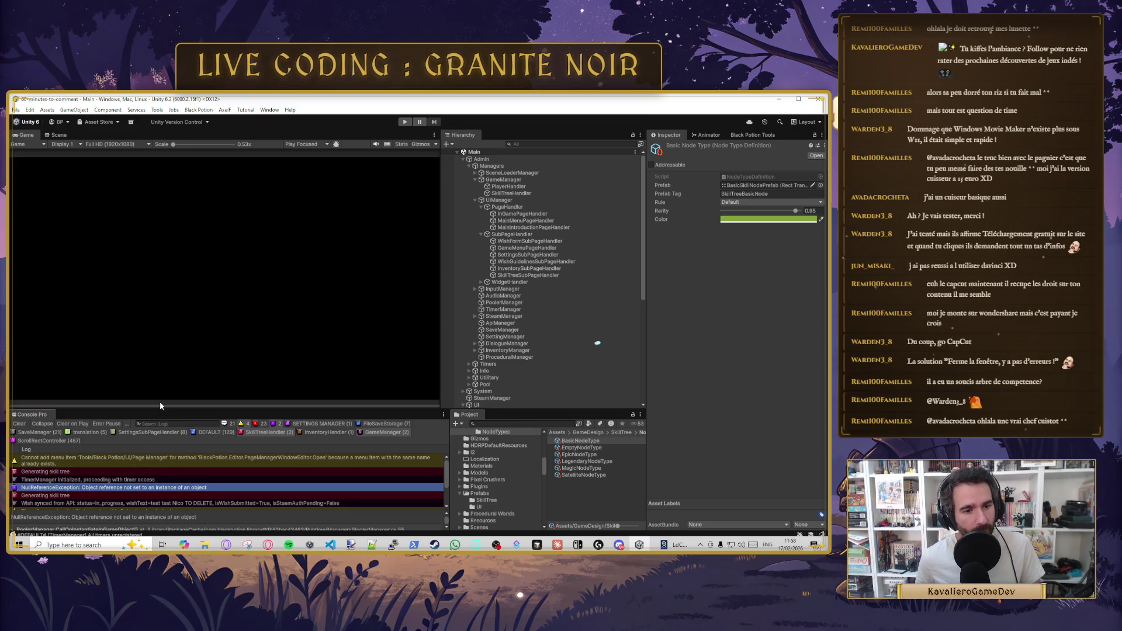
{"action": "left_click_drag", "start_coordinate": [170, 409], "coordinate": [153, 334]}
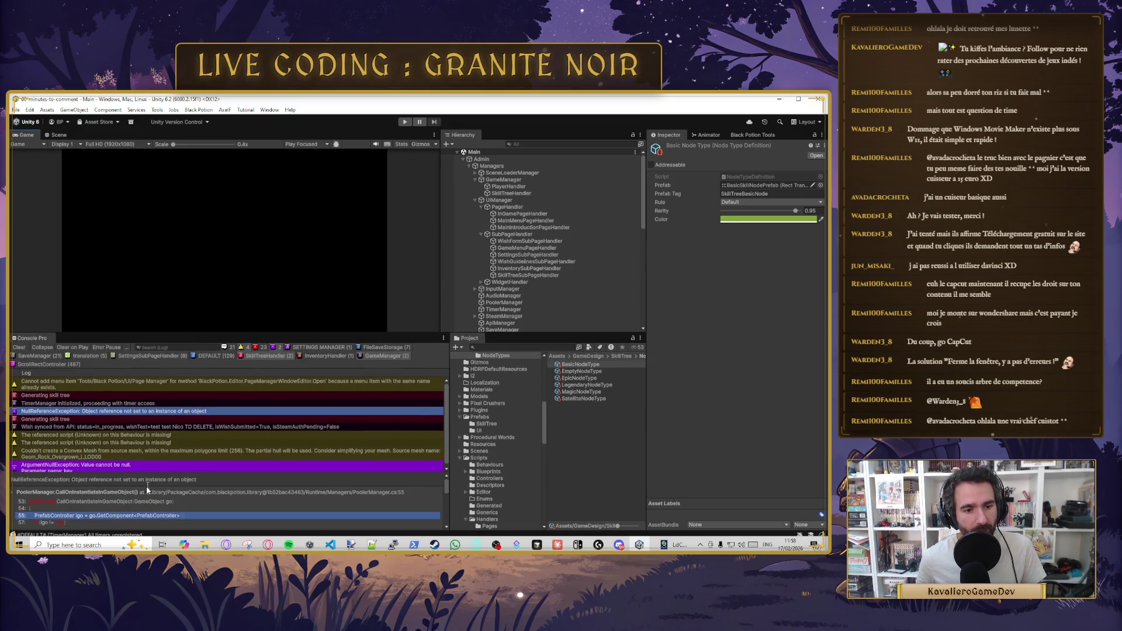
{"action": "scroll", "coordinate": [119, 459], "scroll_direction": "down", "scroll_amount": 1}
{"action": "scroll", "coordinate": [140, 447], "scroll_direction": "up", "scroll_amount": 1}
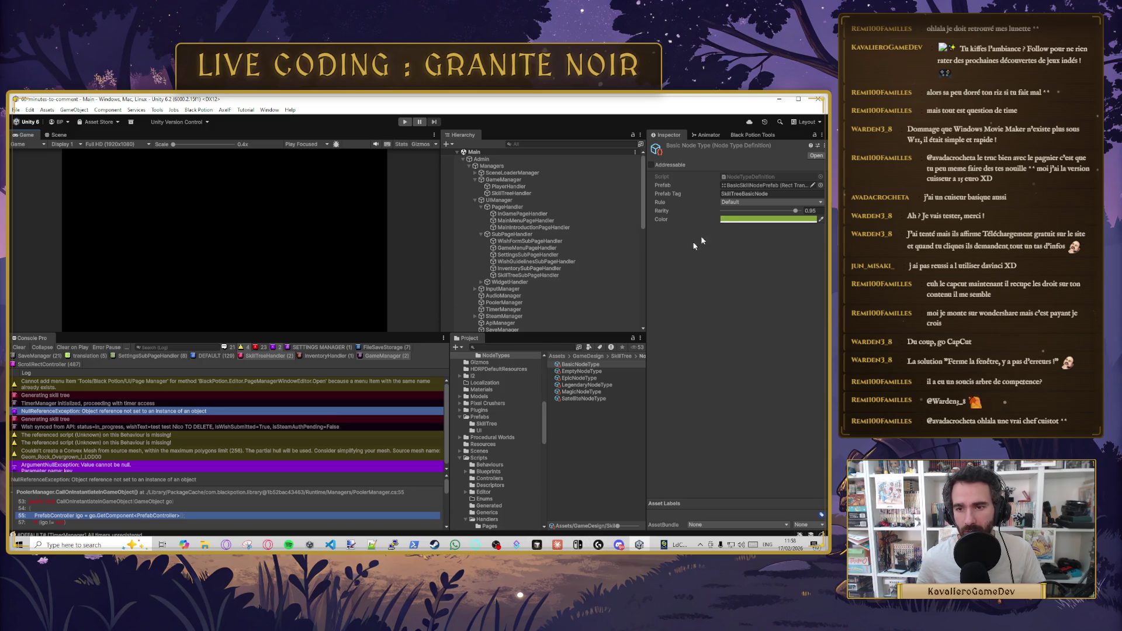
{"action": "left_click", "coordinate": [740, 186]}
{"action": "left_click", "coordinate": [593, 365]}
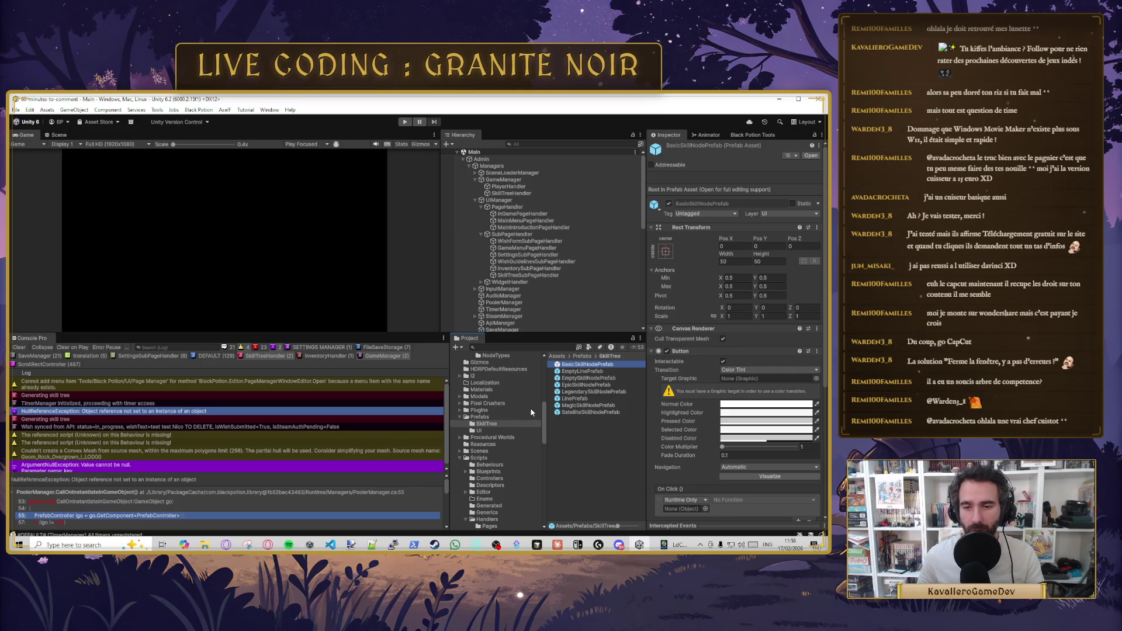
- Select SkillTreeBasicNode in the Prefabs folder to view its Controller and Descriptor scripts
{"action": "left_click", "coordinate": [478, 417]}
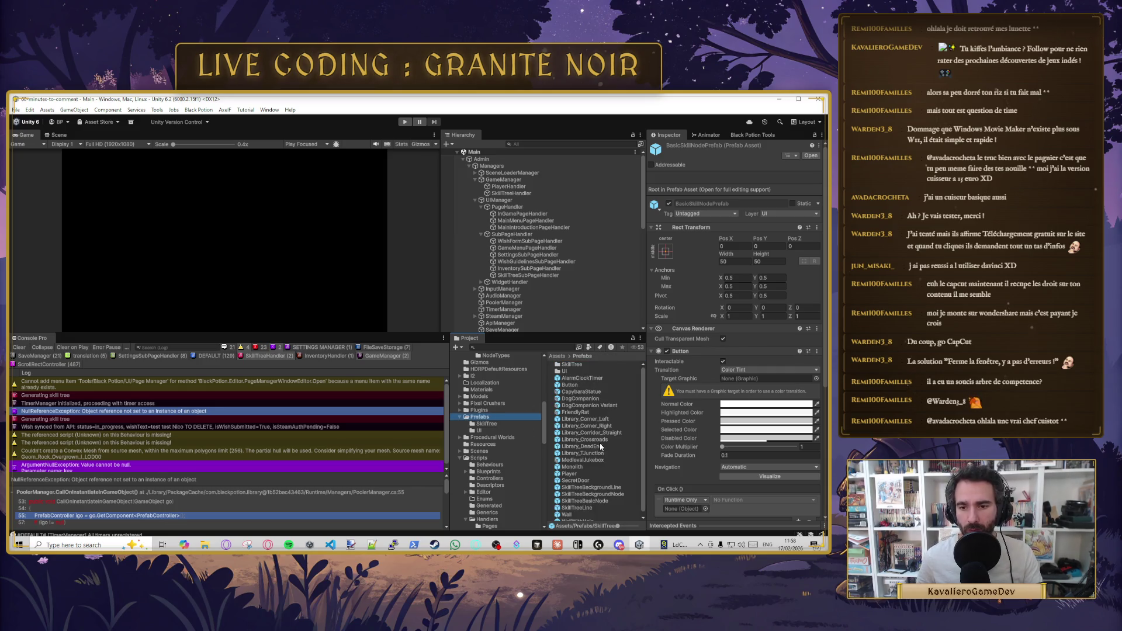
{"action": "scroll", "coordinate": [599, 484], "scroll_direction": "down", "scroll_amount": 1}
{"action": "left_click", "coordinate": [597, 499]}
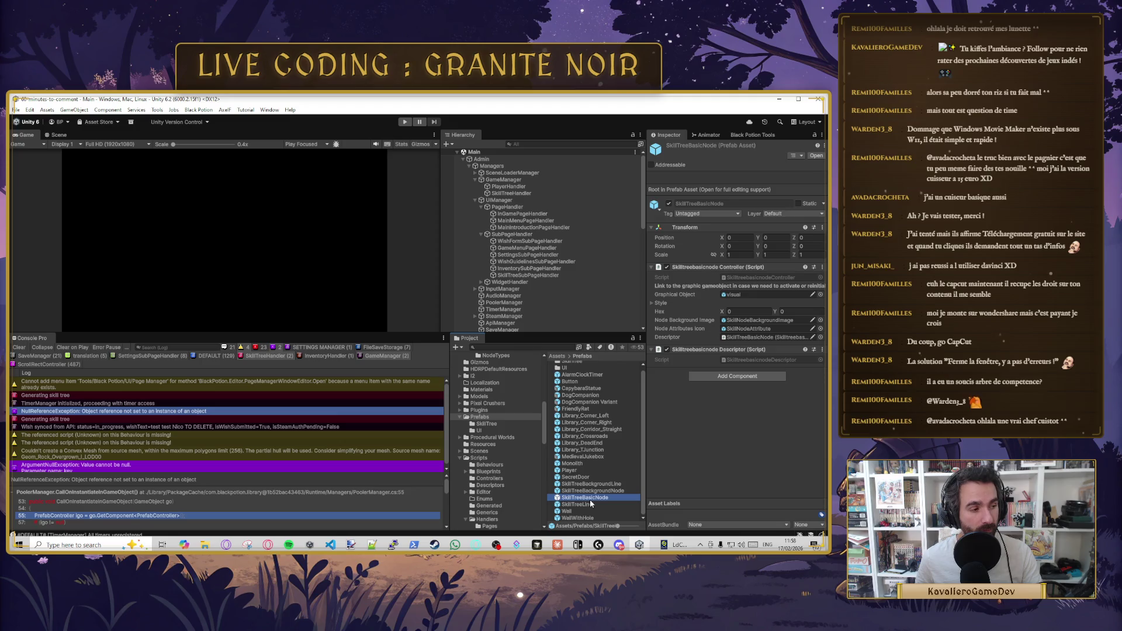
{"action": "mouse_move", "coordinate": [304, 546]}
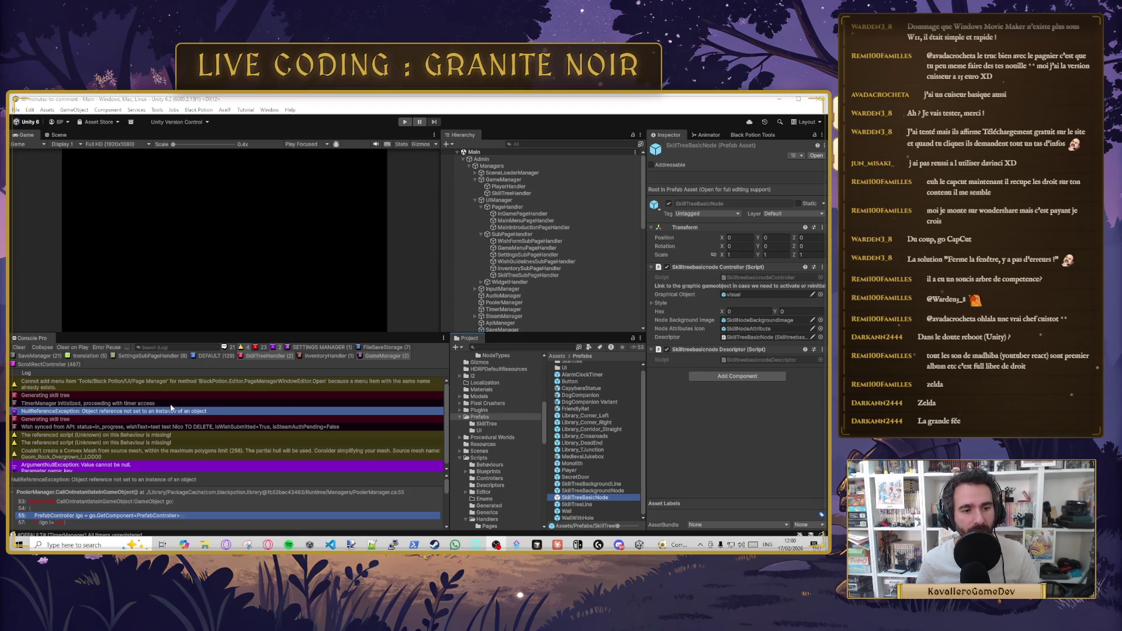
- Read the Generating skill tree log and NullReferenceException stack traces down to SkillTreeHandler.CreateNode
{"action": "left_click", "coordinate": [142, 397]}
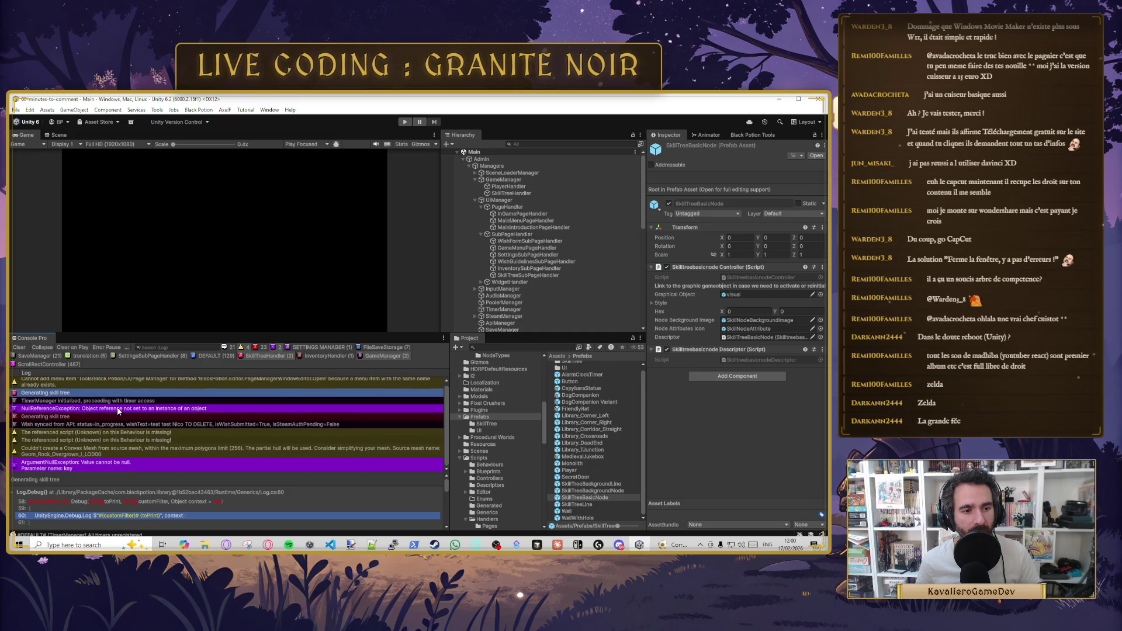
{"action": "left_click", "coordinate": [75, 410]}
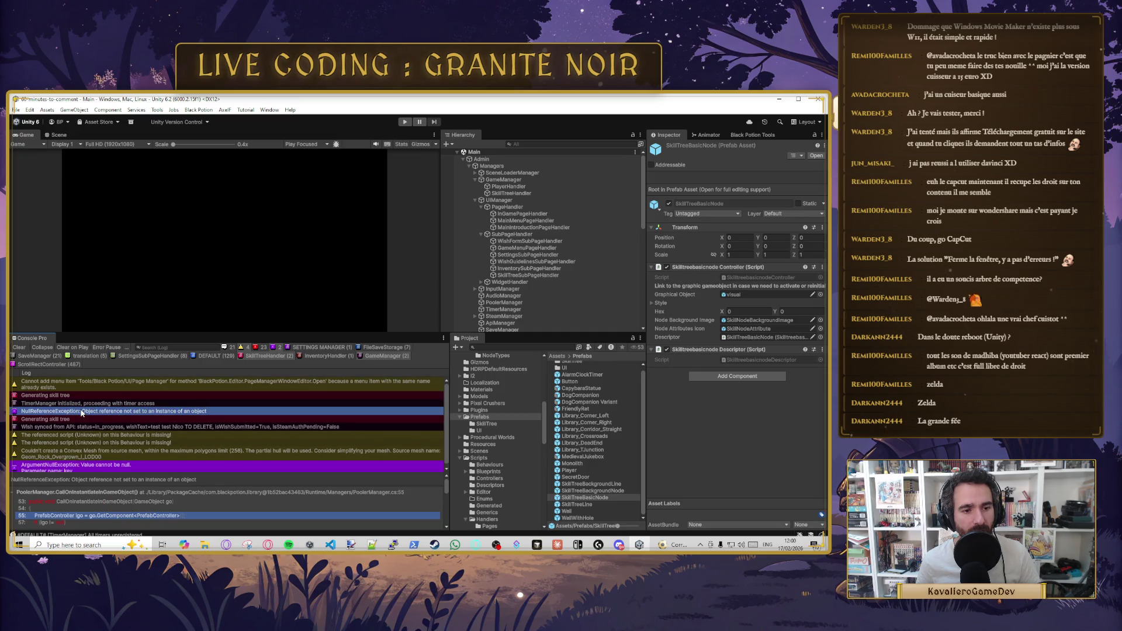
{"action": "scroll", "coordinate": [147, 508], "scroll_direction": "down", "scroll_amount": 3}
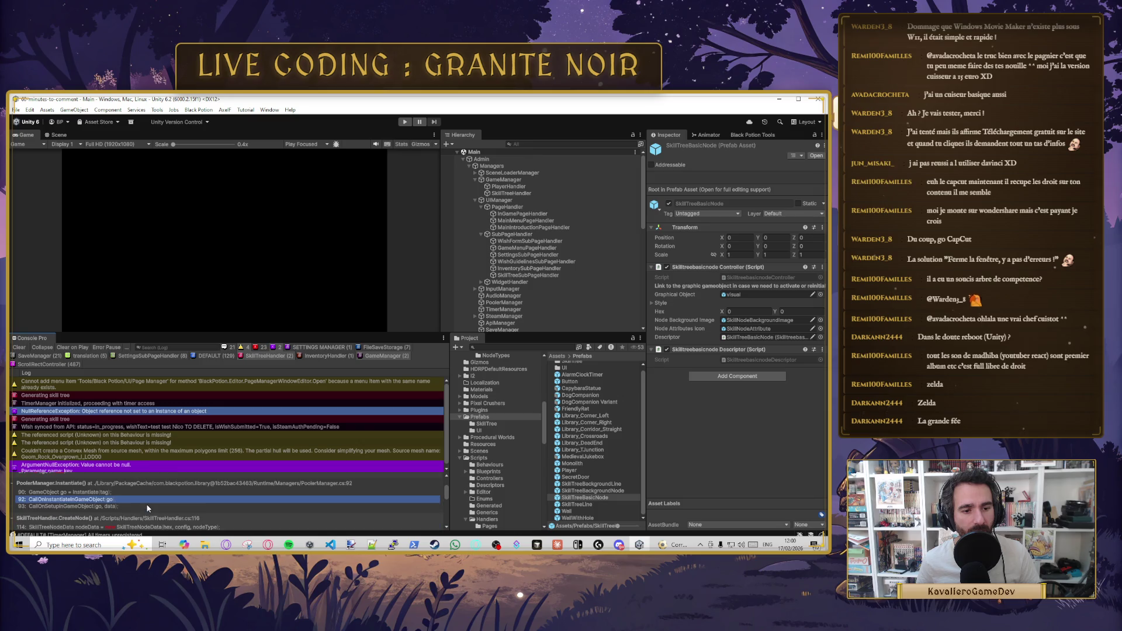
{"action": "scroll", "coordinate": [146, 503], "scroll_direction": "down", "scroll_amount": 3}
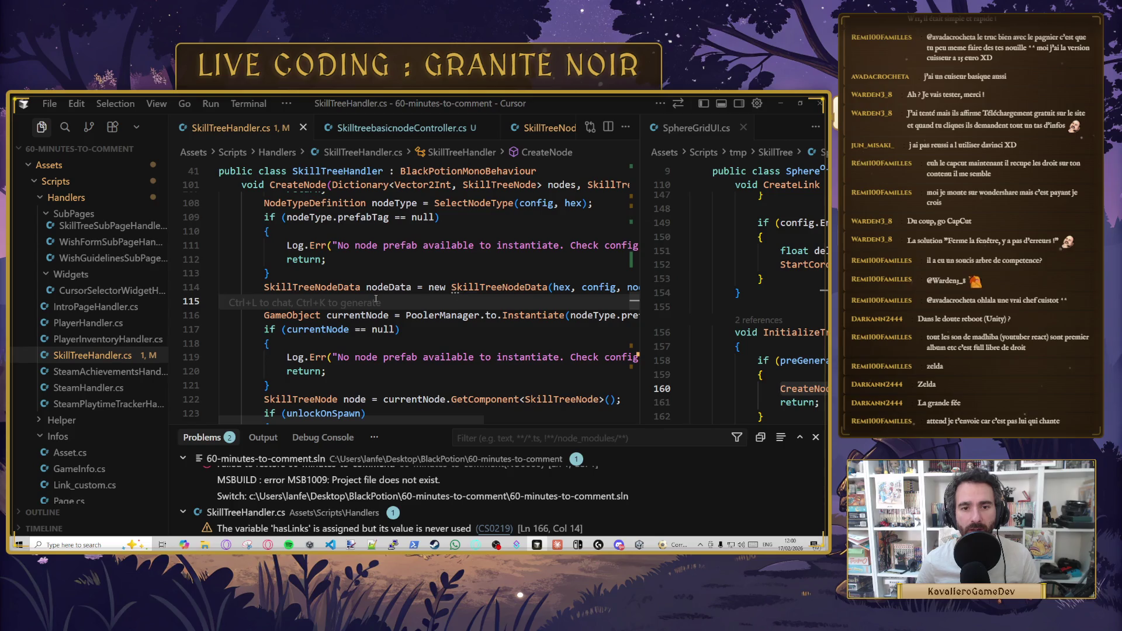
- Insert a Log.Debug line above the PoolerManager instantiate call on line 116 and save
{"action": "left_click", "coordinate": [481, 315]}
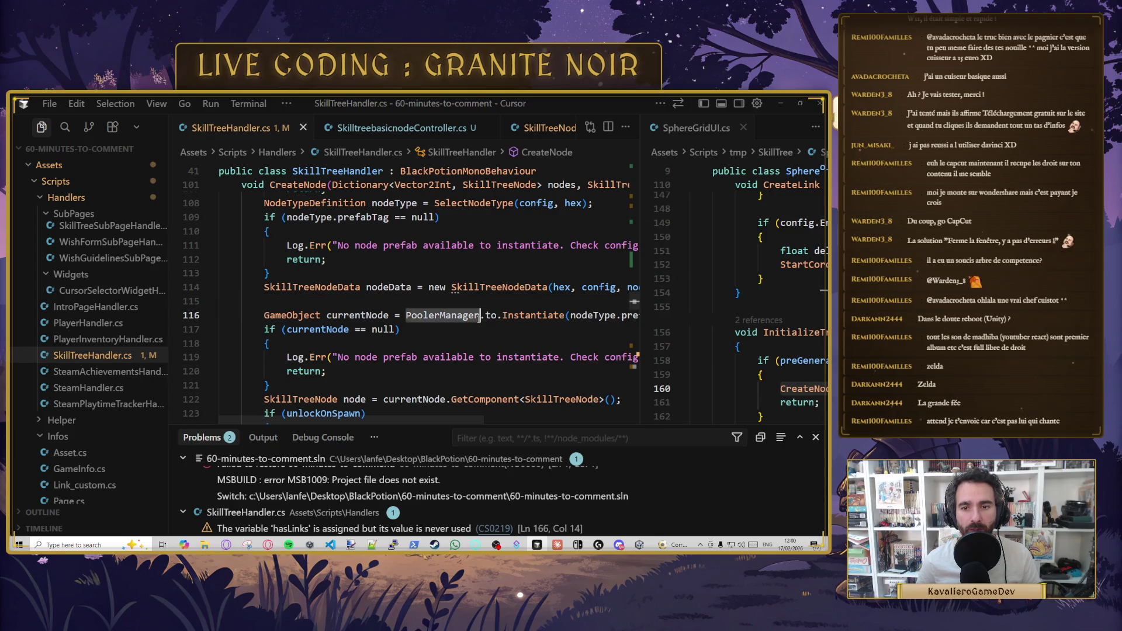
{"action": "left_click", "coordinate": [519, 316]}
{"action": "key", "text": "Right"}
{"action": "key", "text": "Right"}
{"action": "key", "text": "Right"}
{"action": "key", "text": "Right"}
{"action": "key", "text": "Right"}
{"action": "key", "text": "Right"}
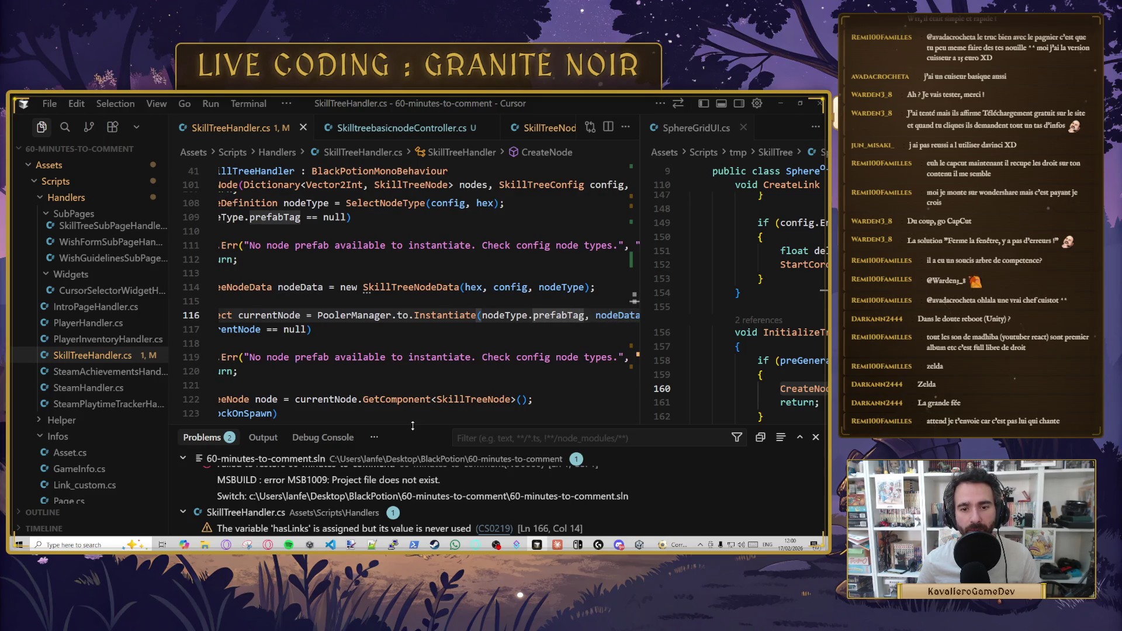
{"action": "scroll", "coordinate": [383, 411], "scroll_direction": "left", "scroll_amount": 2}
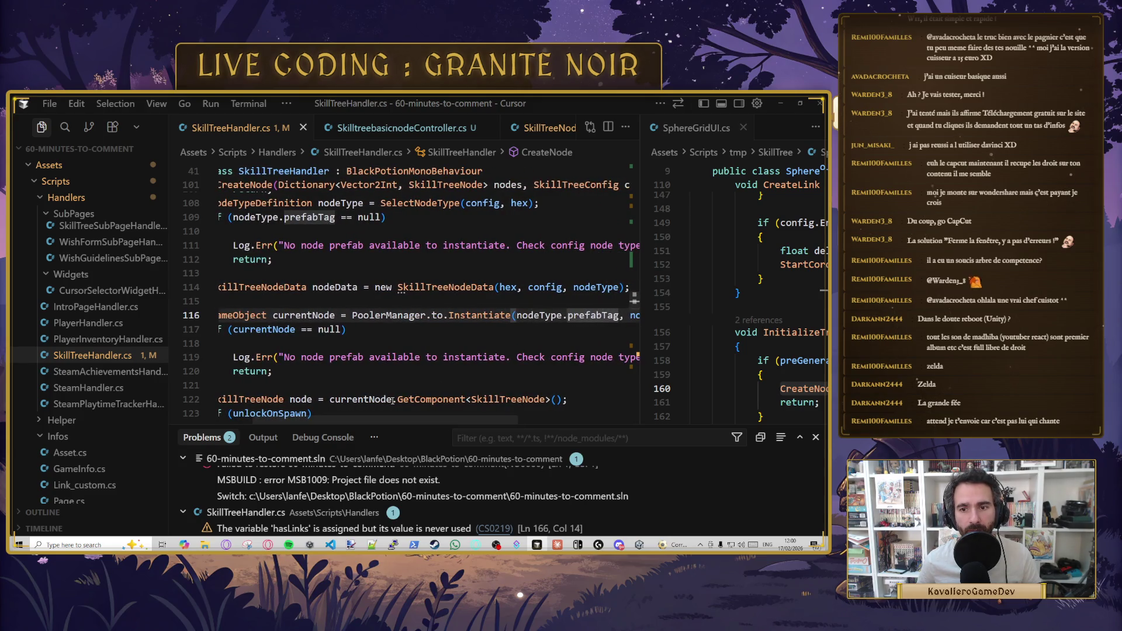
{"action": "key", "text": "ctrl+shift+Return"}
{"action": "type", "text": "Log"}
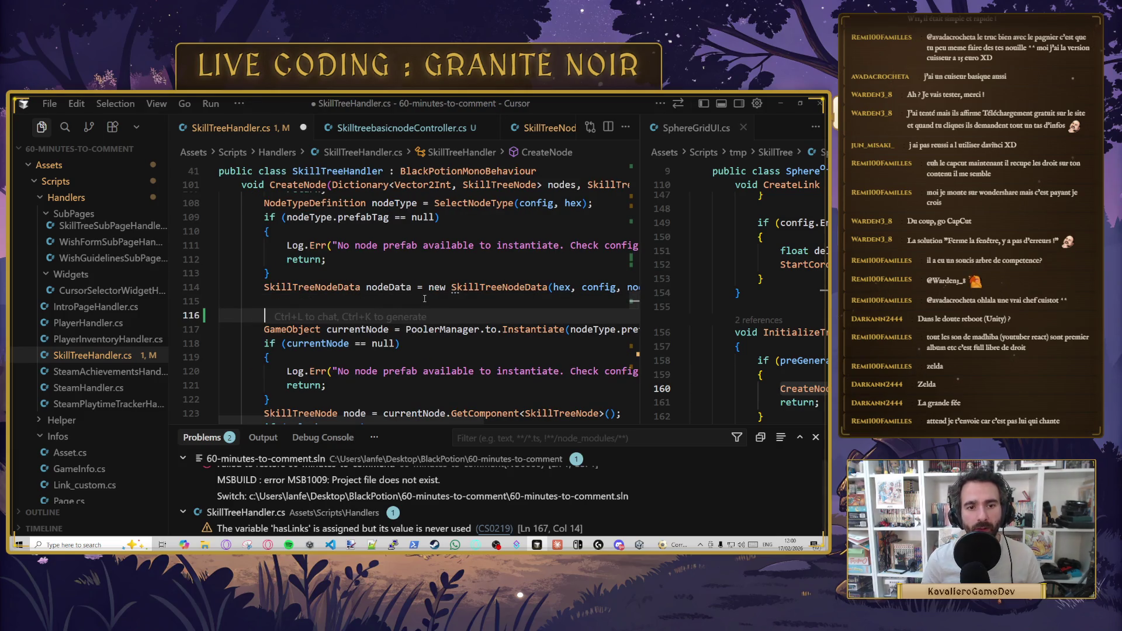
{"action": "key", "text": "Tab"}
{"action": "key", "text": "ctrl+s"}
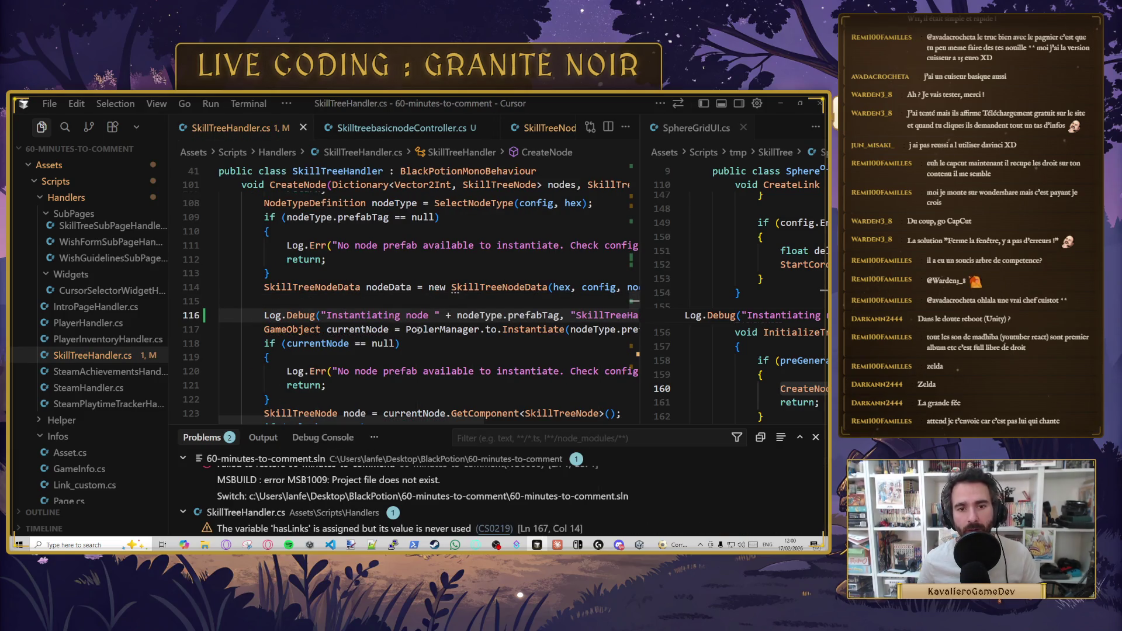
- Add the hex to the log message and go to PoolerManager's Instantiate definition
{"action": "key", "text": "Tab"}
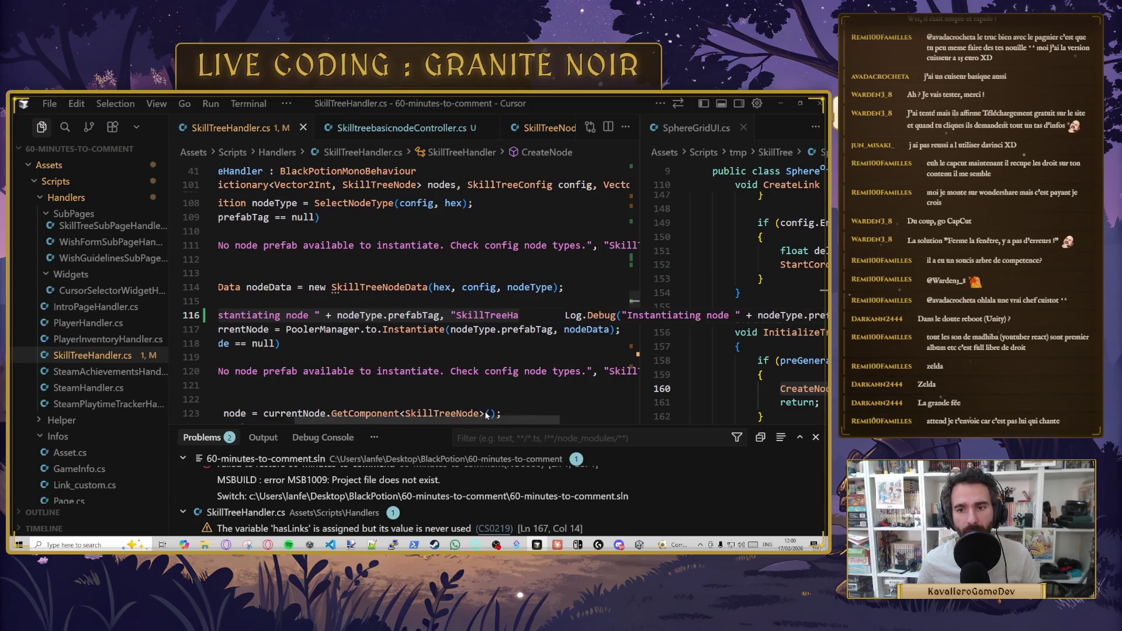
{"action": "key", "text": "Up"}
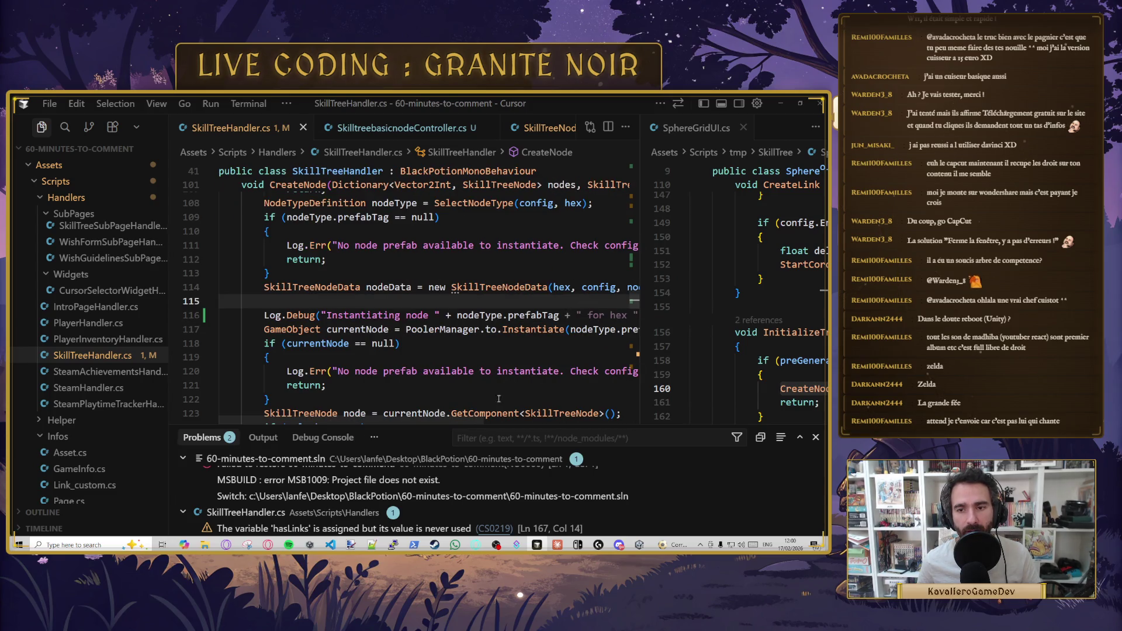
{"action": "scroll", "coordinate": [552, 400], "scroll_direction": "right", "scroll_amount": 5}
{"action": "scroll", "coordinate": [437, 387], "scroll_direction": "left", "scroll_amount": 5}
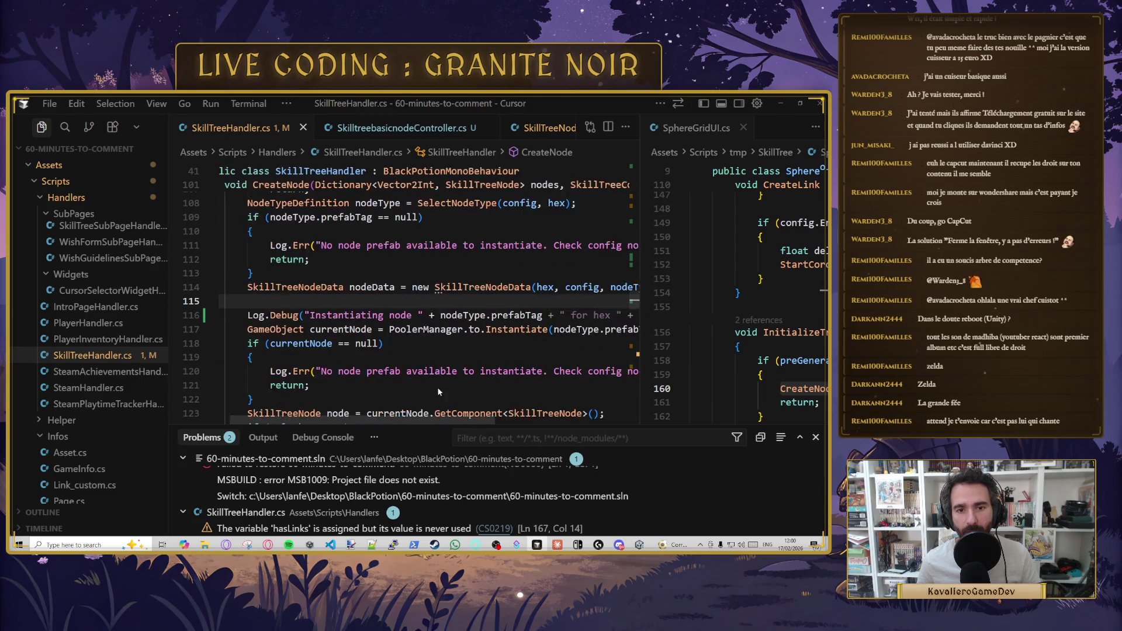
{"action": "left_click", "coordinate": [490, 314]}
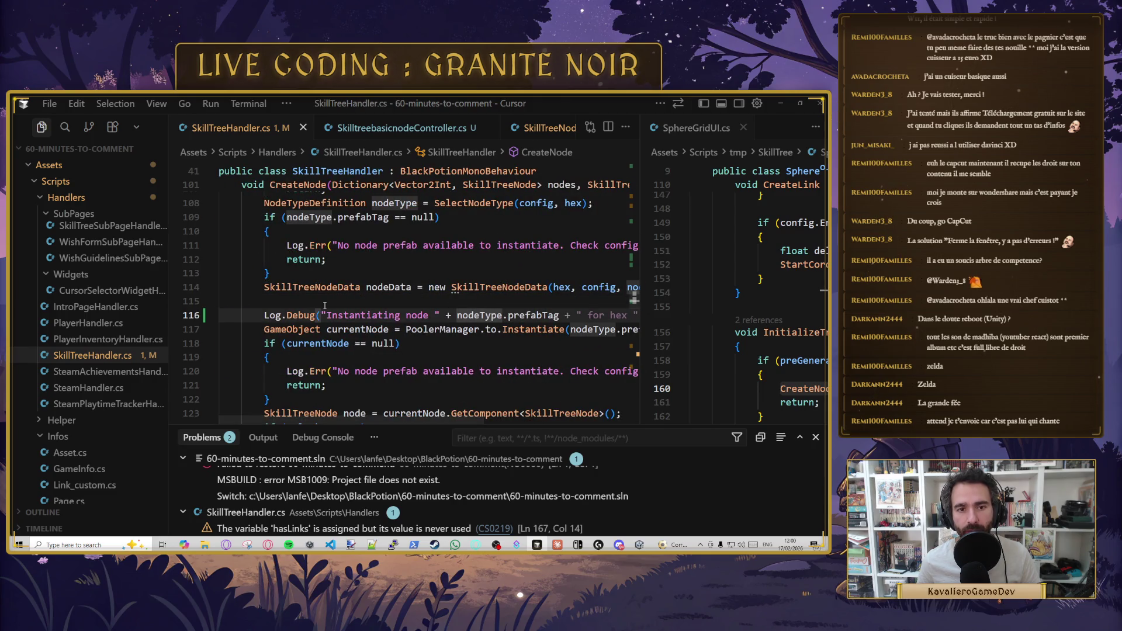
{"action": "scroll", "coordinate": [376, 261], "scroll_direction": "up", "scroll_amount": 2}
{"action": "scroll", "coordinate": [488, 309], "scroll_direction": "down", "scroll_amount": 2}
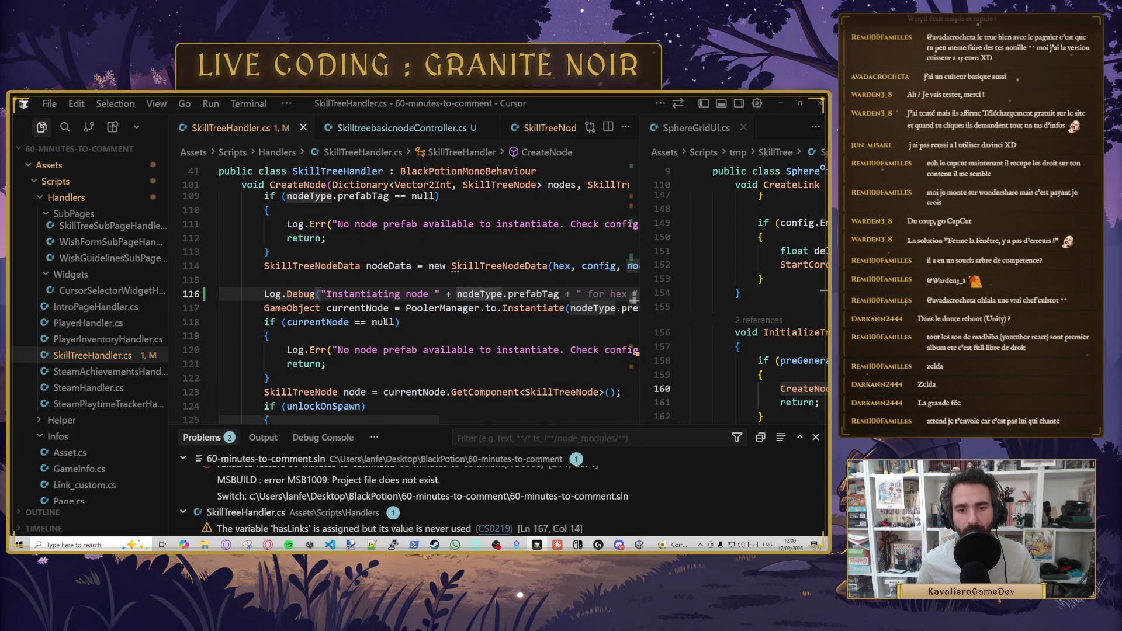
{"action": "left_click", "coordinate": [528, 308], "text": "ctrl"}
{"action": "left_click", "coordinate": [474, 307]}
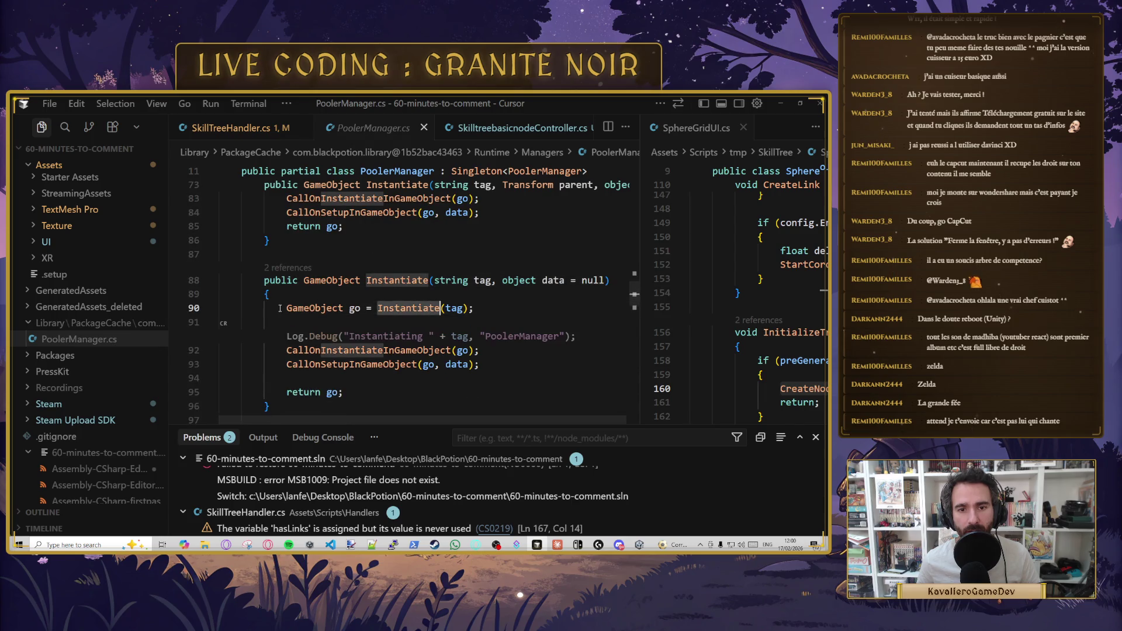
- Review PoolerManager's Instantiate overload, missing-tag error line and PooledObject dictionary definition
{"action": "left_click", "coordinate": [465, 309]}
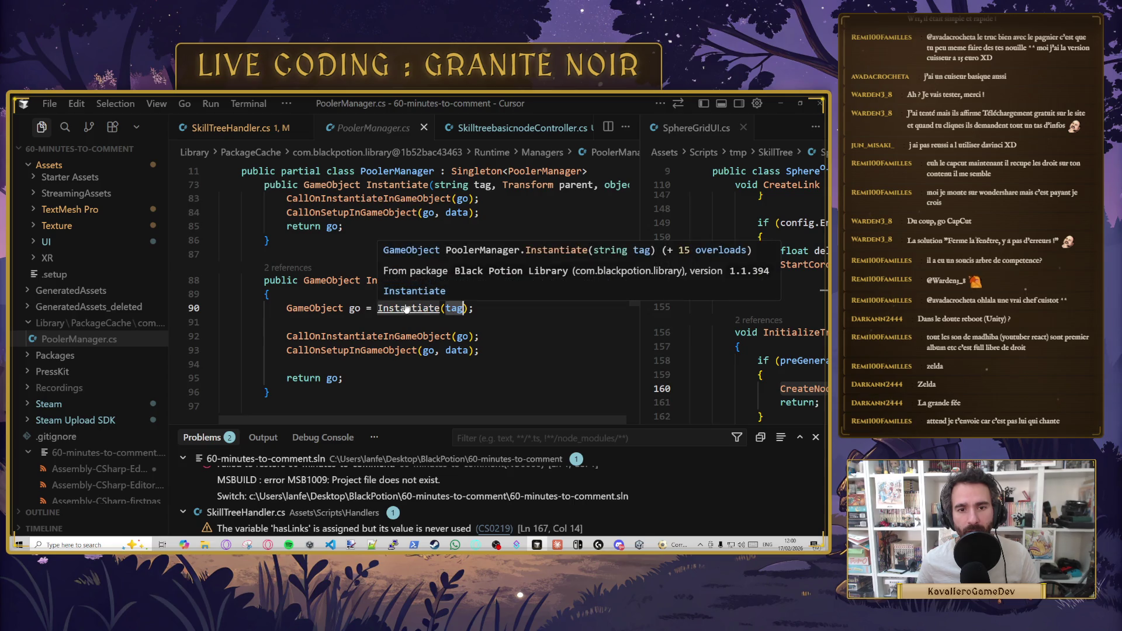
{"action": "scroll", "coordinate": [456, 343], "scroll_direction": "down", "scroll_amount": 4}
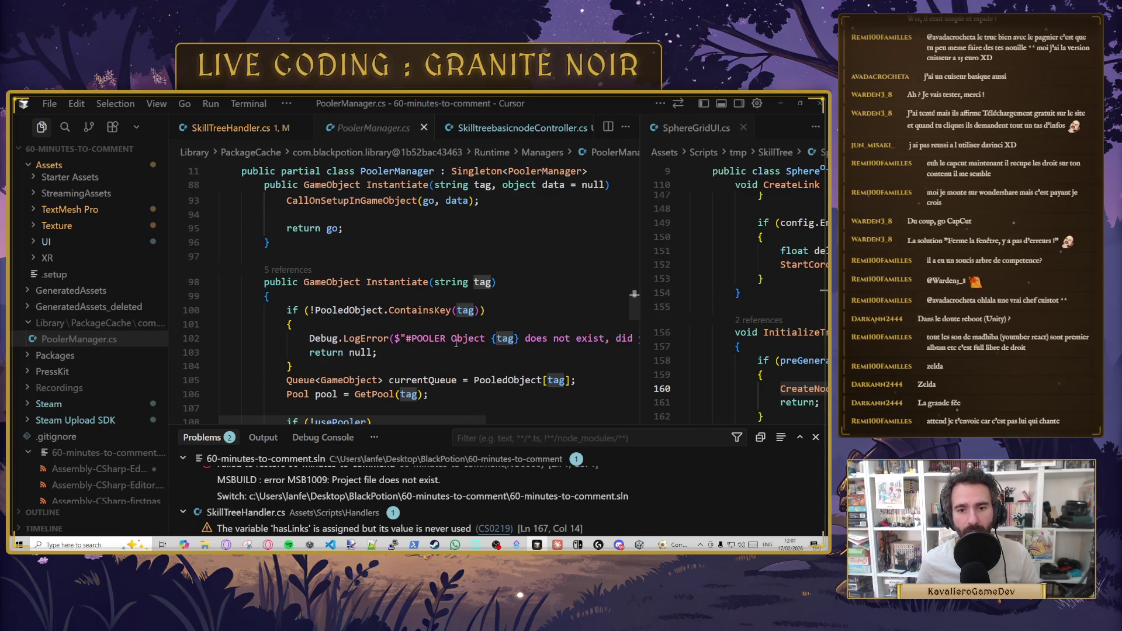
{"action": "scroll", "coordinate": [434, 304], "scroll_direction": "down", "scroll_amount": 1}
{"action": "left_click", "coordinate": [435, 299]}
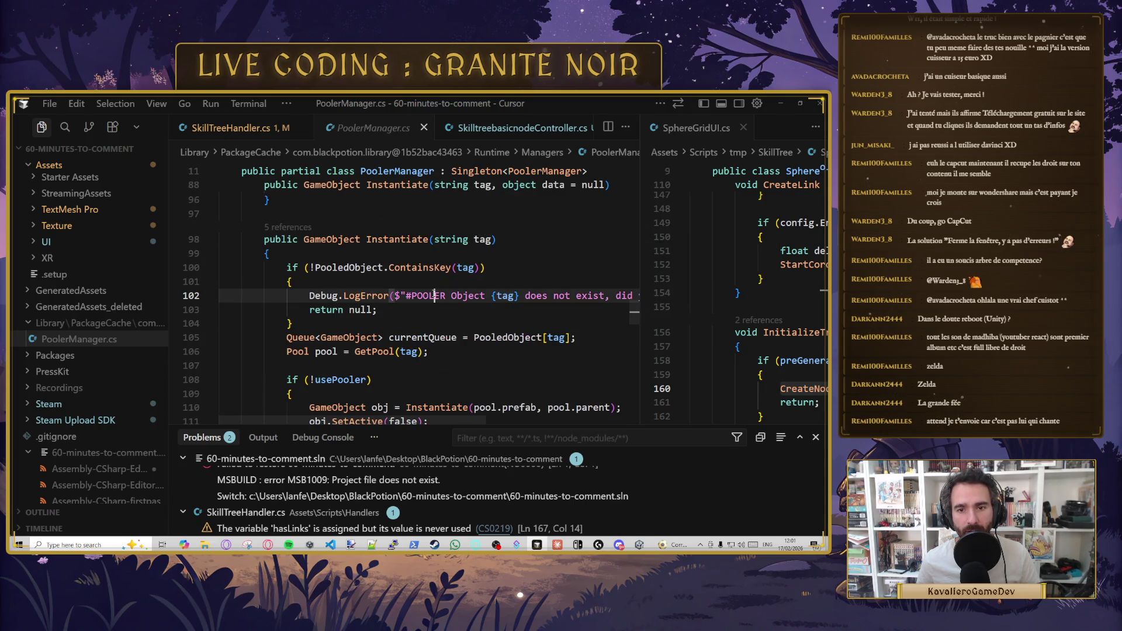
{"action": "left_click", "coordinate": [354, 269]}
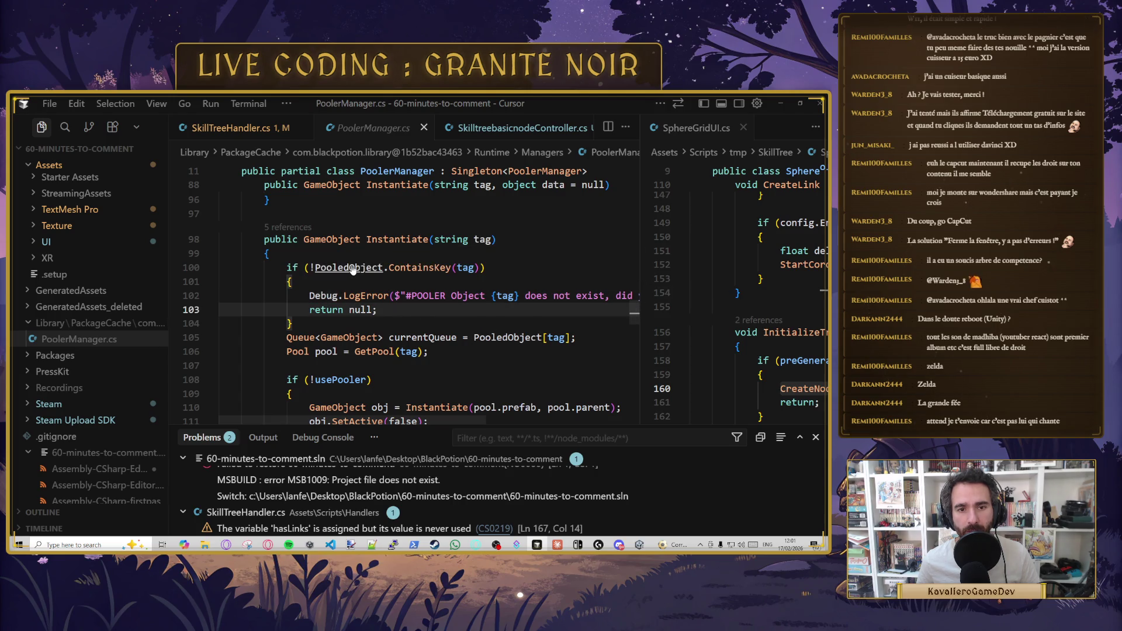
{"action": "left_click", "coordinate": [353, 268], "text": "ctrl"}
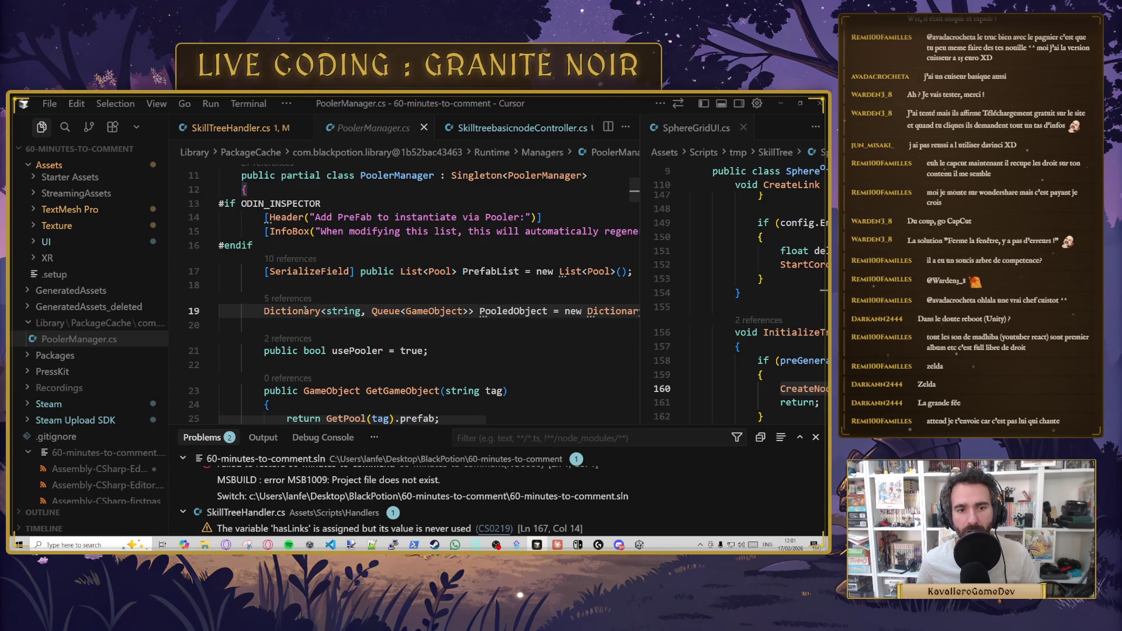
{"action": "key", "text": "ctrl+Right"}
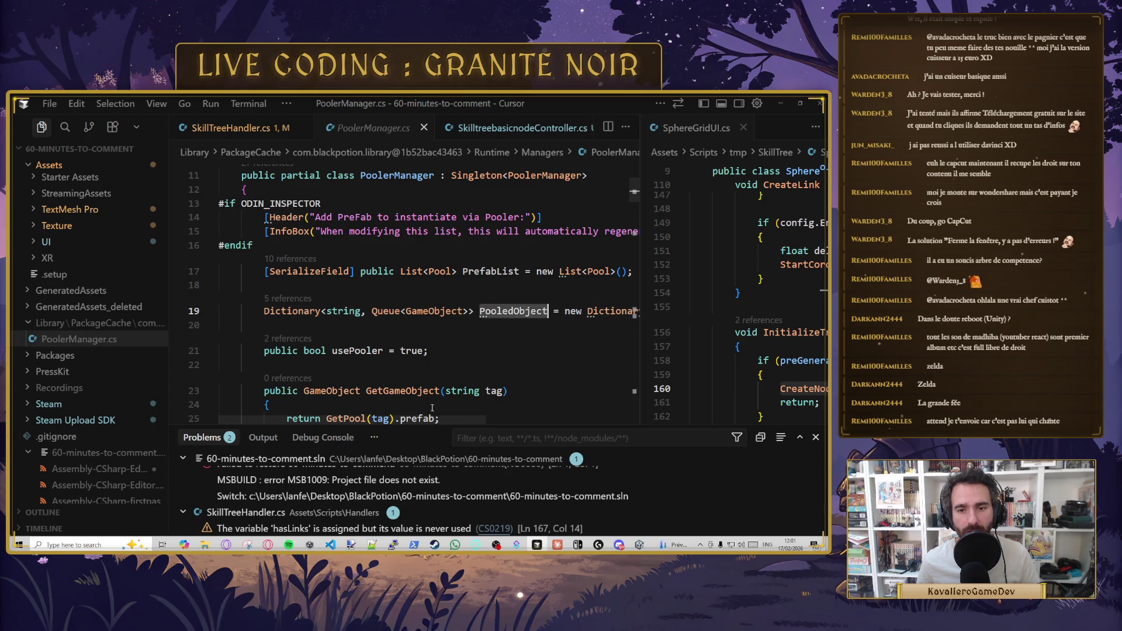
{"action": "scroll", "coordinate": [409, 408], "scroll_direction": "right", "scroll_amount": 3}
{"action": "scroll", "coordinate": [379, 411], "scroll_direction": "left", "scroll_amount": 3}
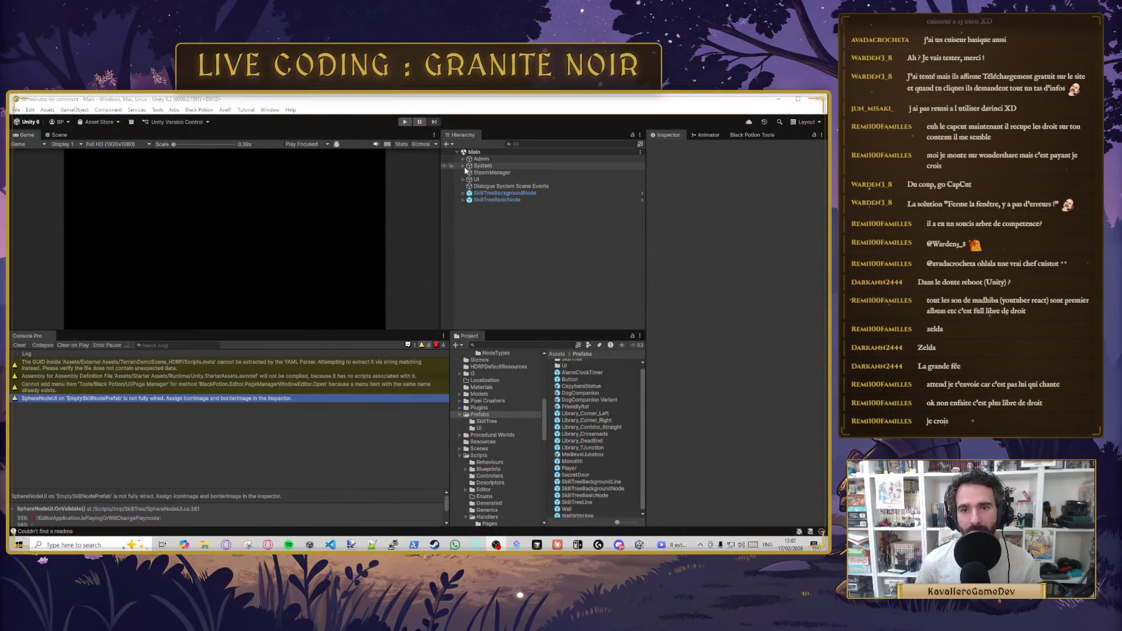
- Expand Admin > Managers, select PoolerManager and ping SkillTreeBasicNode from its Prefab List
{"action": "left_click", "coordinate": [463, 159]}
{"action": "left_click", "coordinate": [467, 167]}
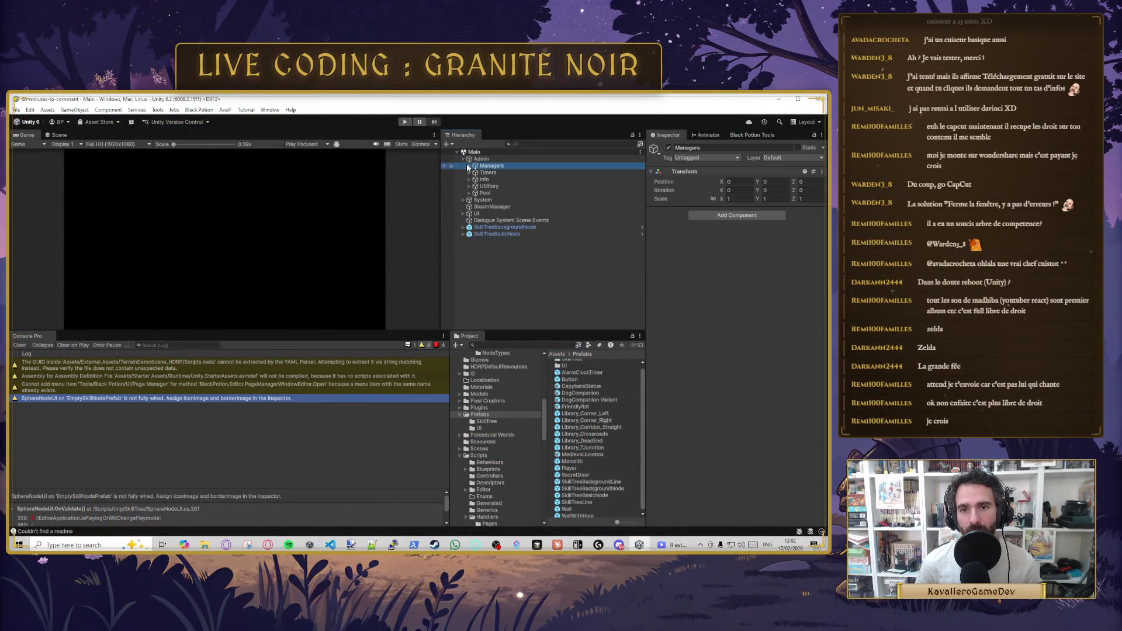
{"action": "left_click", "coordinate": [469, 166]}
{"action": "left_click", "coordinate": [502, 262]}
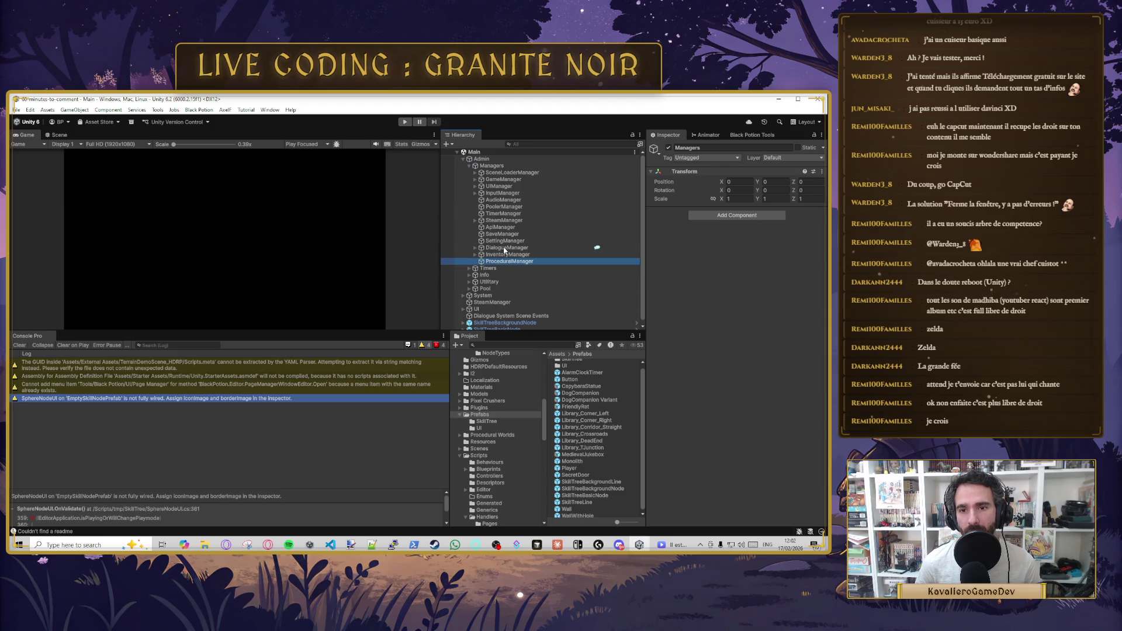
{"action": "left_click", "coordinate": [503, 207]}
{"action": "scroll", "coordinate": [679, 307], "scroll_direction": "down", "scroll_amount": 10}
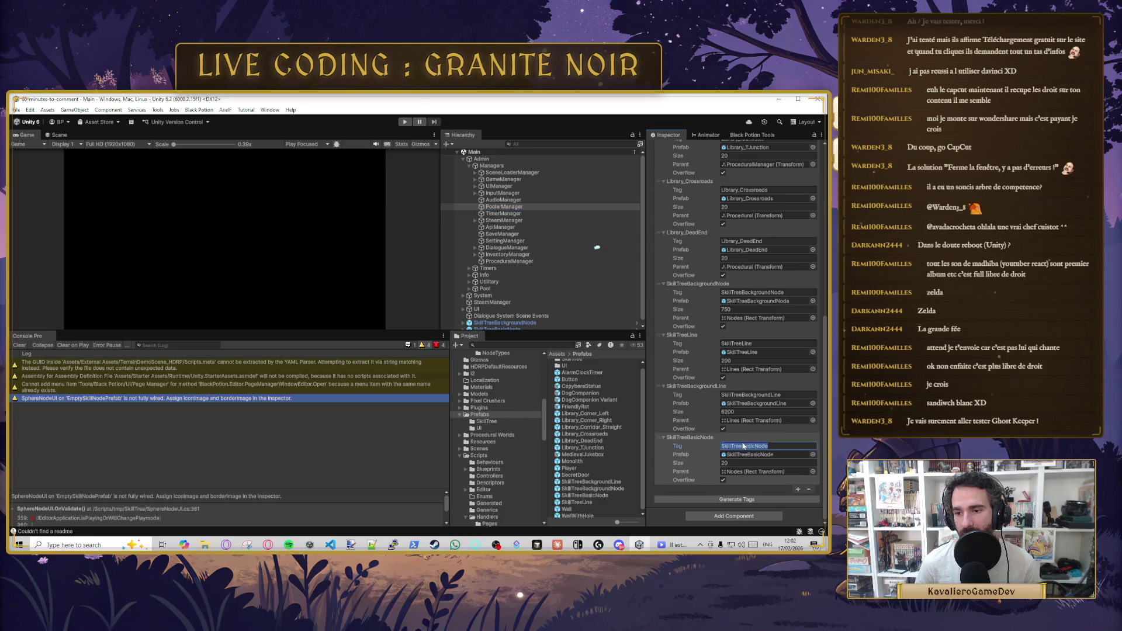
{"action": "left_click", "coordinate": [770, 454]}
- Enter Prefab Mode for SkillTreeBasicNode and open SkilltreebasicnodeController.cs in Cursor
{"action": "double_click", "coordinate": [608, 494]}
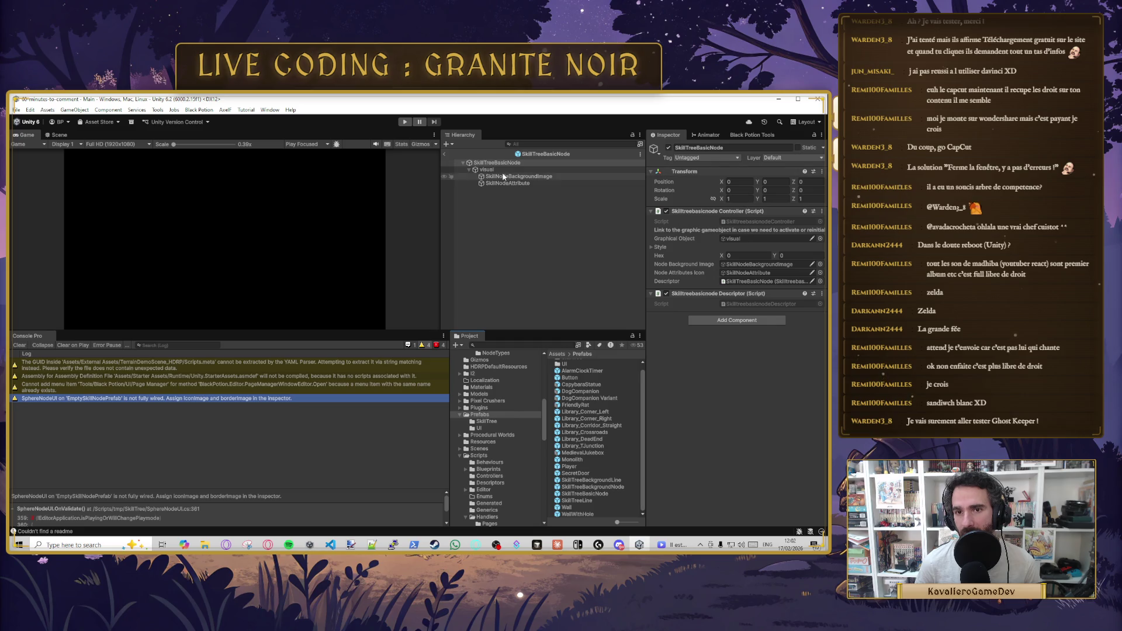
{"action": "left_click", "coordinate": [752, 220]}
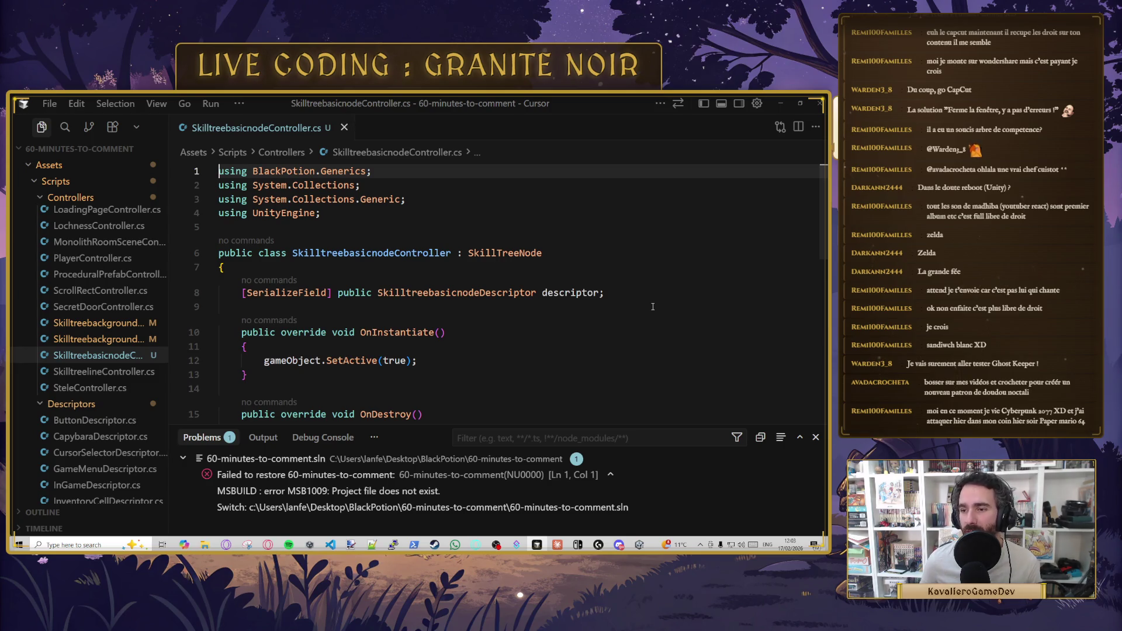
- Select the SkillTreeNode base class name on line 6 of the basic node controller
{"action": "left_click", "coordinate": [653, 307]}
{"action": "scroll", "coordinate": [569, 302], "scroll_direction": "down", "scroll_amount": 1}
{"action": "left_click", "coordinate": [492, 232]}
{"action": "double_click", "coordinate": [484, 231]}
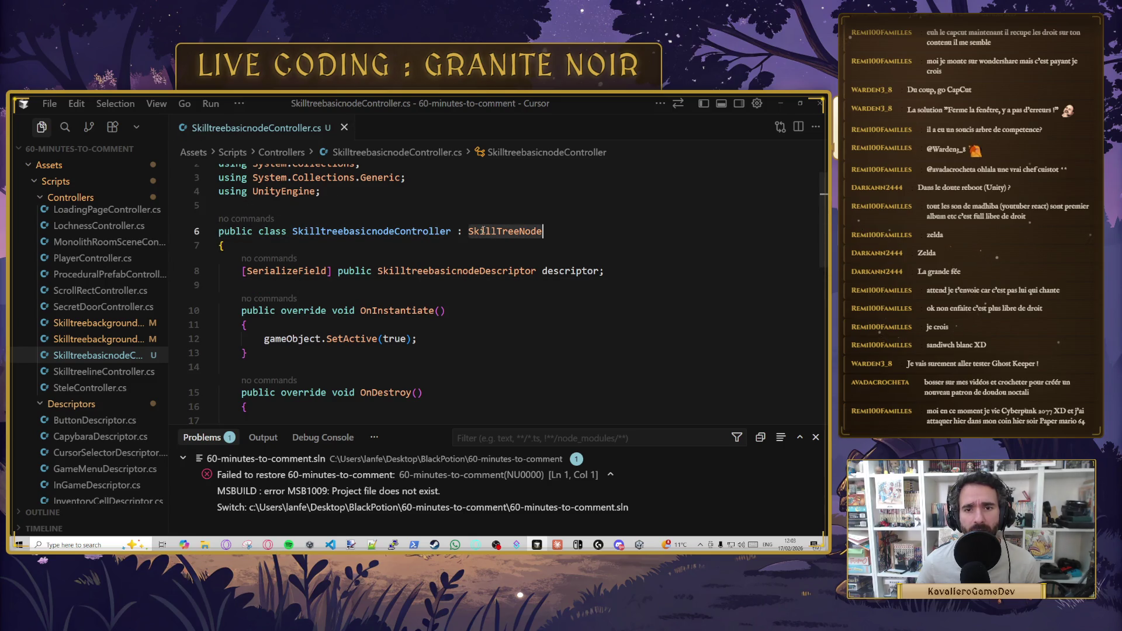
{"action": "left_click", "coordinate": [490, 232]}
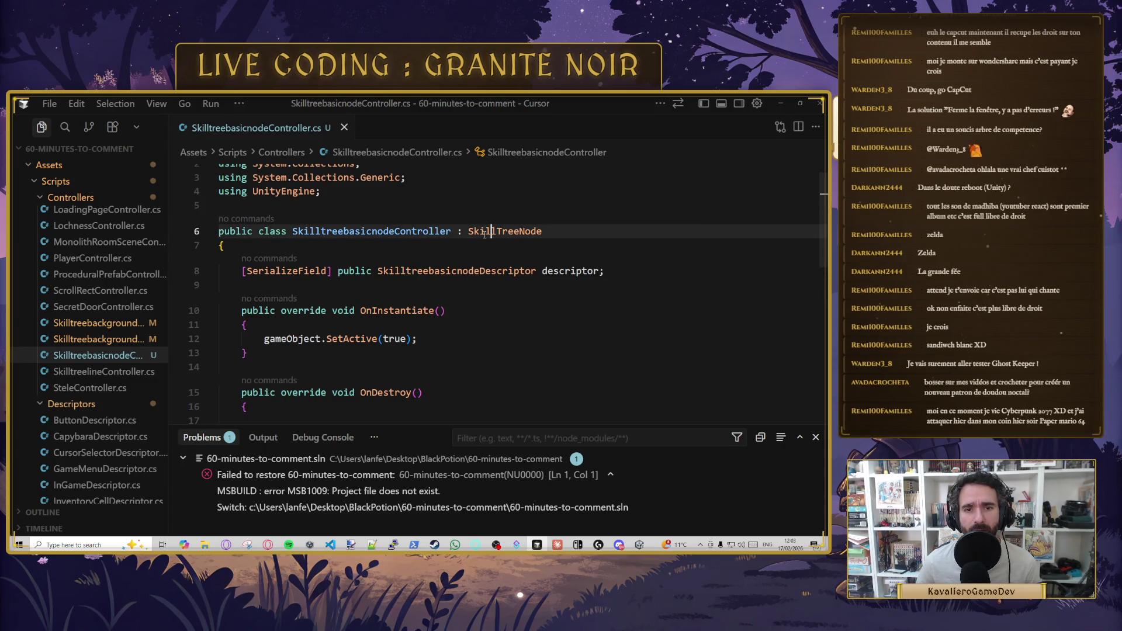
{"action": "left_click", "coordinate": [389, 233]}
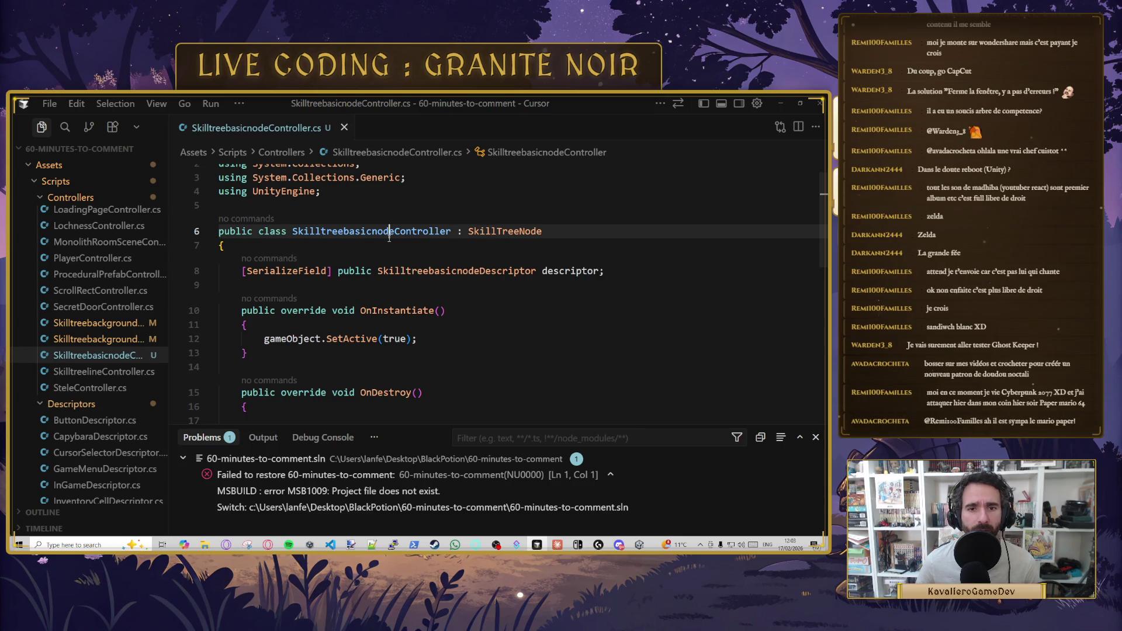
{"action": "double_click", "coordinate": [493, 232]}
{"action": "key", "text": "ctrl+c"}
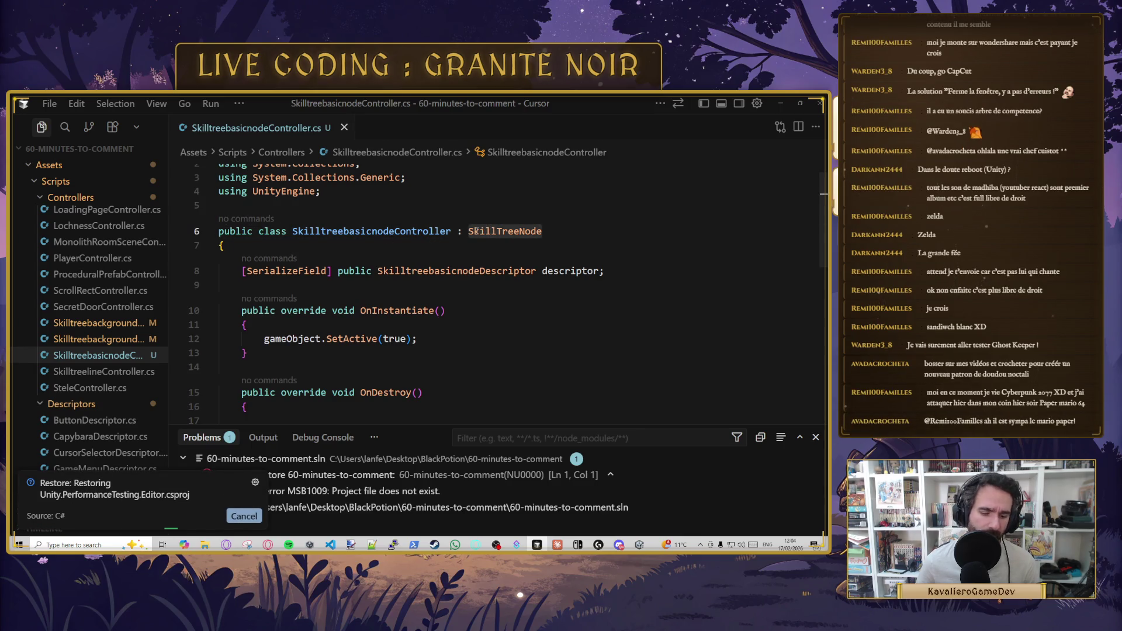
- Open SkillTreeNode.cs through quick file search and review where SkillTreeNode is used
{"action": "key", "text": "ctrl+p"}
{"action": "key", "text": "ctrl+v"}
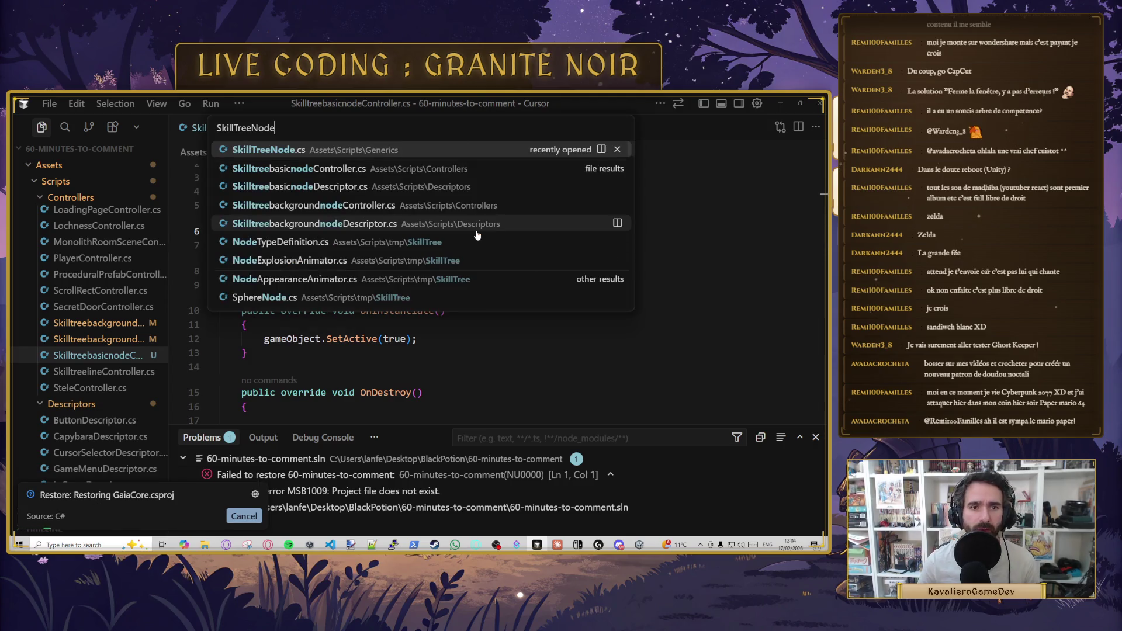
{"action": "key", "text": "Return"}
{"action": "scroll", "coordinate": [435, 224], "scroll_direction": "up", "scroll_amount": 4}
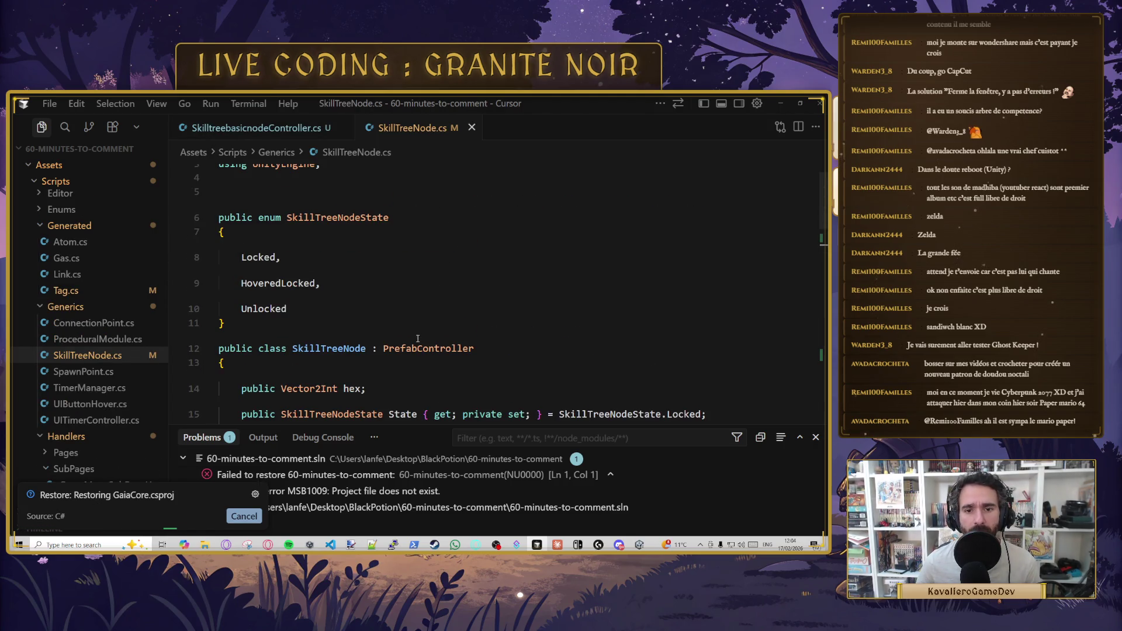
{"action": "double_click", "coordinate": [404, 351]}
{"action": "scroll", "coordinate": [403, 350], "scroll_direction": "down", "scroll_amount": 2}
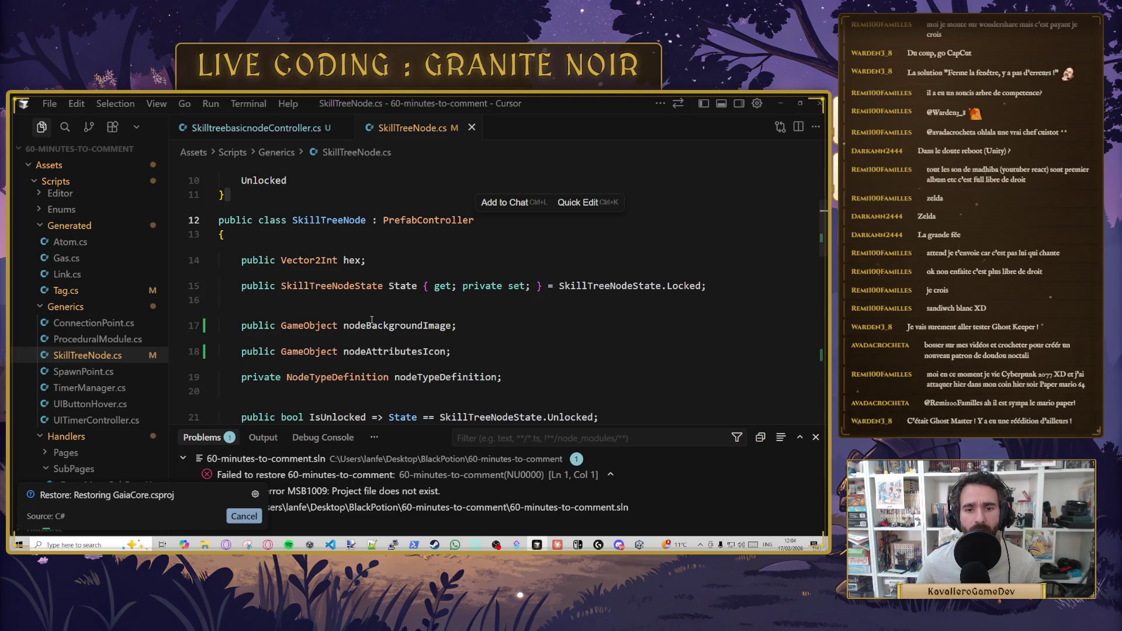
{"action": "double_click", "coordinate": [329, 220]}
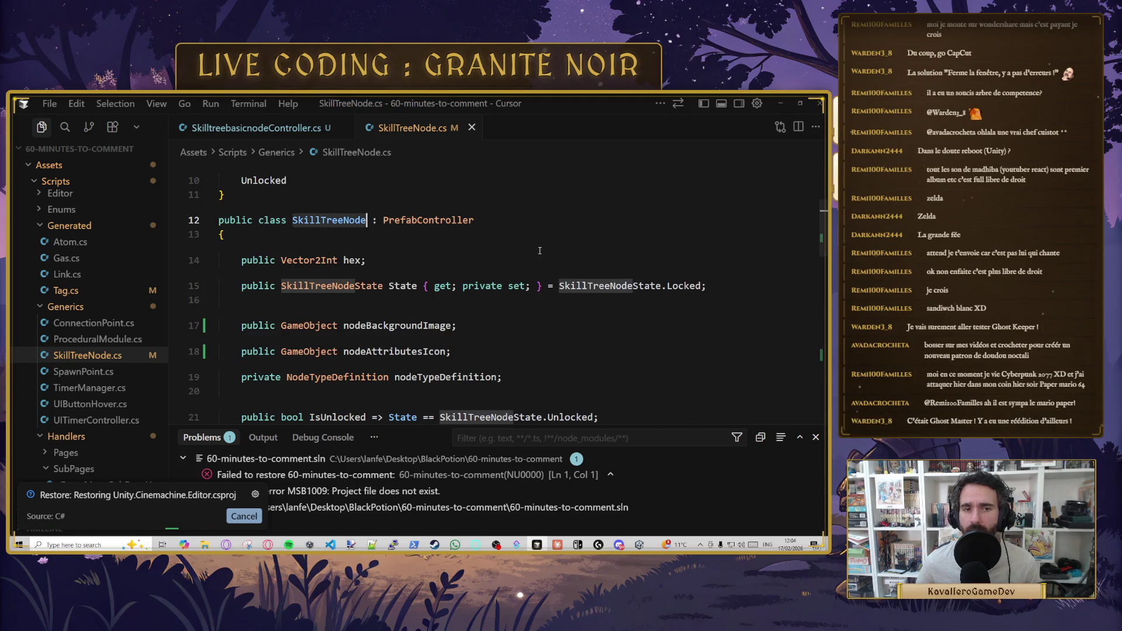
{"action": "scroll", "coordinate": [544, 255], "scroll_direction": "down", "scroll_amount": 2}
{"action": "scroll", "coordinate": [543, 256], "scroll_direction": "down", "scroll_amount": 1}
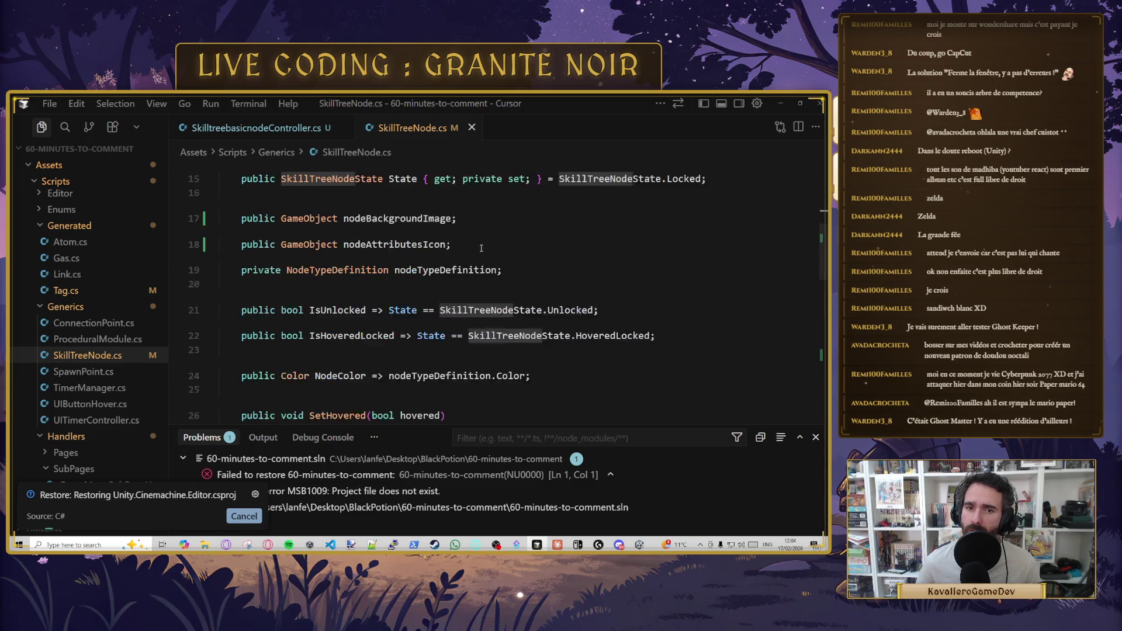
{"action": "scroll", "coordinate": [543, 255], "scroll_direction": "up", "scroll_amount": 1}
{"action": "left_click", "coordinate": [543, 266]}
- Return to SkilltreebasicnodeController.cs and review its class body
{"action": "left_click", "coordinate": [251, 128]}
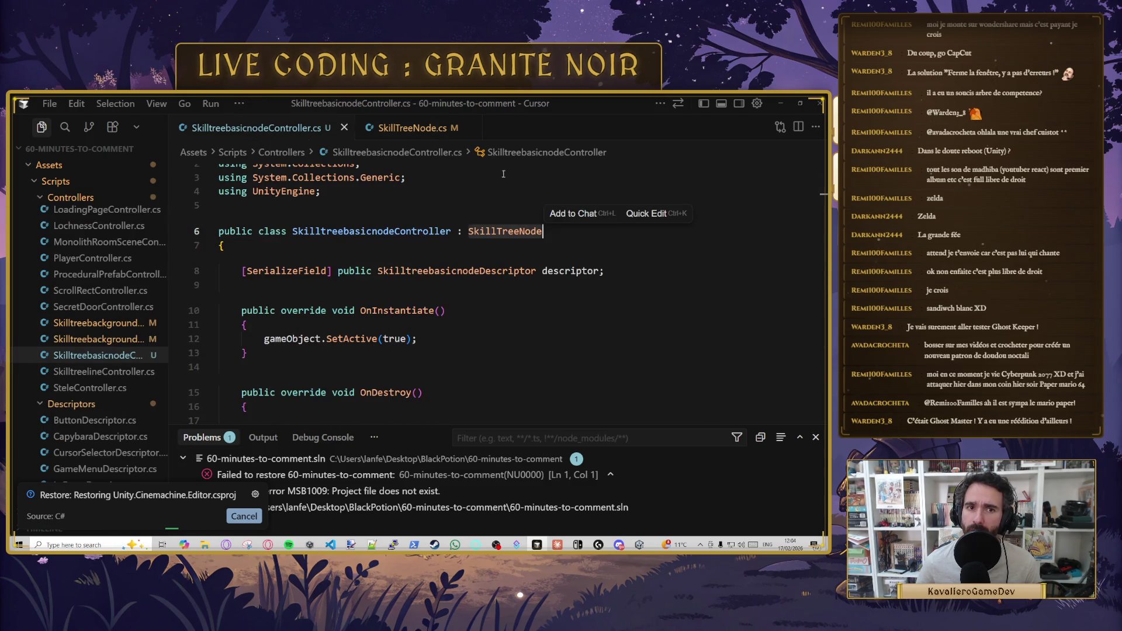
{"action": "double_click", "coordinate": [334, 231]}
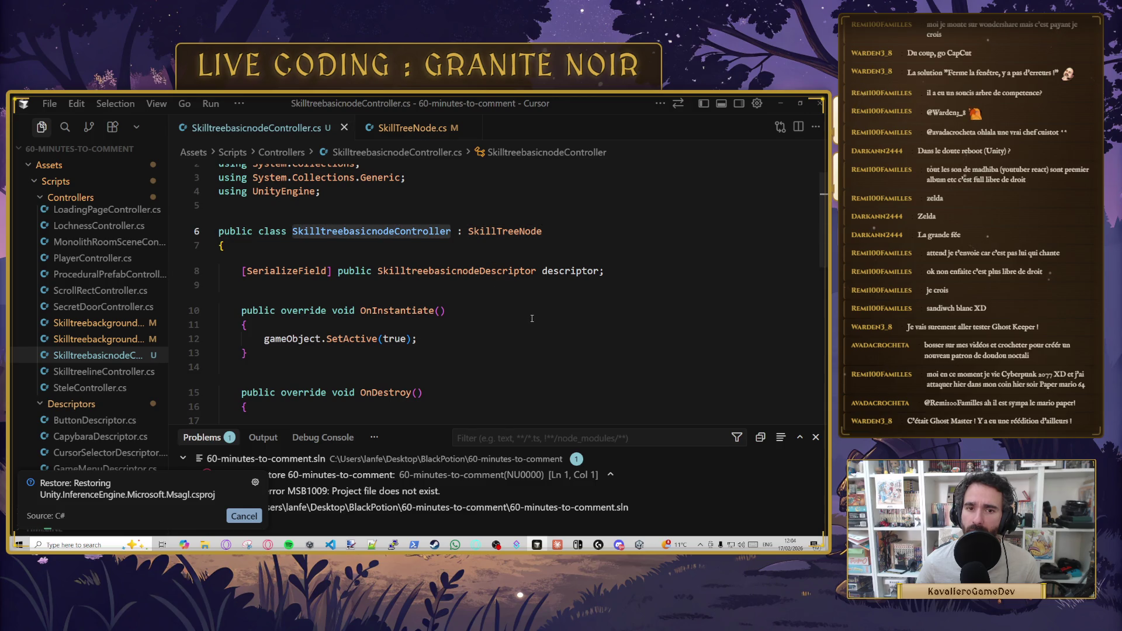
{"action": "key", "text": "End"}
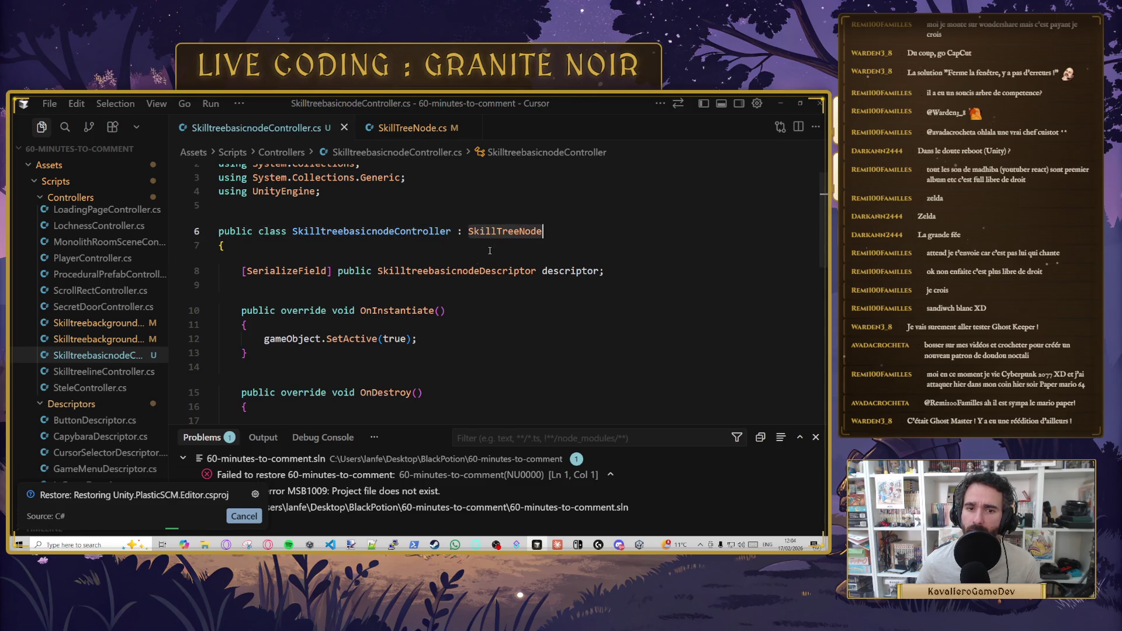
{"action": "scroll", "coordinate": [396, 290], "scroll_direction": "down", "scroll_amount": 2}
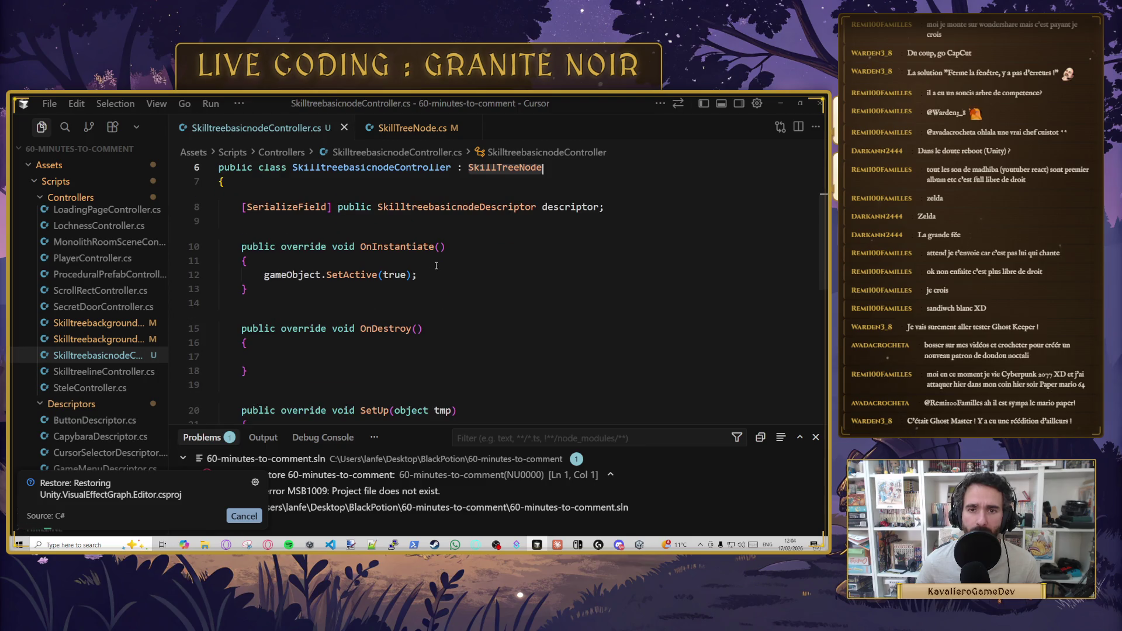
{"action": "left_click", "coordinate": [453, 212]}
{"action": "left_click", "coordinate": [329, 308]}
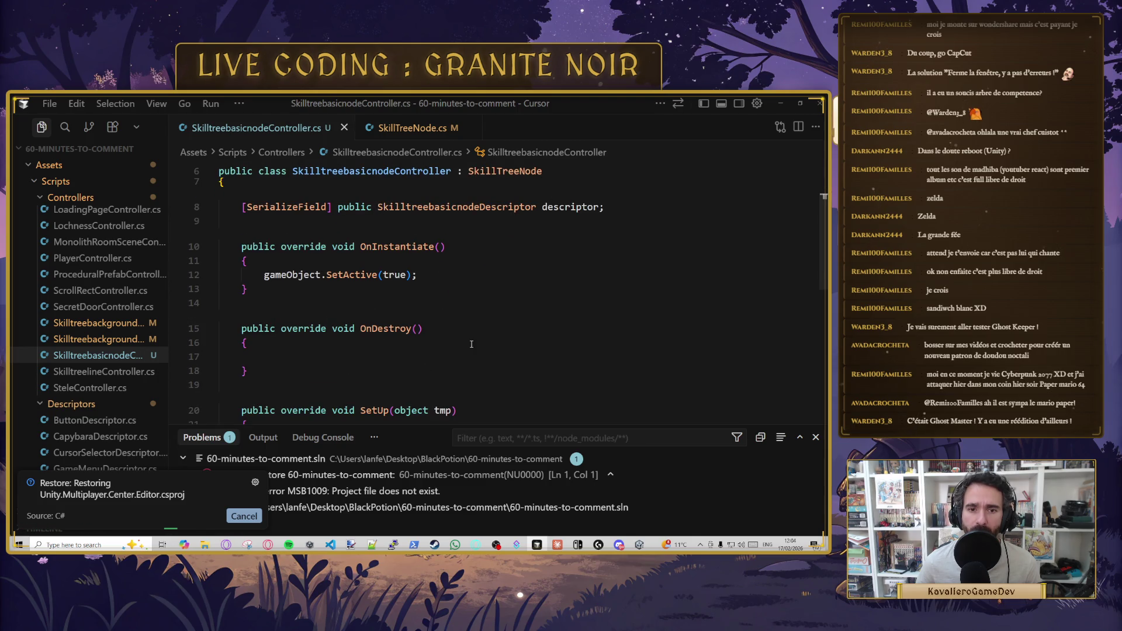
{"action": "scroll", "coordinate": [471, 344], "scroll_direction": "down", "scroll_amount": 3}
{"action": "scroll", "coordinate": [474, 327], "scroll_direction": "up", "scroll_amount": 6}
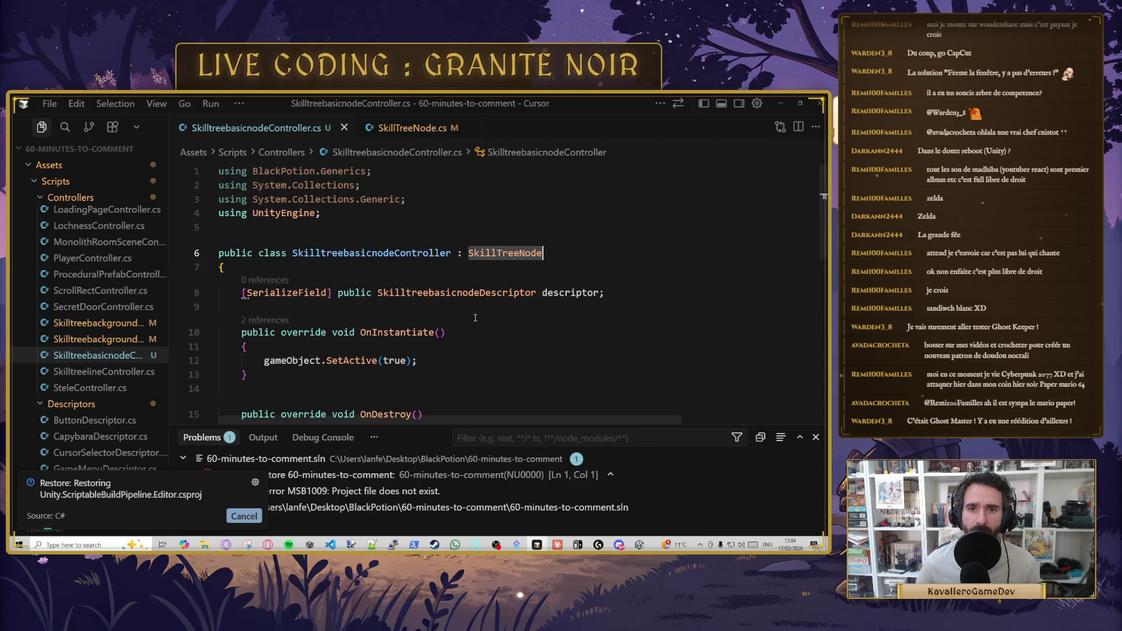
{"action": "scroll", "coordinate": [447, 293], "scroll_direction": "down", "scroll_amount": 2}
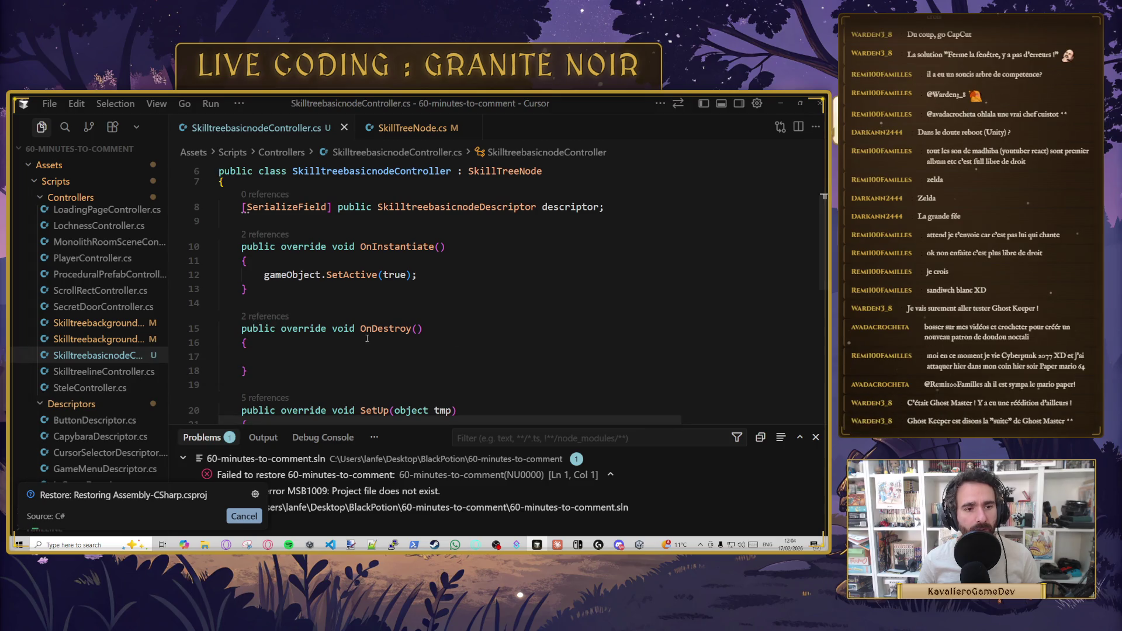
- Review the background node and background line controller scripts
{"action": "left_click", "coordinate": [138, 339]}
{"action": "scroll", "coordinate": [341, 341], "scroll_direction": "up", "scroll_amount": 3}
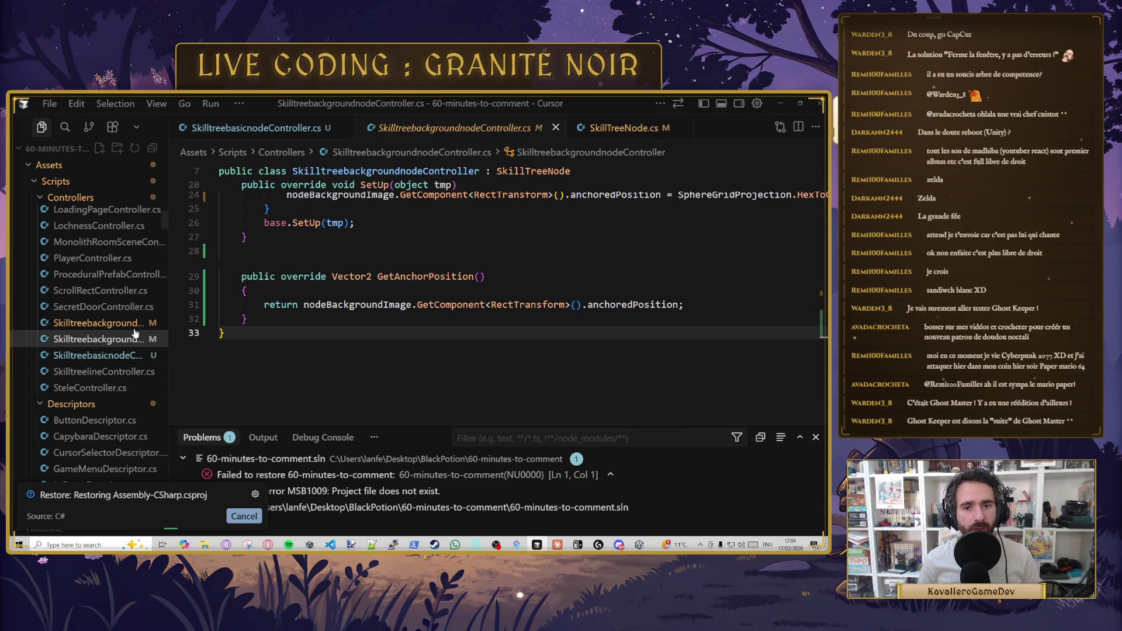
{"action": "scroll", "coordinate": [341, 341], "scroll_direction": "up", "scroll_amount": 2}
{"action": "scroll", "coordinate": [341, 342], "scroll_direction": "down", "scroll_amount": 3}
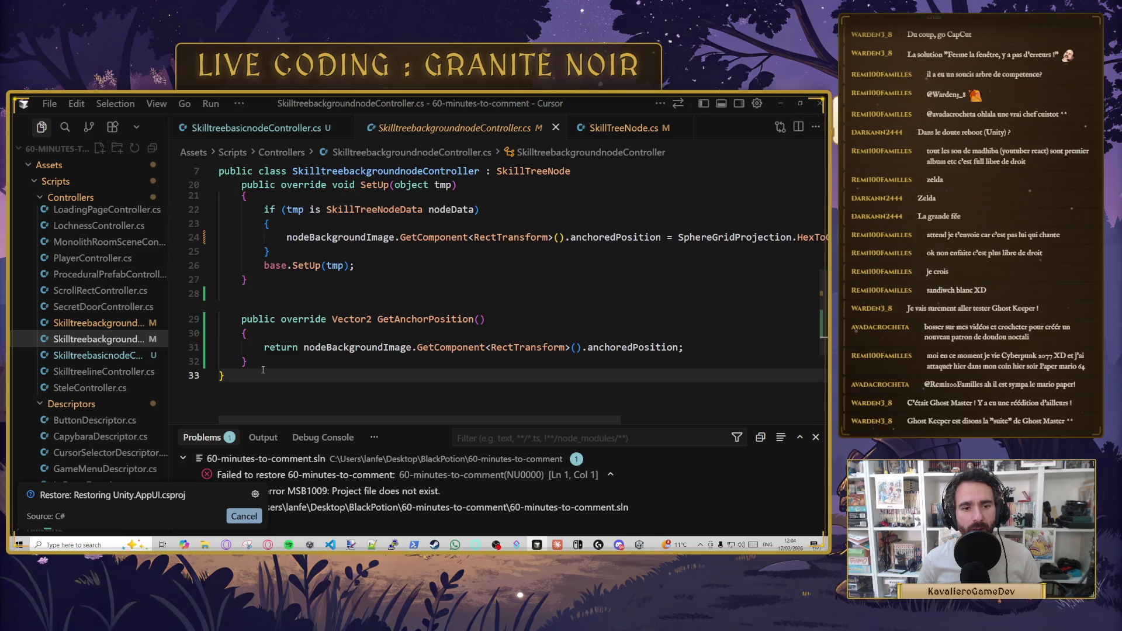
{"action": "left_click_drag", "start_coordinate": [248, 361], "coordinate": [211, 329]}
{"action": "left_click", "coordinate": [113, 322]}
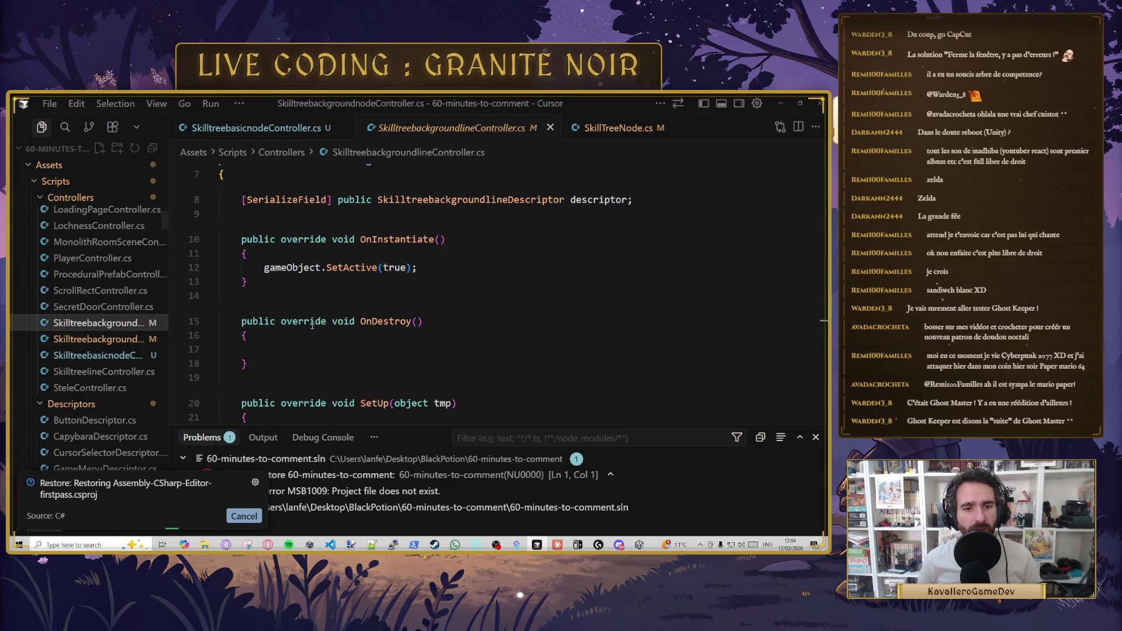
{"action": "scroll", "coordinate": [315, 328], "scroll_direction": "down", "scroll_amount": 5}
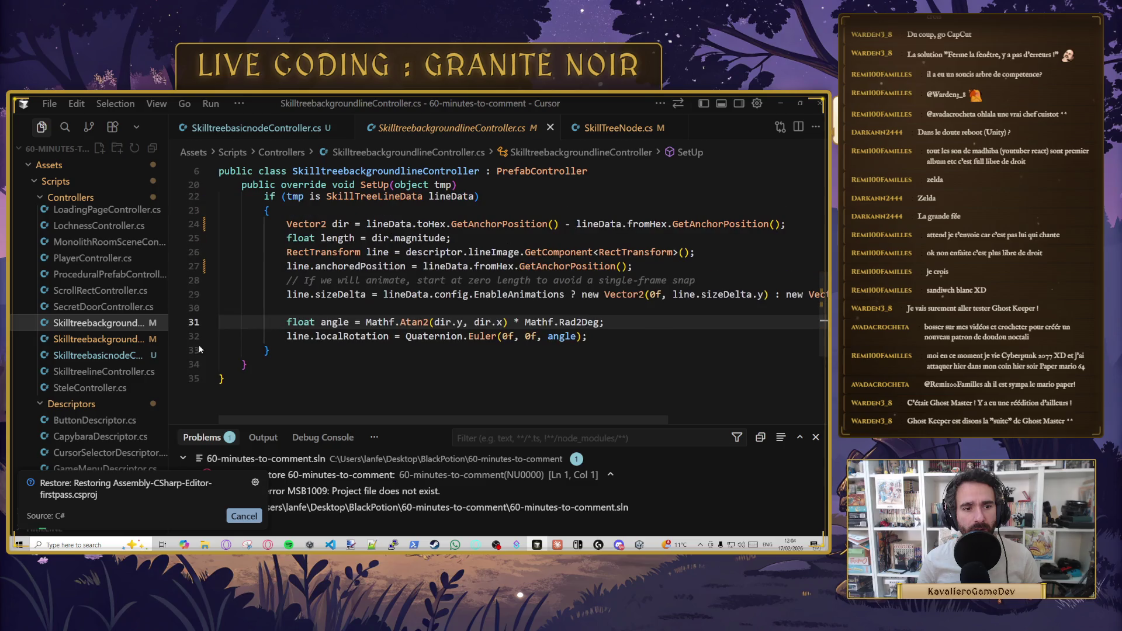
{"action": "left_click", "coordinate": [94, 339]}
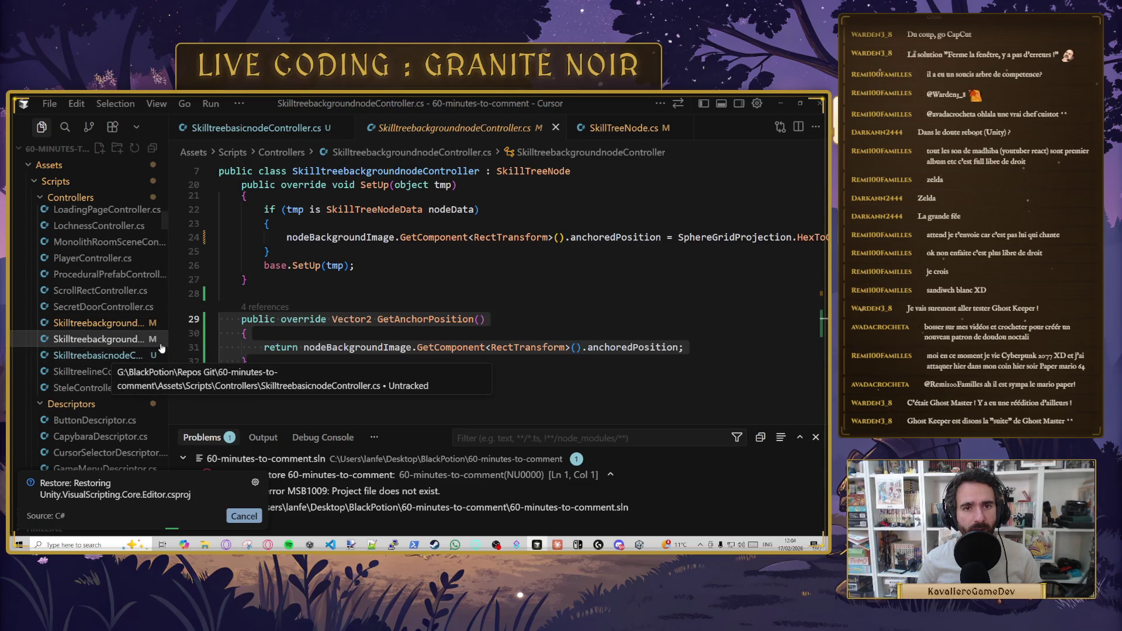
{"action": "scroll", "coordinate": [418, 315], "scroll_direction": "up", "scroll_amount": 10}
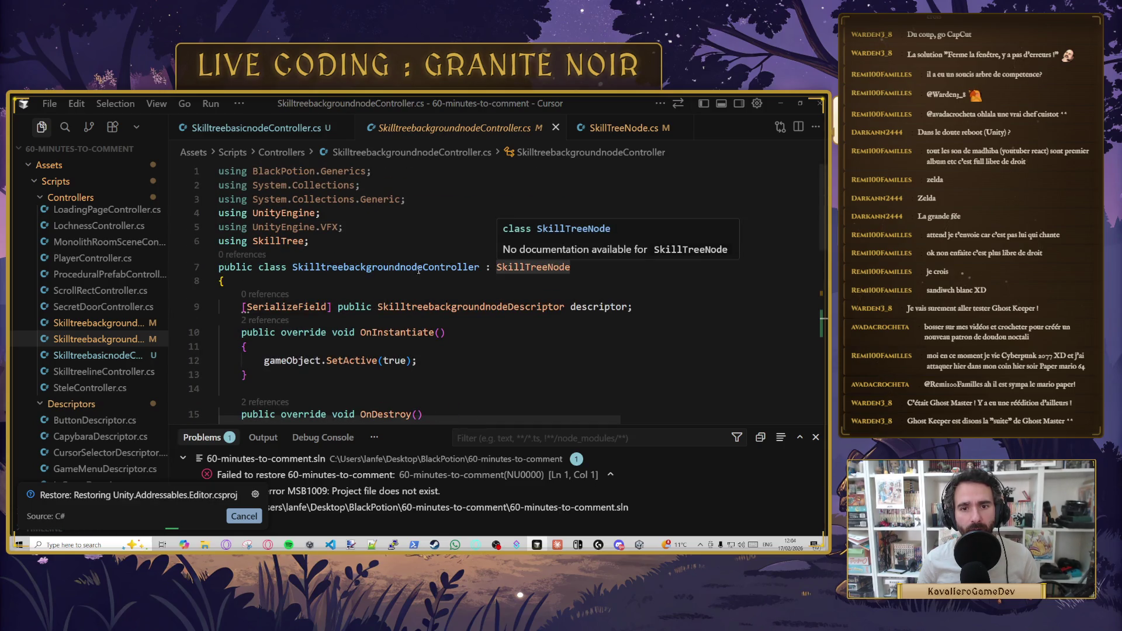
{"action": "left_click", "coordinate": [123, 324]}
{"action": "scroll", "coordinate": [525, 321], "scroll_direction": "up", "scroll_amount": 8}
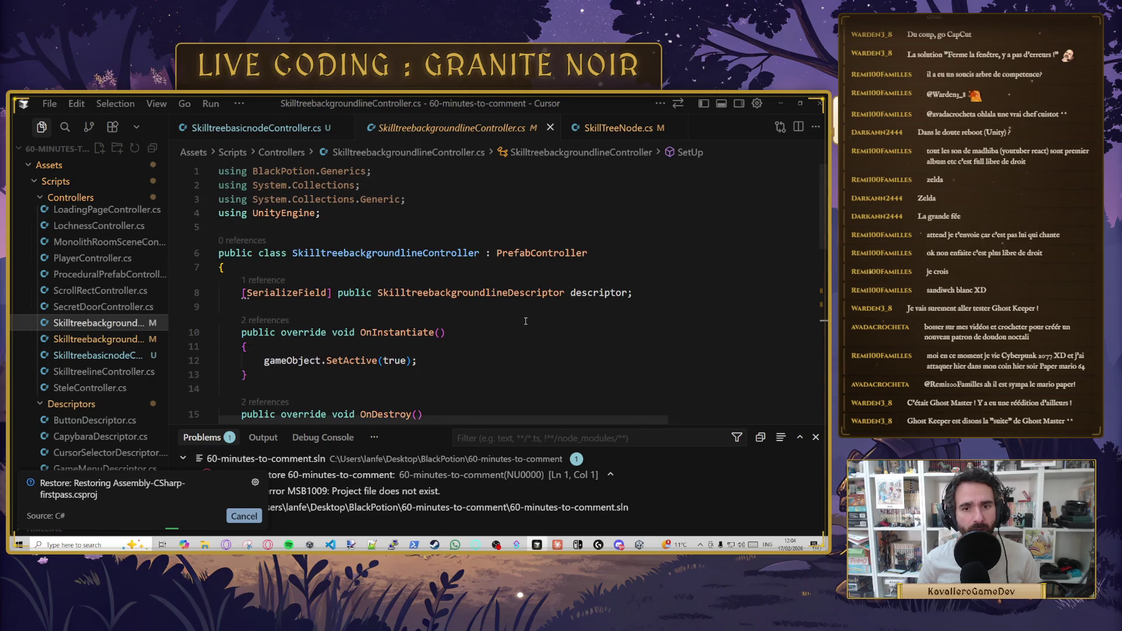
- Trial-paste a GetAnchorPosition method after SetUp in the basic node controller, then delete it
{"action": "left_click", "coordinate": [148, 358]}
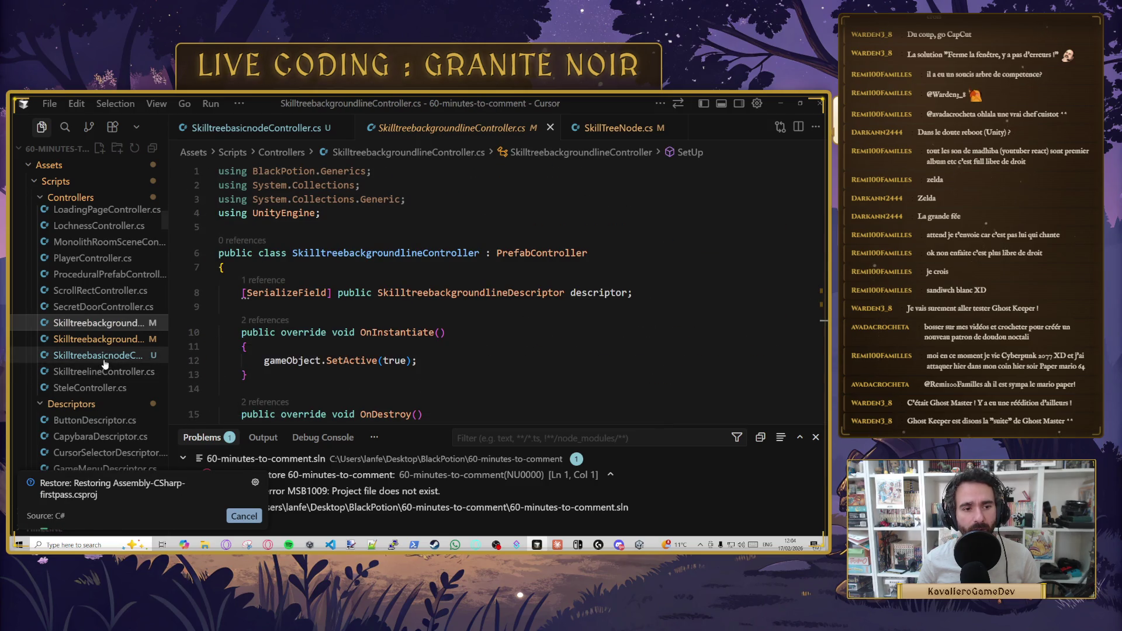
{"action": "scroll", "coordinate": [256, 372], "scroll_direction": "down", "scroll_amount": 5}
{"action": "scroll", "coordinate": [256, 371], "scroll_direction": "down", "scroll_amount": 1}
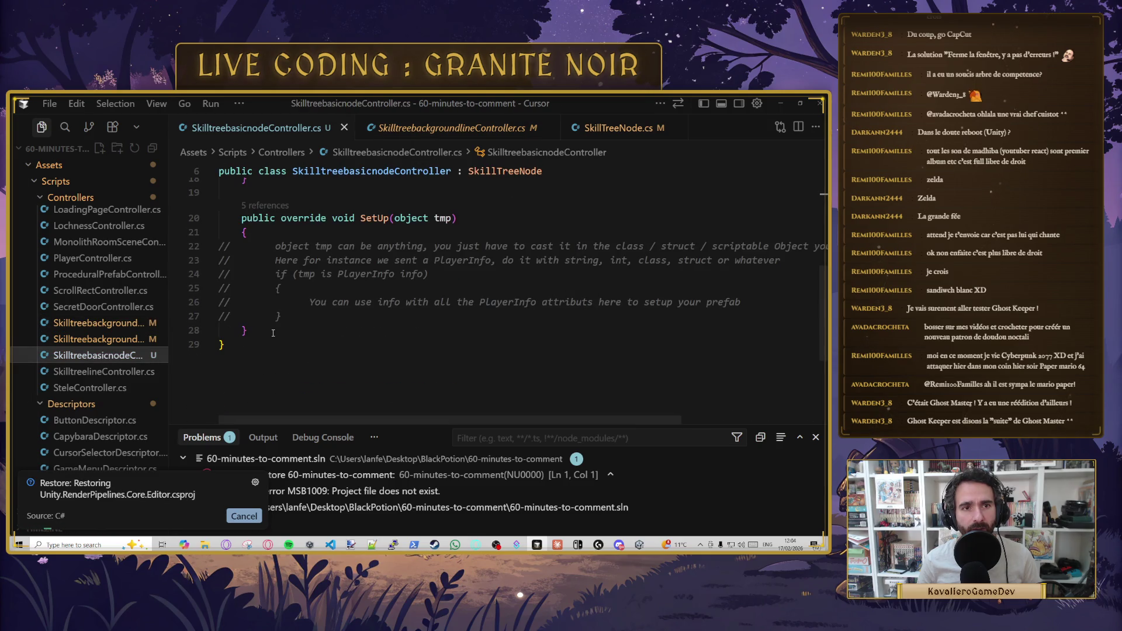
{"action": "left_click", "coordinate": [273, 333]}
{"action": "key", "text": "Return"}
{"action": "key", "text": "Tab"}
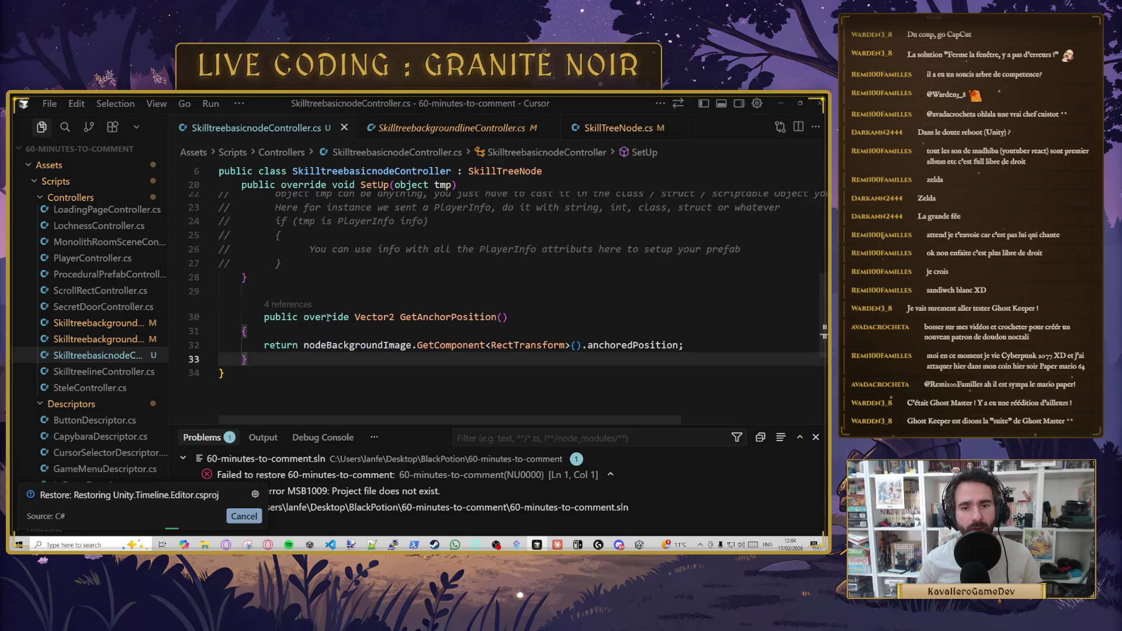
{"action": "left_click", "coordinate": [321, 317]}
{"action": "key", "text": "Home"}
{"action": "key", "text": "shift+Tab"}
{"action": "key", "text": "ctrl+s"}
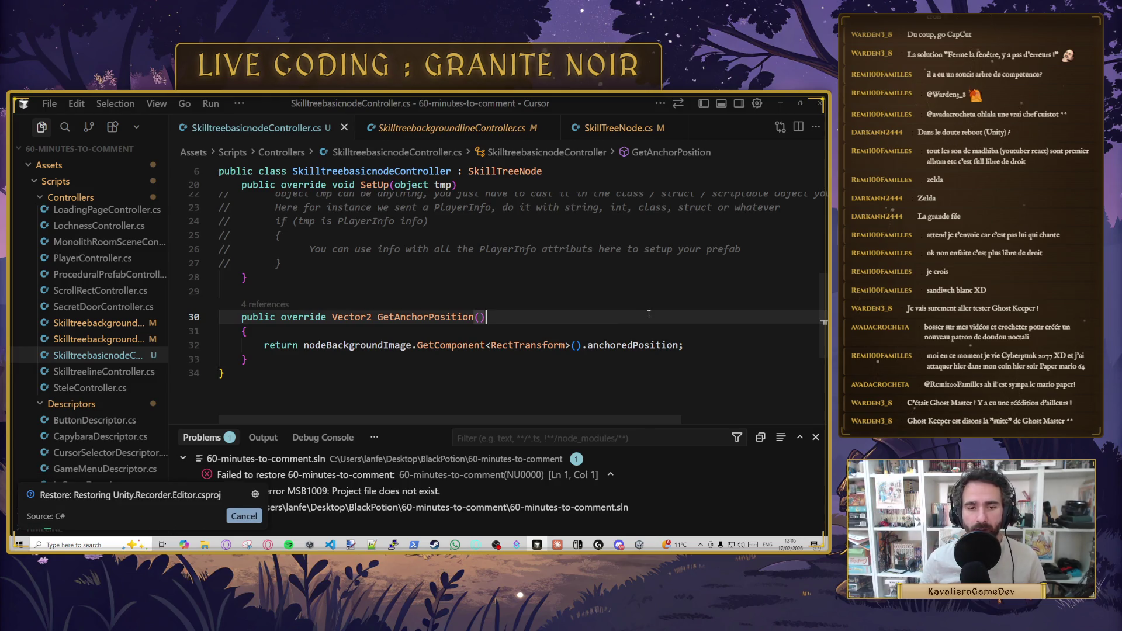
{"action": "left_click_drag", "start_coordinate": [241, 356], "coordinate": [219, 311]}
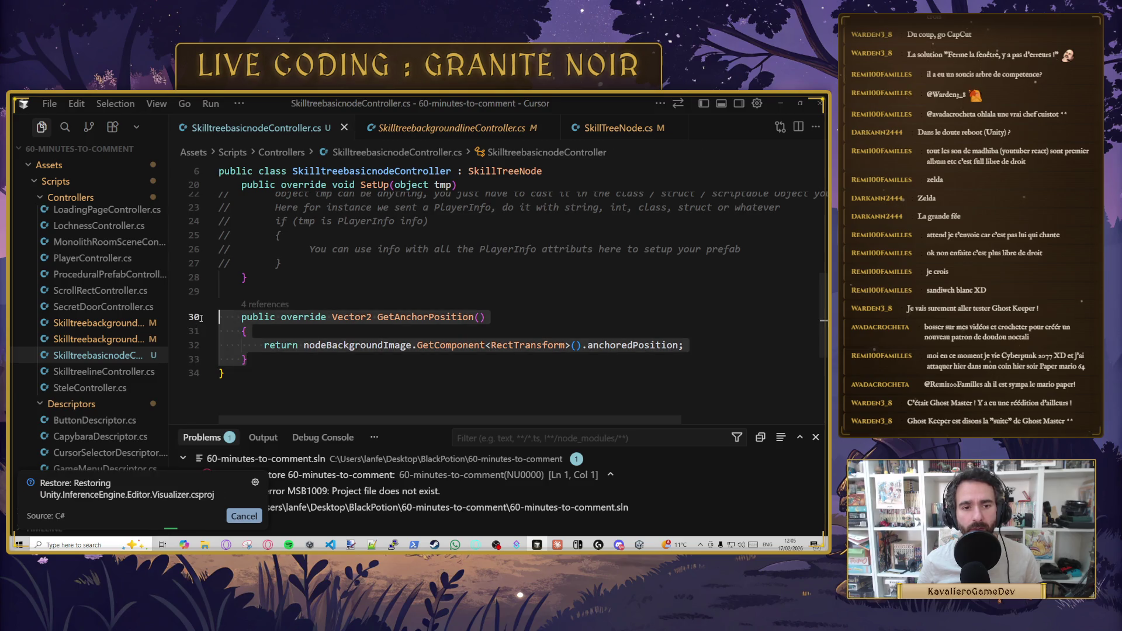
{"action": "key", "text": "BackSpace"}
{"action": "key", "text": "BackSpace"}
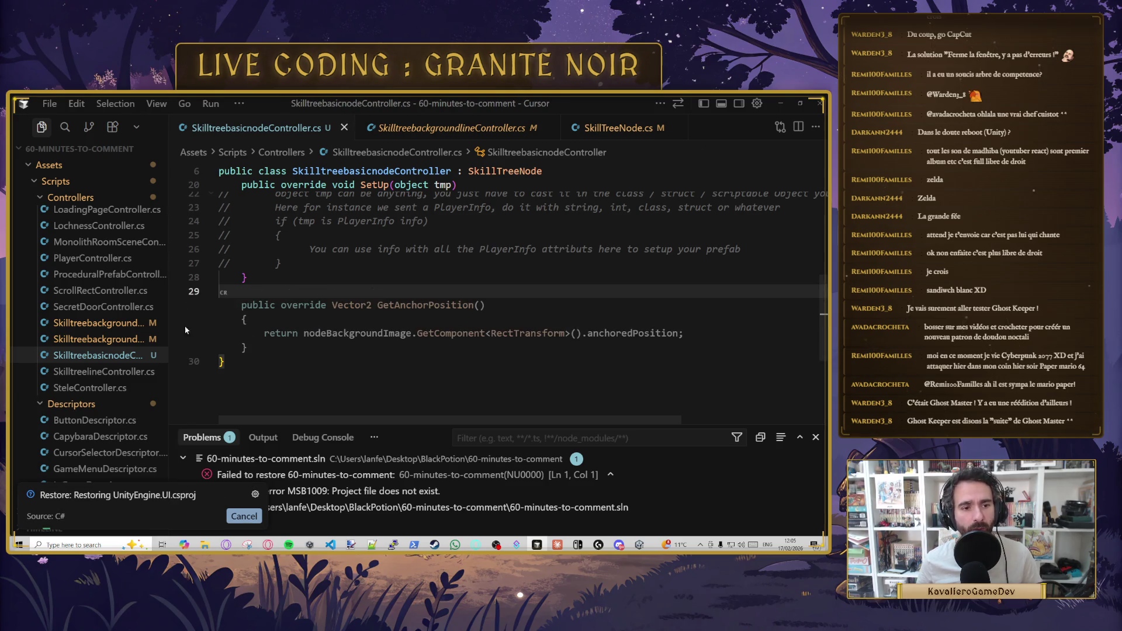
- In SkillTreeNode.cs, replace the Vector2.zero GetAnchorPosition with the anchored-position version, dropping override
{"action": "left_click", "coordinate": [640, 128]}
{"action": "scroll", "coordinate": [294, 320], "scroll_direction": "down", "scroll_amount": 6}
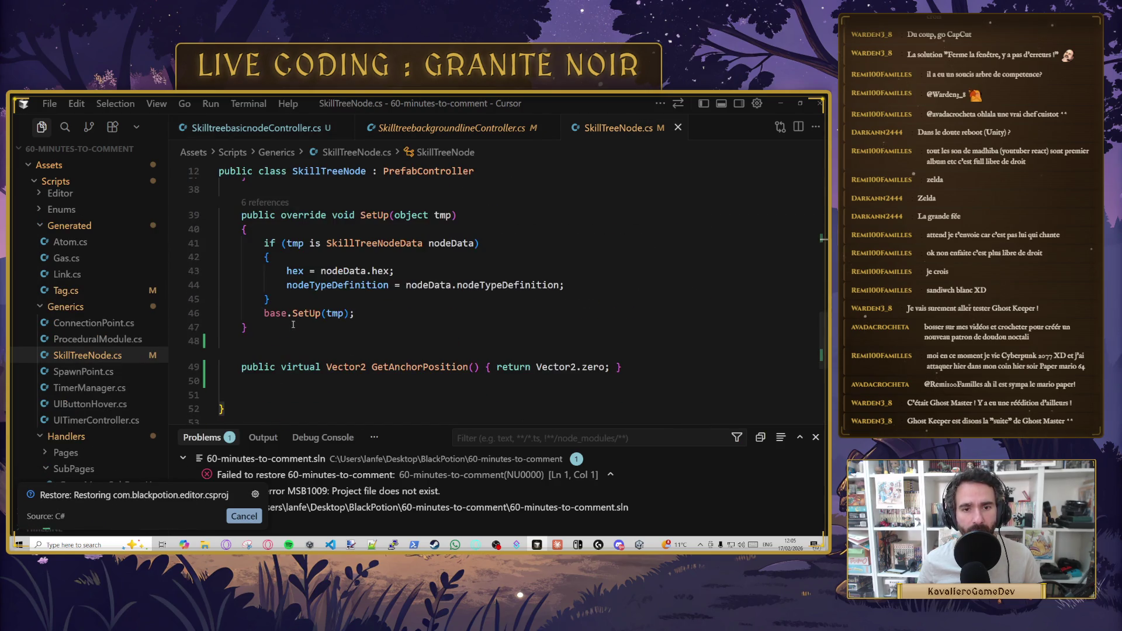
{"action": "left_click_drag", "start_coordinate": [632, 301], "coordinate": [243, 302]}
{"action": "type", "text": "public override Vector2 GetAnchorPosition()     {         return nodeBackgroundImage.GetComponent<RectTransform>().anchoredPosition;     }"}
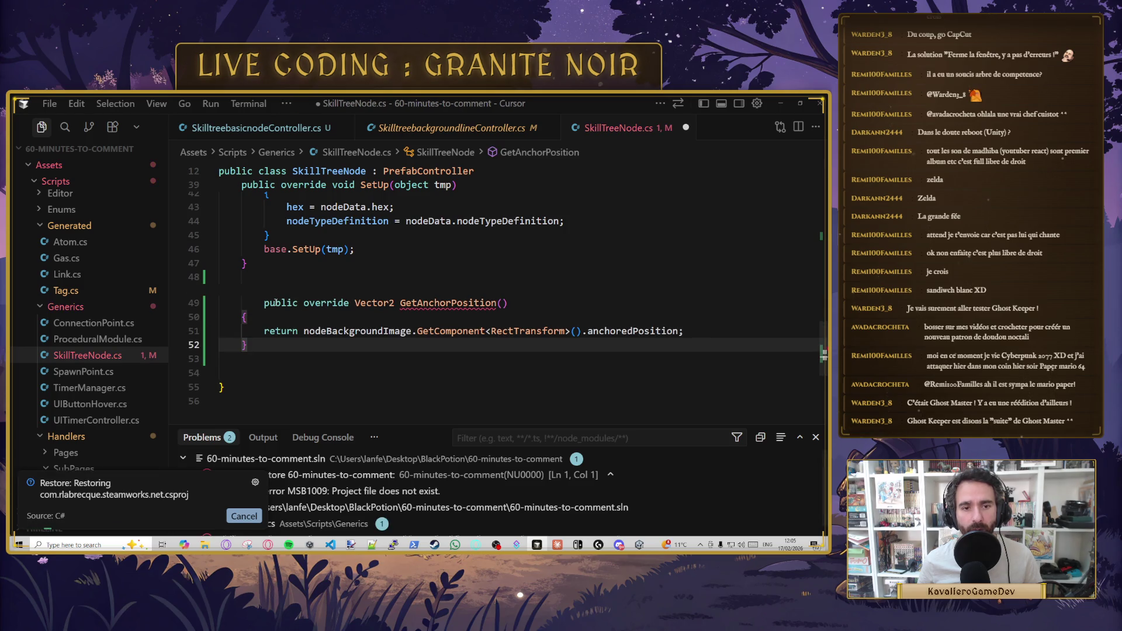
{"action": "double_click", "coordinate": [303, 302]}
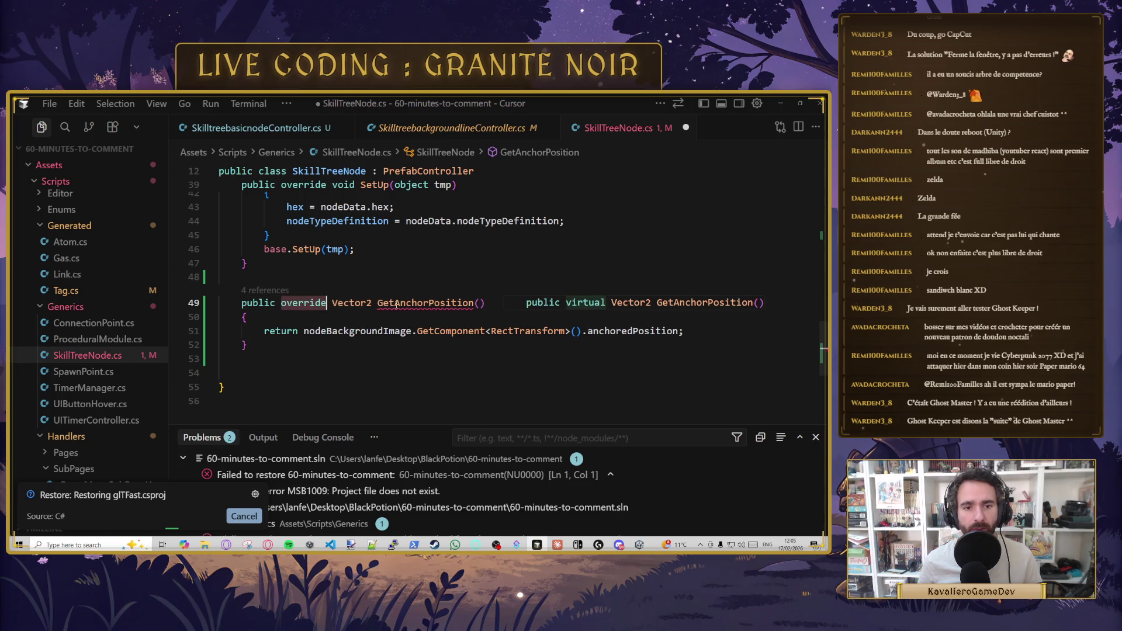
{"action": "key", "text": "BackSpace"}
{"action": "type", "text": "void"}
{"action": "key", "text": "ctrl+s"}
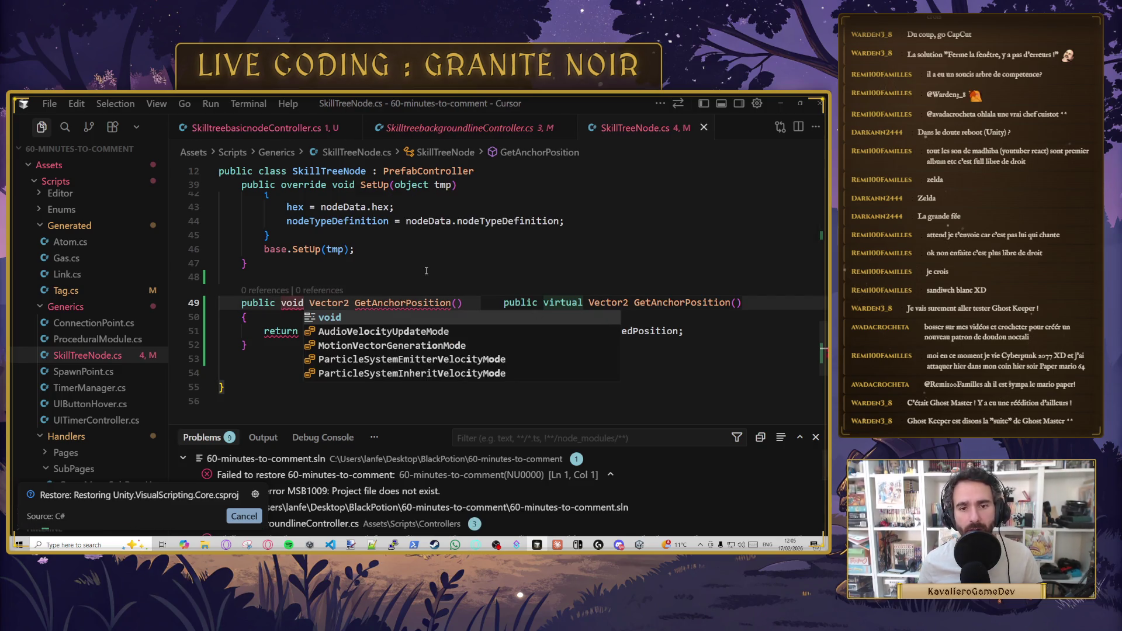
{"action": "key", "text": "Escape"}
{"action": "key", "text": "Up"}
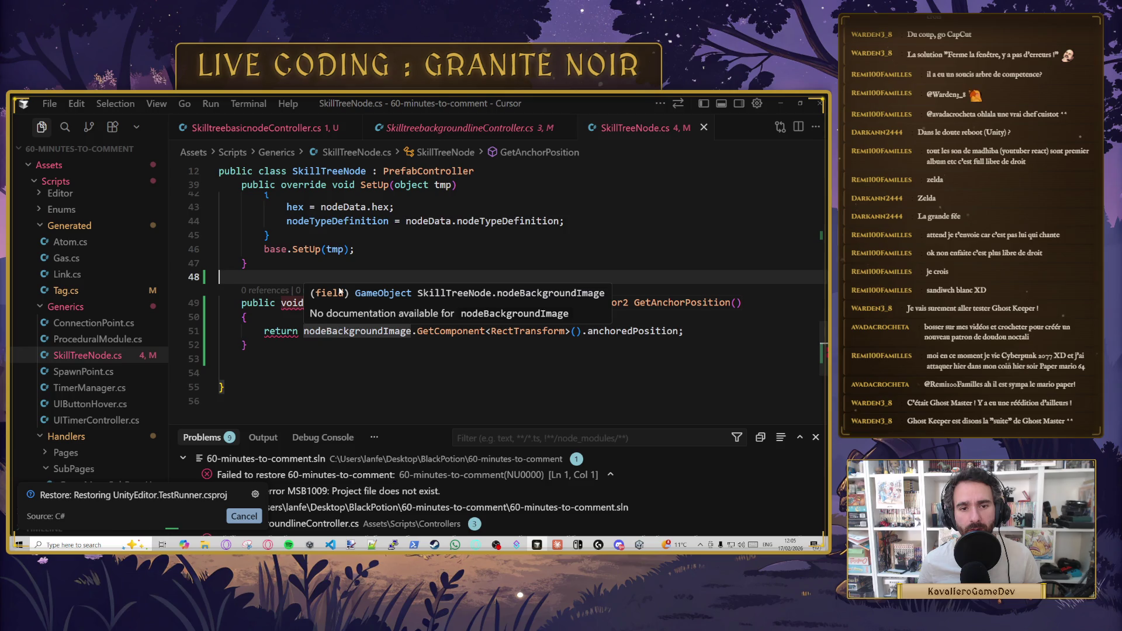
{"action": "left_click", "coordinate": [375, 255]}
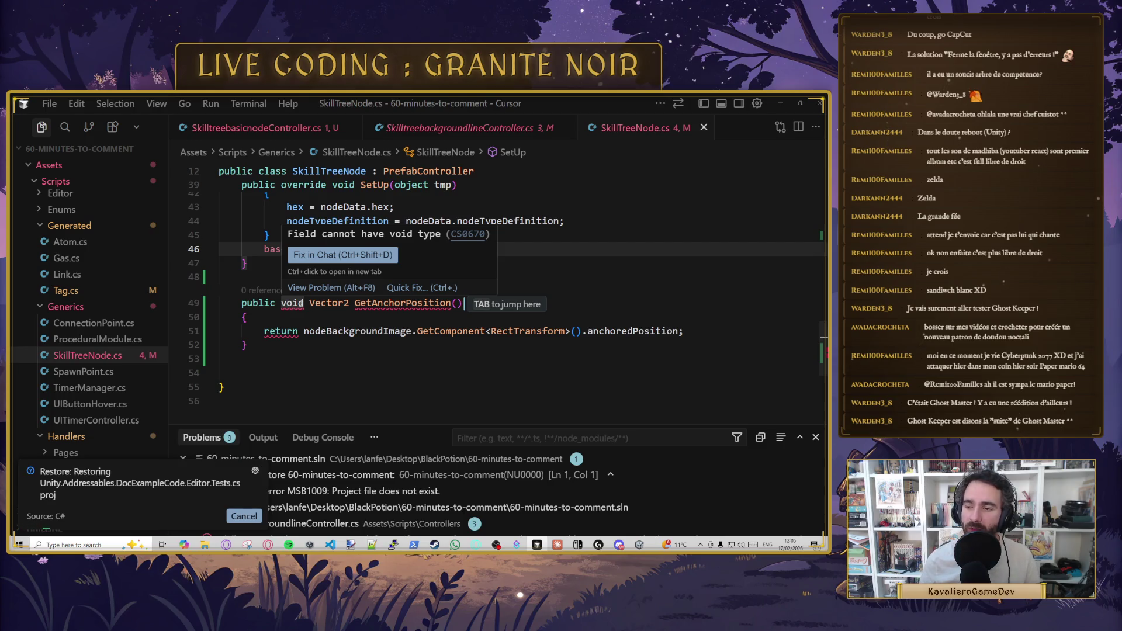
- Delete the stray void keyword so GetAnchorPosition compiles as a plain public method
{"action": "left_click", "coordinate": [428, 355]}
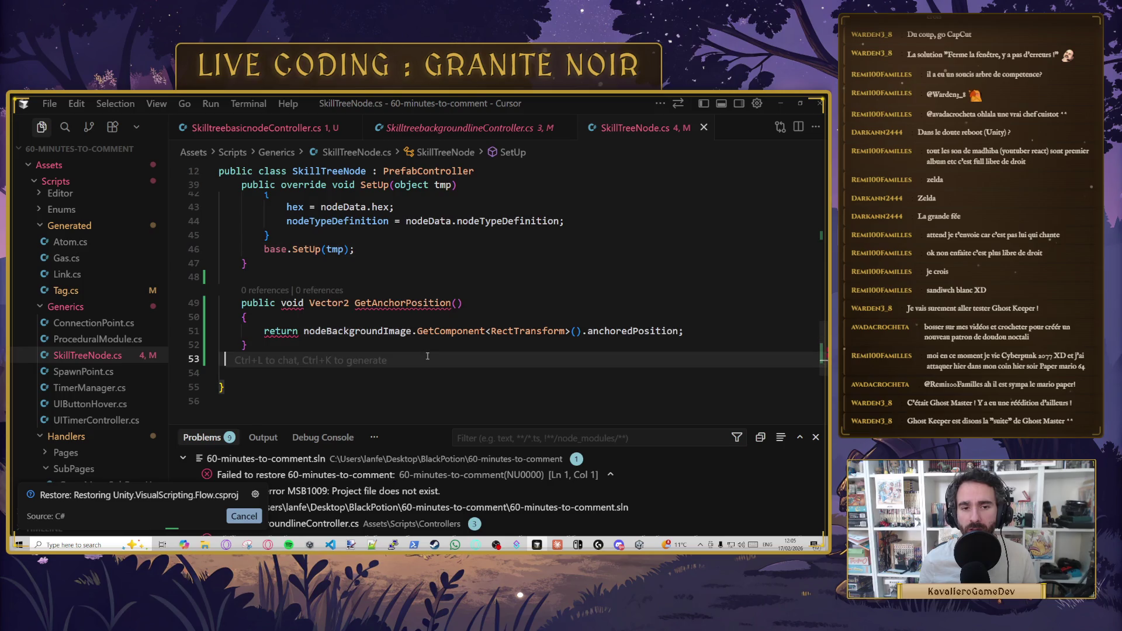
{"action": "left_click", "coordinate": [361, 331]}
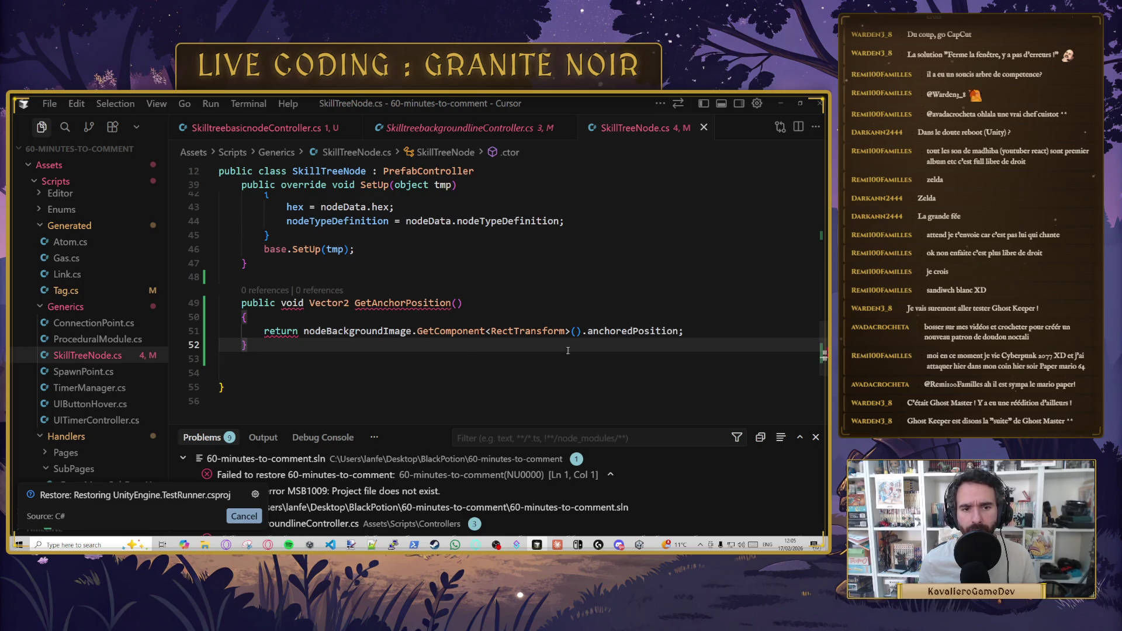
{"action": "left_click", "coordinate": [303, 303]}
{"action": "key", "text": "BackSpace"}
{"action": "key", "text": "BackSpace"}
{"action": "key", "text": "BackSpace"}
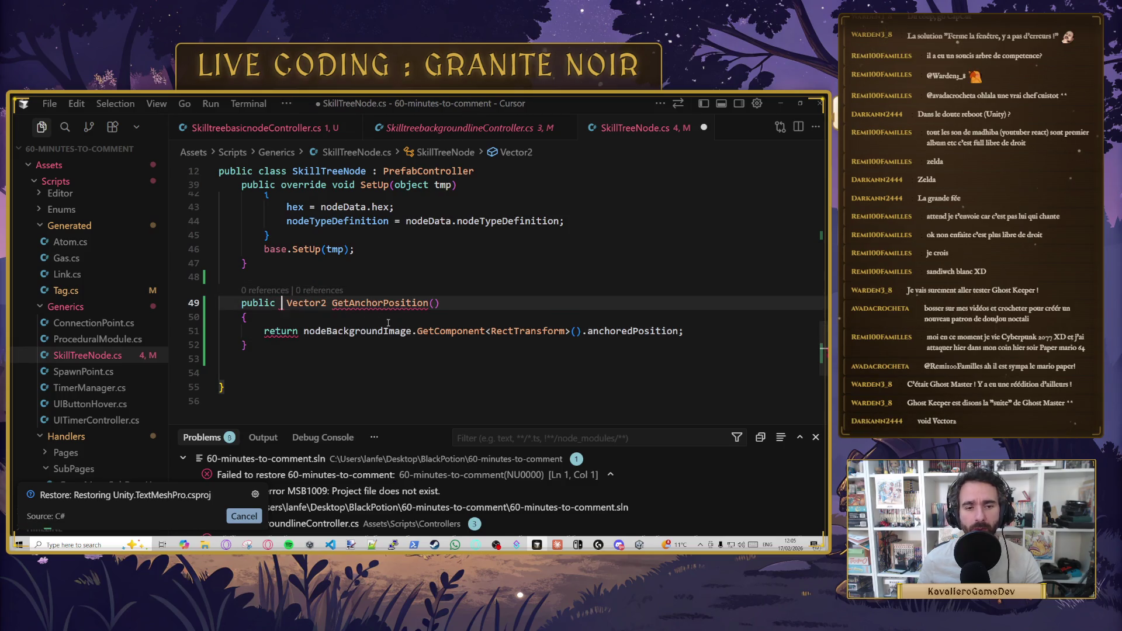
{"action": "key", "text": "Down"}
{"action": "left_click", "coordinate": [293, 347]}
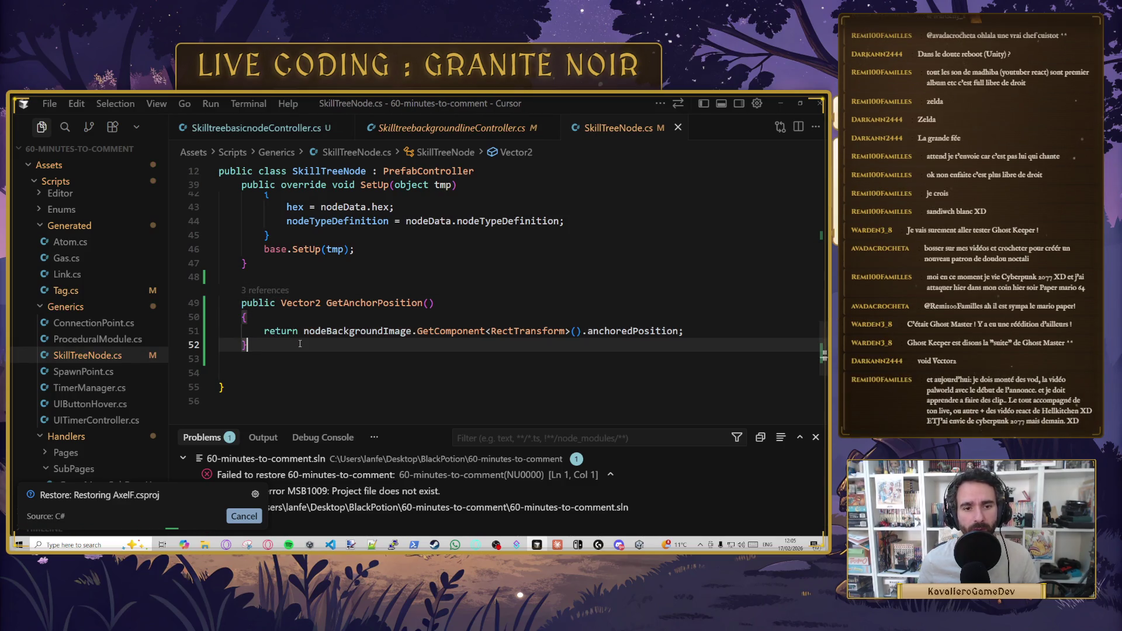
{"action": "scroll", "coordinate": [380, 316], "scroll_direction": "up", "scroll_amount": 10}
{"action": "scroll", "coordinate": [430, 300], "scroll_direction": "up", "scroll_amount": 4}
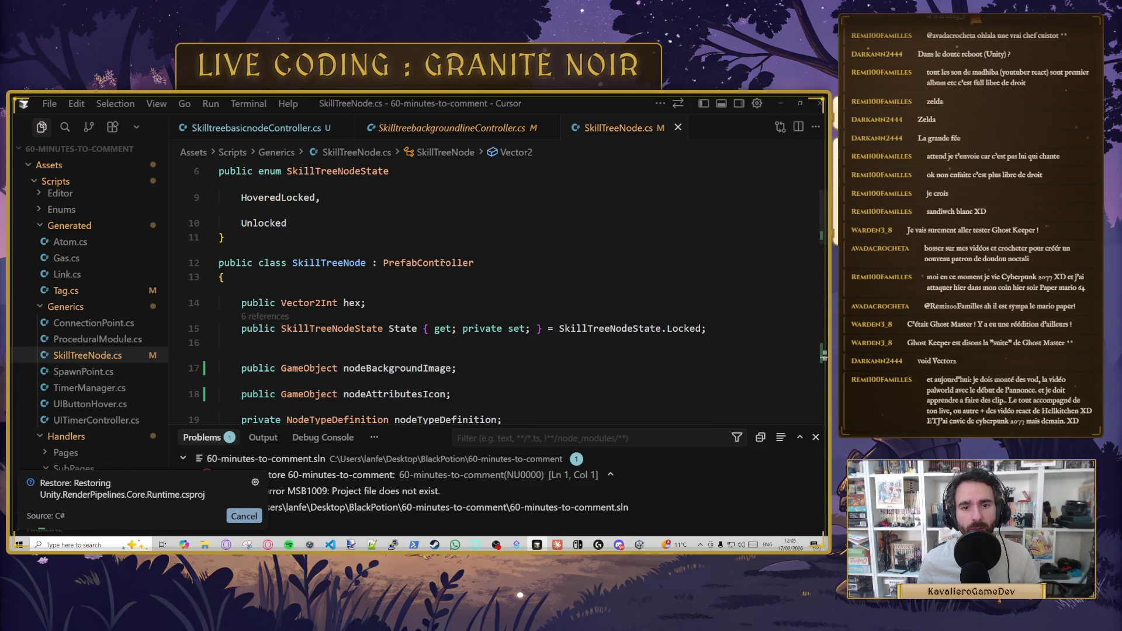
- Switch between the basic node, background line and background node controller scripts
{"action": "scroll", "coordinate": [429, 300], "scroll_direction": "down", "scroll_amount": 4}
{"action": "left_click", "coordinate": [287, 131]}
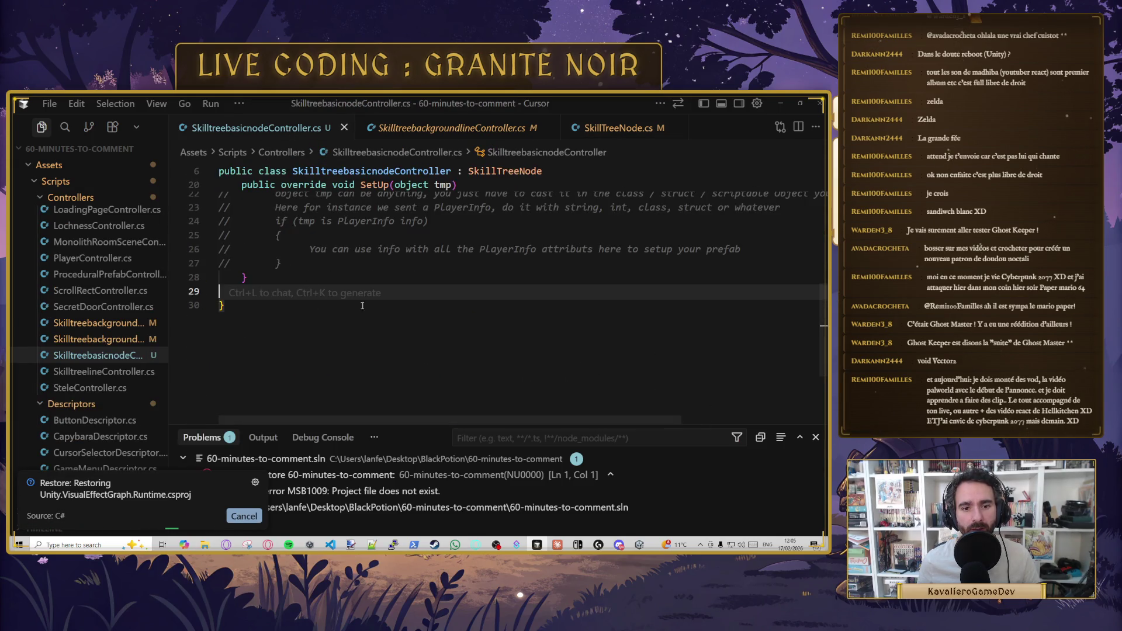
{"action": "left_click", "coordinate": [470, 131]}
{"action": "scroll", "coordinate": [409, 280], "scroll_direction": "down", "scroll_amount": 5}
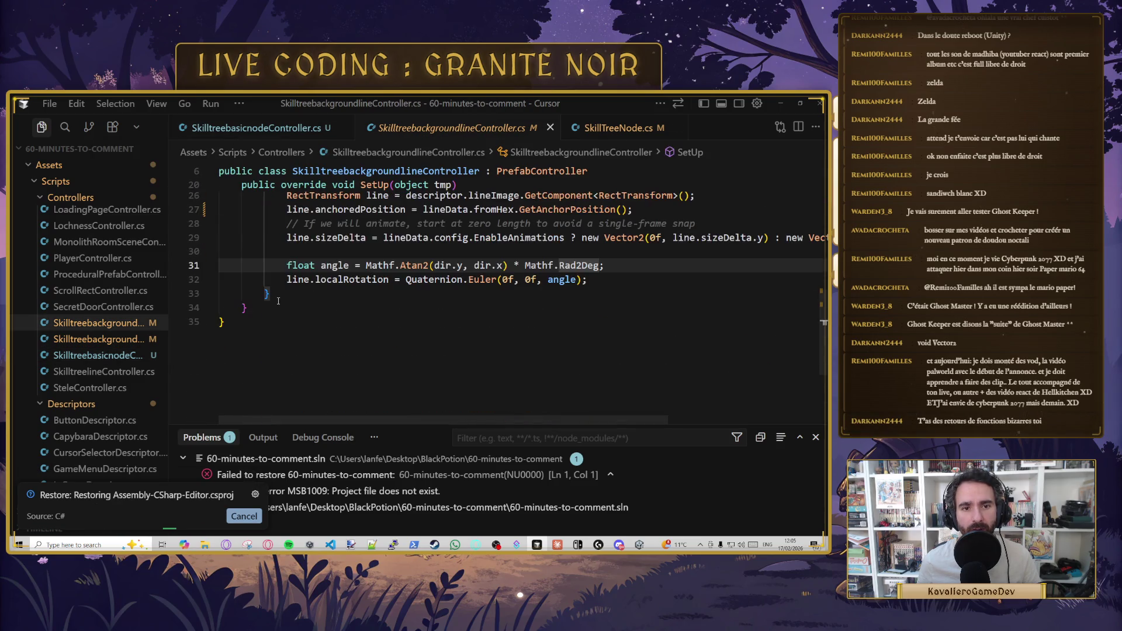
{"action": "left_click", "coordinate": [78, 342]}
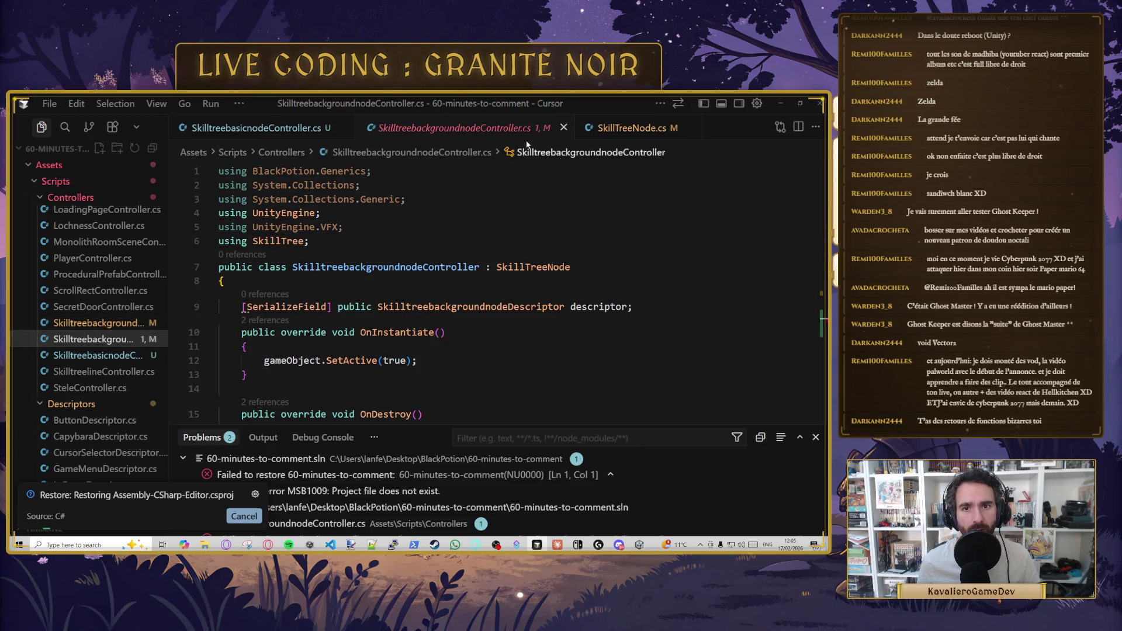
{"action": "left_click", "coordinate": [295, 129]}
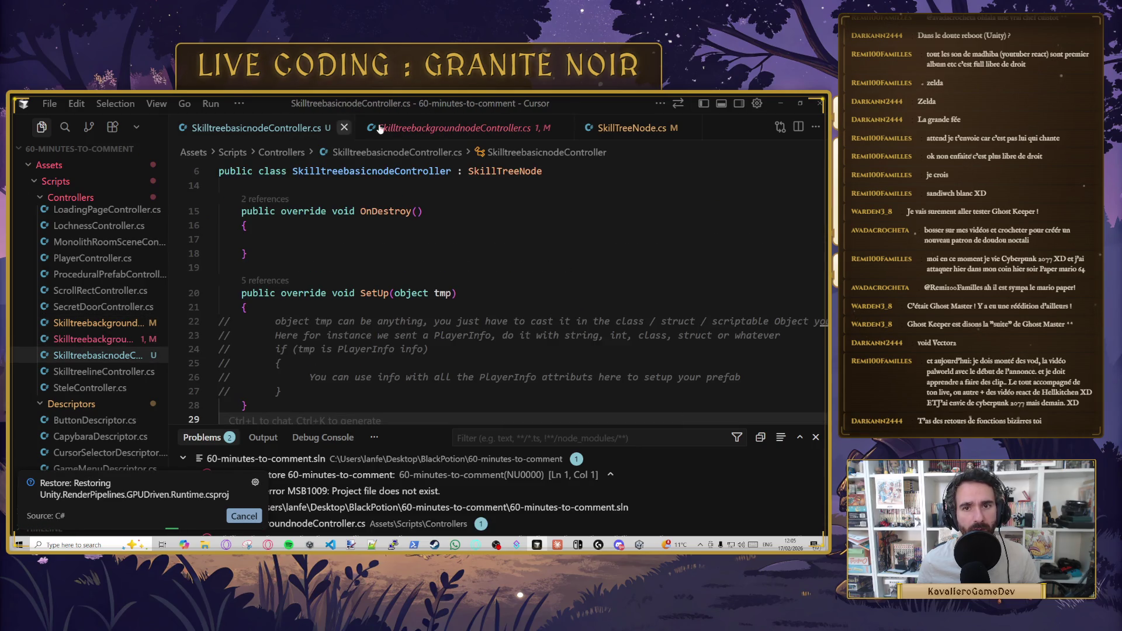
{"action": "left_click", "coordinate": [105, 339]}
{"action": "left_click", "coordinate": [122, 326]}
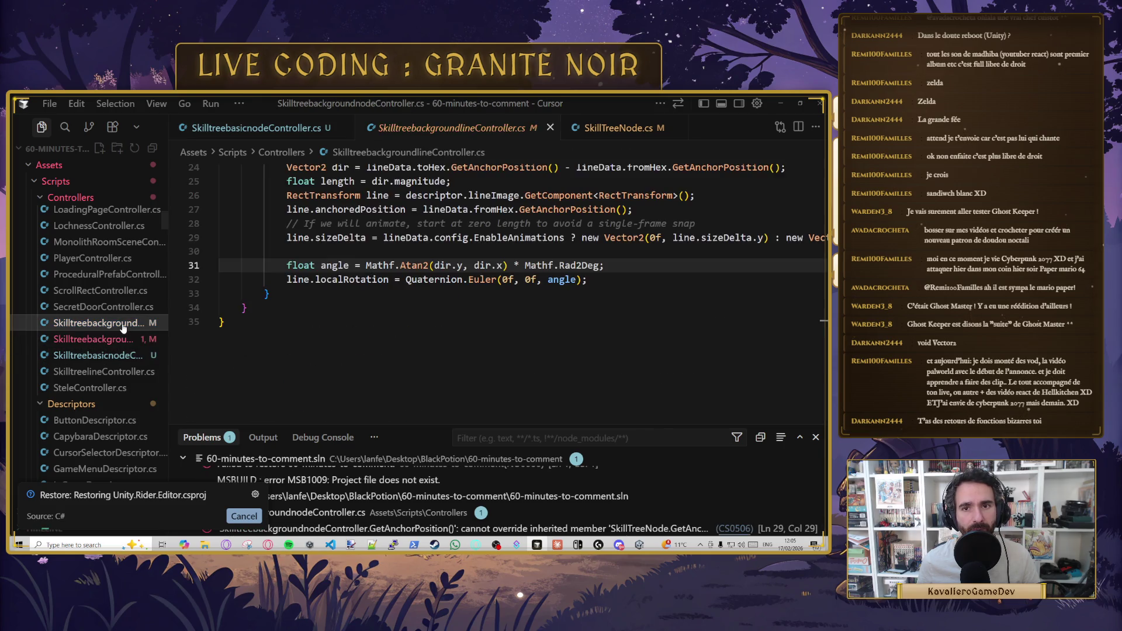
{"action": "left_click", "coordinate": [105, 339]}
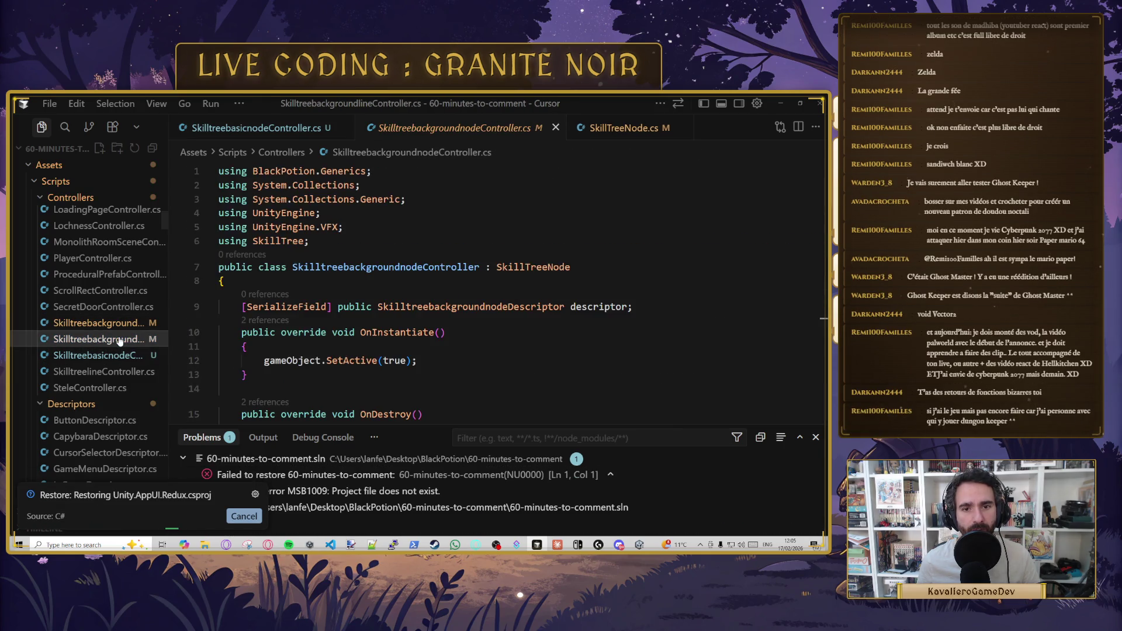
- Delete the GetAnchorPosition override in SkilltreebackgroundnodeController.cs, save, and select SetUp's nodeData if block
{"action": "scroll", "coordinate": [281, 325], "scroll_direction": "down", "scroll_amount": 5}
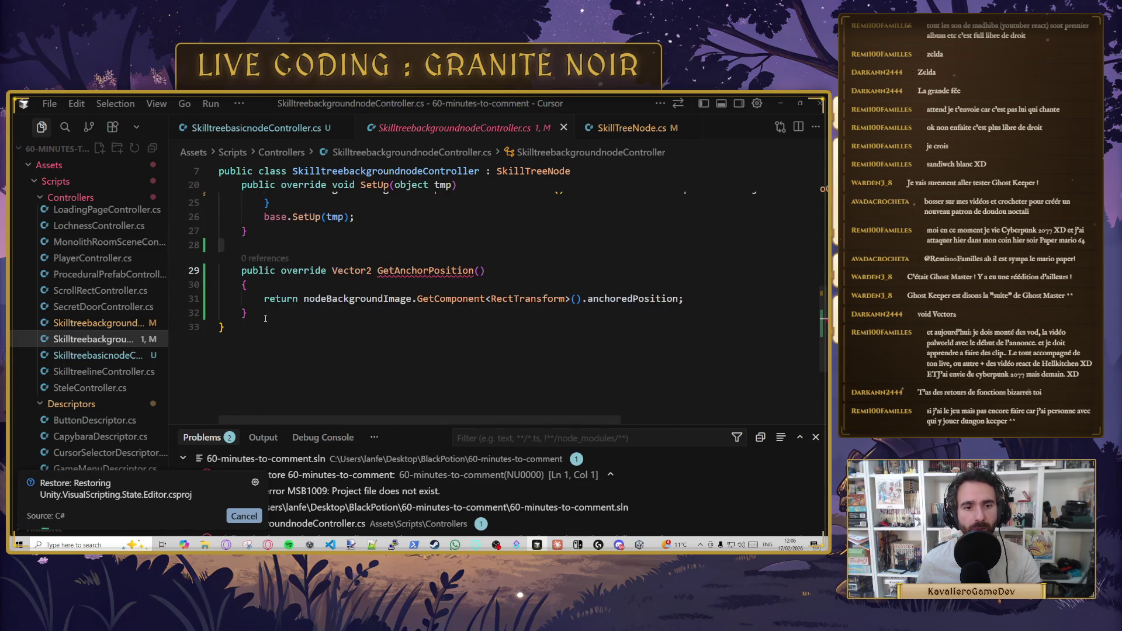
{"action": "left_click_drag", "start_coordinate": [251, 292], "coordinate": [246, 225]}
{"action": "key", "text": "BackSpace"}
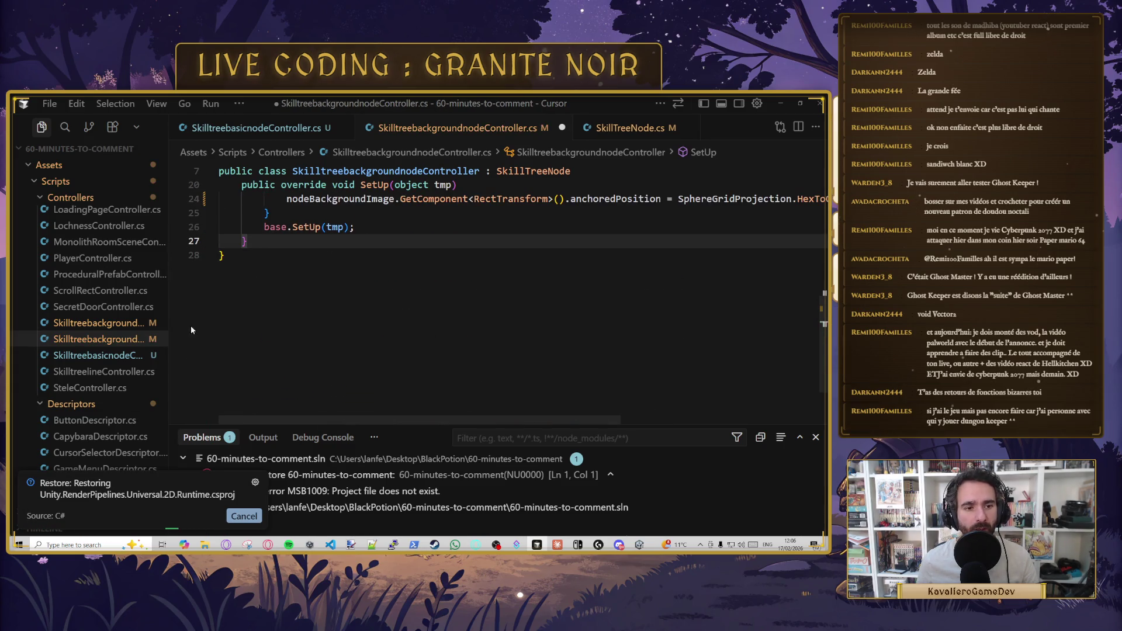
{"action": "key", "text": "ctrl+s"}
{"action": "left_click", "coordinate": [100, 356]}
{"action": "left_click", "coordinate": [99, 339]}
{"action": "scroll", "coordinate": [347, 329], "scroll_direction": "up", "scroll_amount": 2}
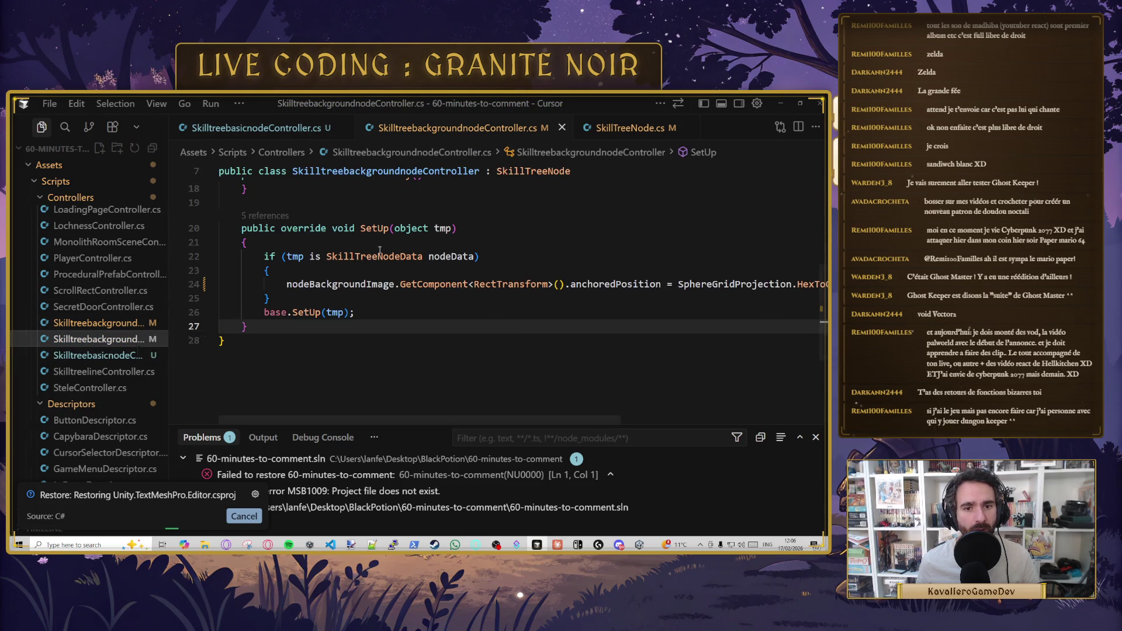
{"action": "left_click_drag", "start_coordinate": [367, 314], "coordinate": [205, 267]}
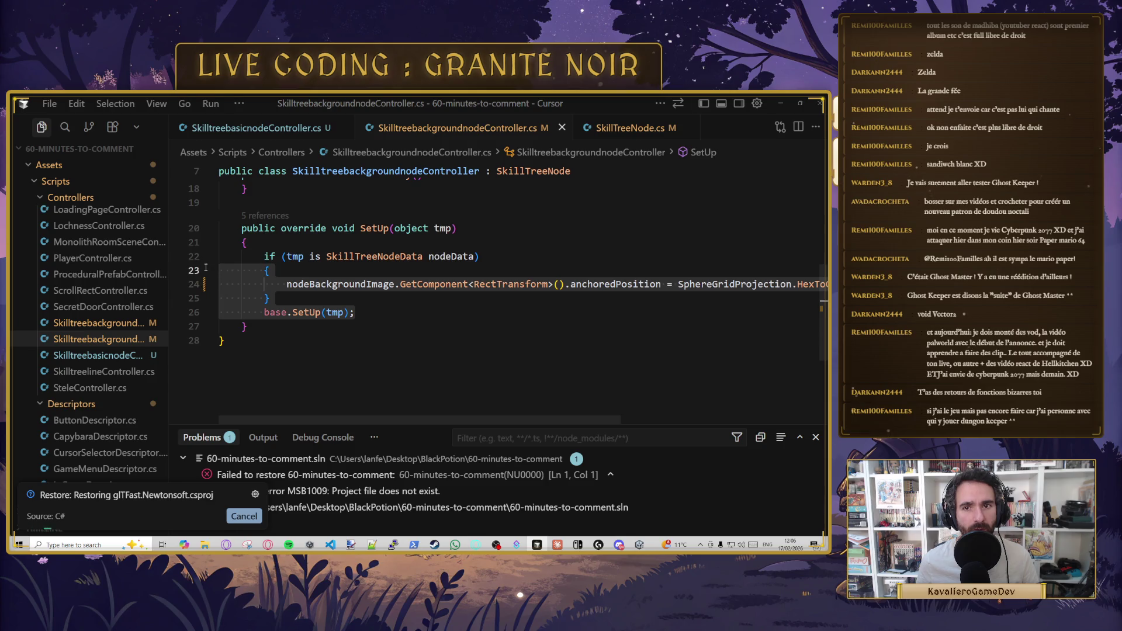
- Replace the commented-out SetUp body in the basic node controller with the nodeData if block
{"action": "left_click", "coordinate": [124, 357]}
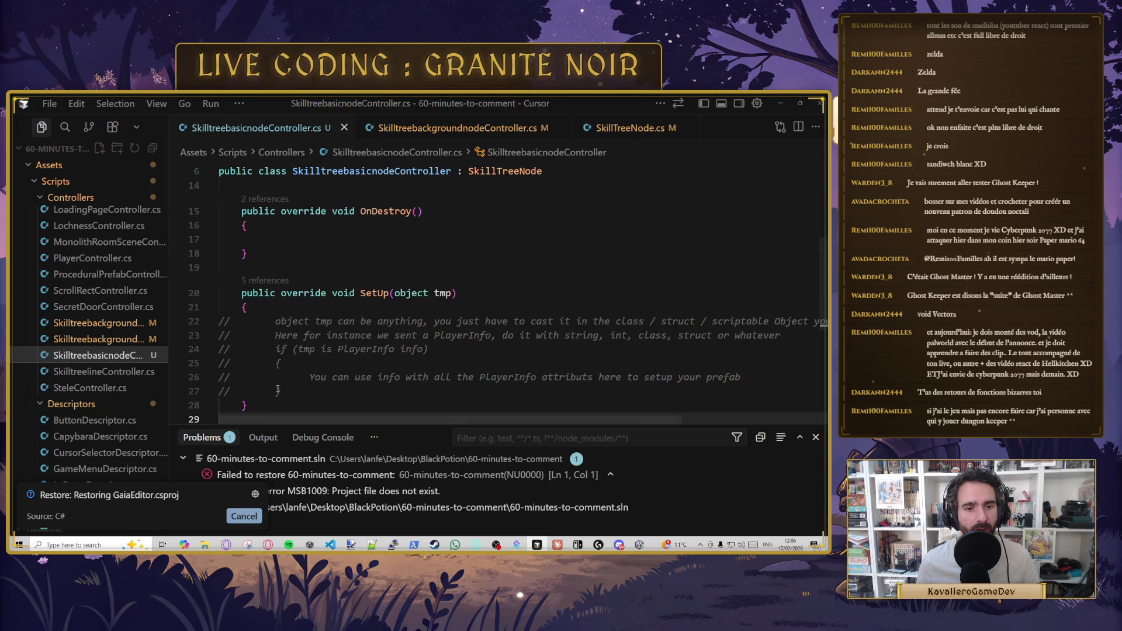
{"action": "left_click_drag", "start_coordinate": [283, 391], "coordinate": [166, 319]}
{"action": "key", "text": "ctrl+v"}
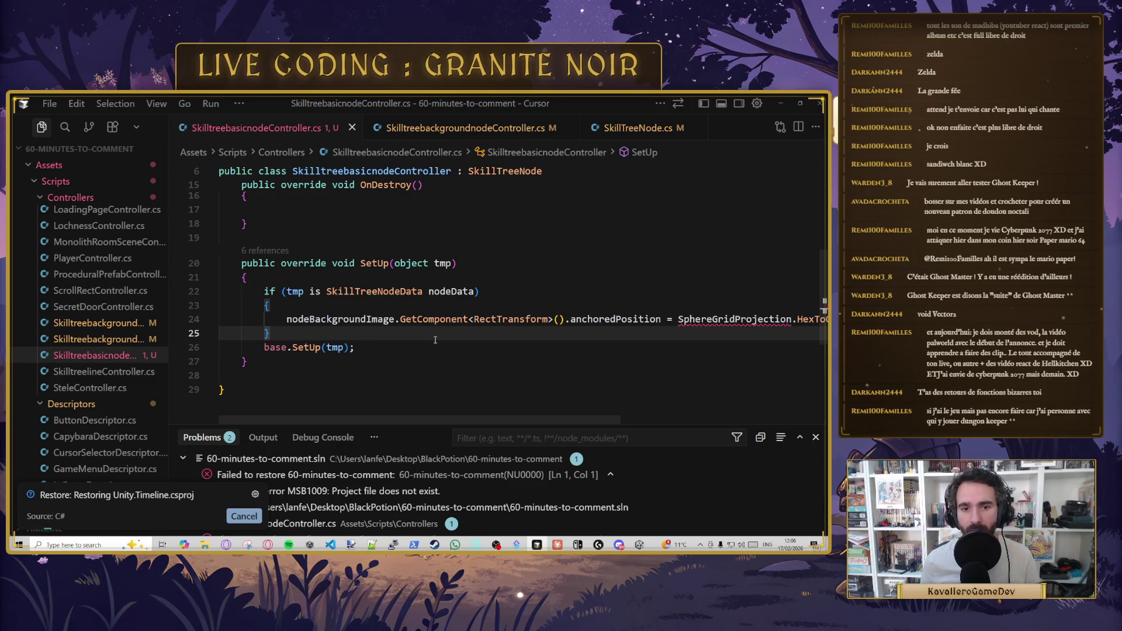
{"action": "scroll", "coordinate": [435, 340], "scroll_direction": "up", "scroll_amount": 5}
{"action": "scroll", "coordinate": [502, 300], "scroll_direction": "down", "scroll_amount": 5}
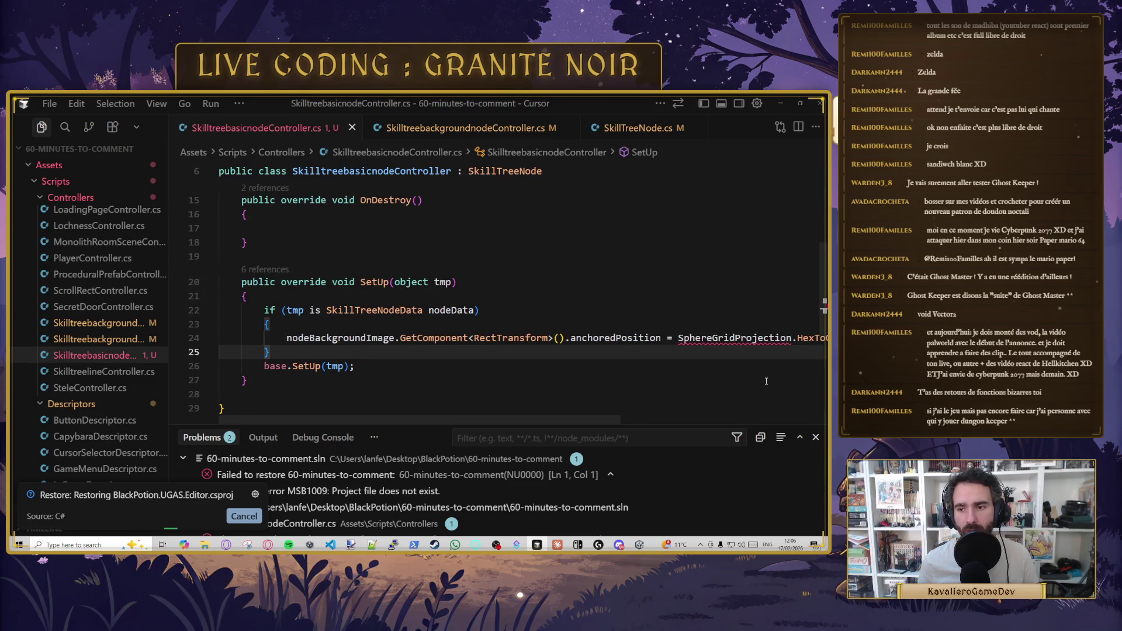
- Resolve the SphereGridProjection error by adding 'using SkillTree;' through Quick Fix
{"action": "right_click", "coordinate": [733, 335]}
{"action": "key", "text": "Escape"}
{"action": "mouse_move", "coordinate": [733, 338]}
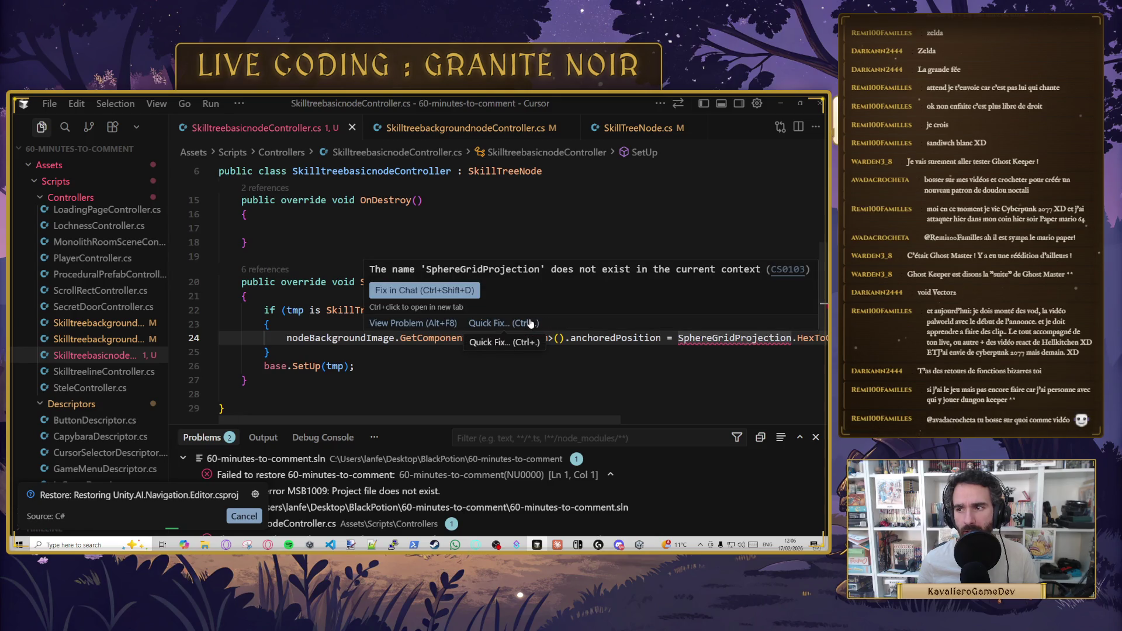
{"action": "left_click", "coordinate": [530, 323]}
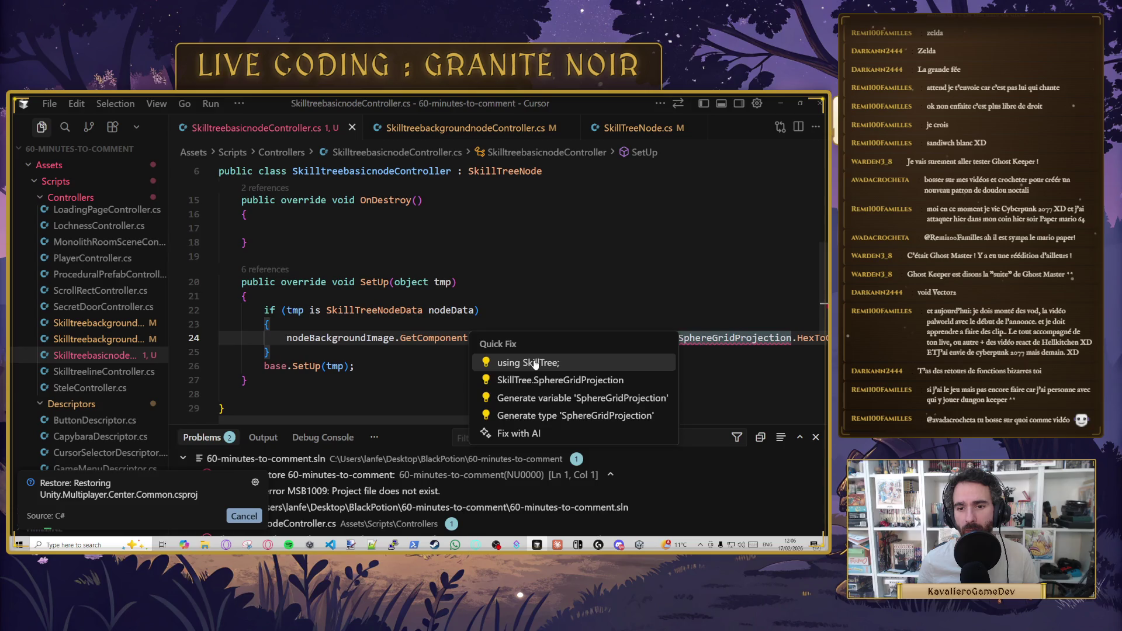
{"action": "key", "text": "Escape"}
{"action": "left_click", "coordinate": [636, 292]}
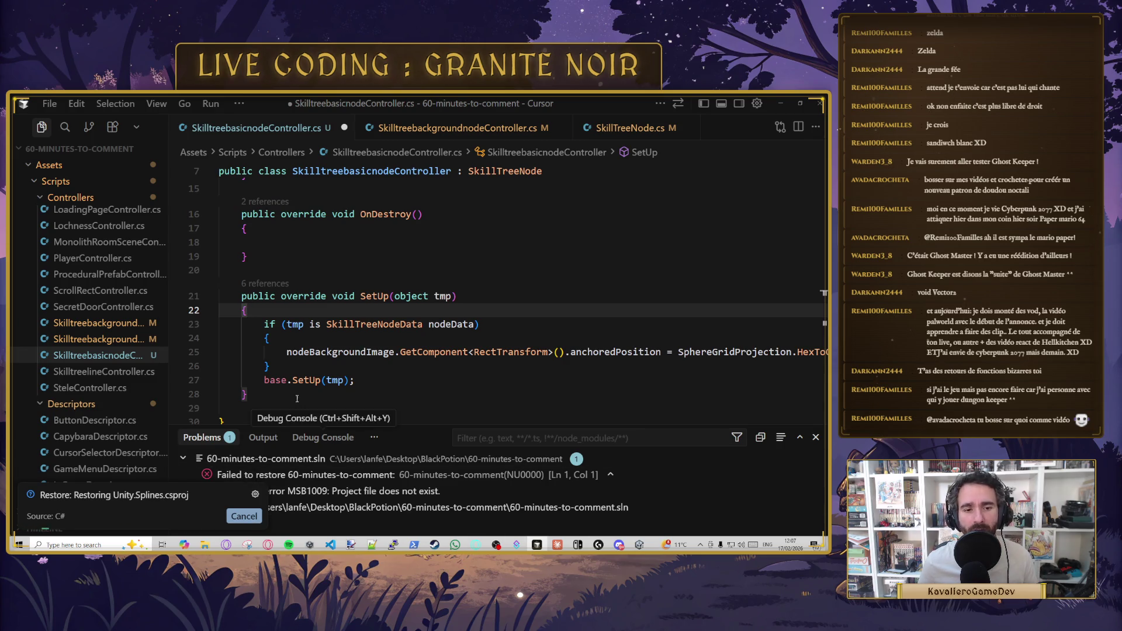
- Save the updated SkilltreebasicnodeController.cs
{"action": "scroll", "coordinate": [256, 354], "scroll_direction": "down", "scroll_amount": 1}
{"action": "scroll", "coordinate": [262, 368], "scroll_direction": "up", "scroll_amount": 2}
{"action": "left_click", "coordinate": [252, 316]}
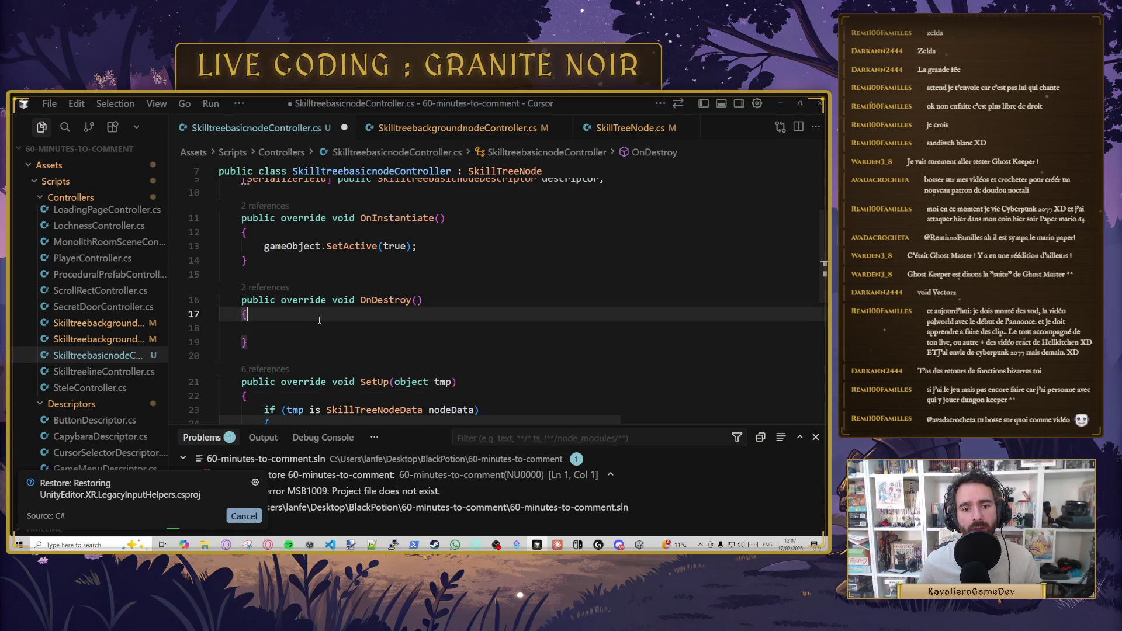
{"action": "scroll", "coordinate": [350, 351], "scroll_direction": "up", "scroll_amount": 2}
{"action": "left_click", "coordinate": [439, 338]}
{"action": "key", "text": "ctrl+s"}
- Review SetUp in the background node and background line controllers, then reopen the basic node controller
{"action": "key", "text": "ctrl+Tab"}
{"action": "scroll", "coordinate": [412, 303], "scroll_direction": "up", "scroll_amount": 2}
{"action": "key", "text": "ctrl+Tab"}
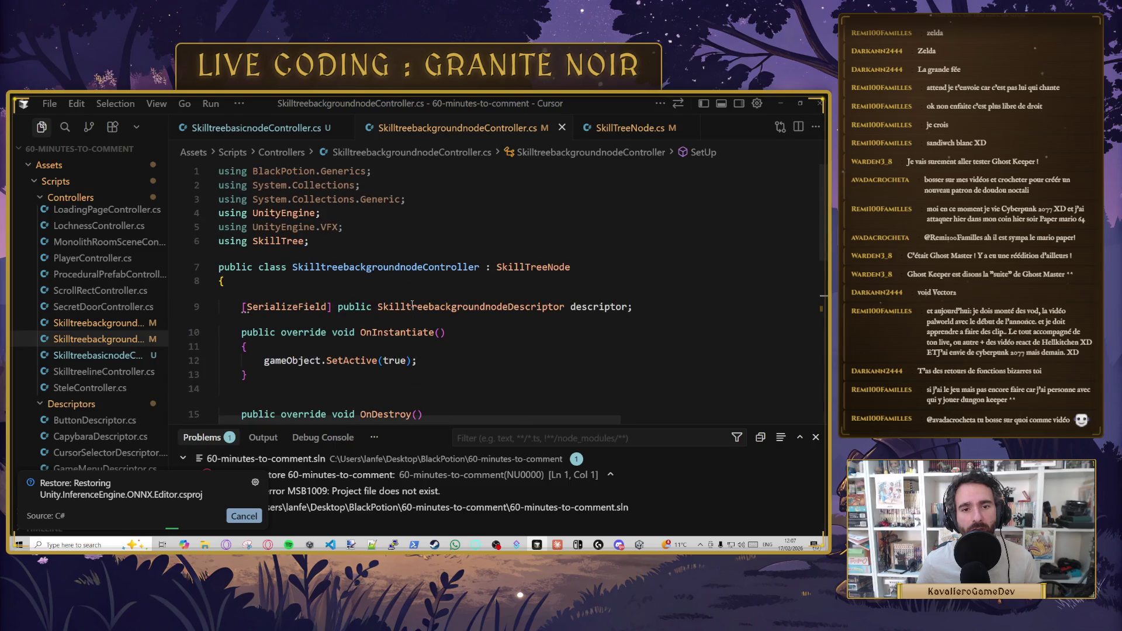
{"action": "key", "text": "ctrl+Tab"}
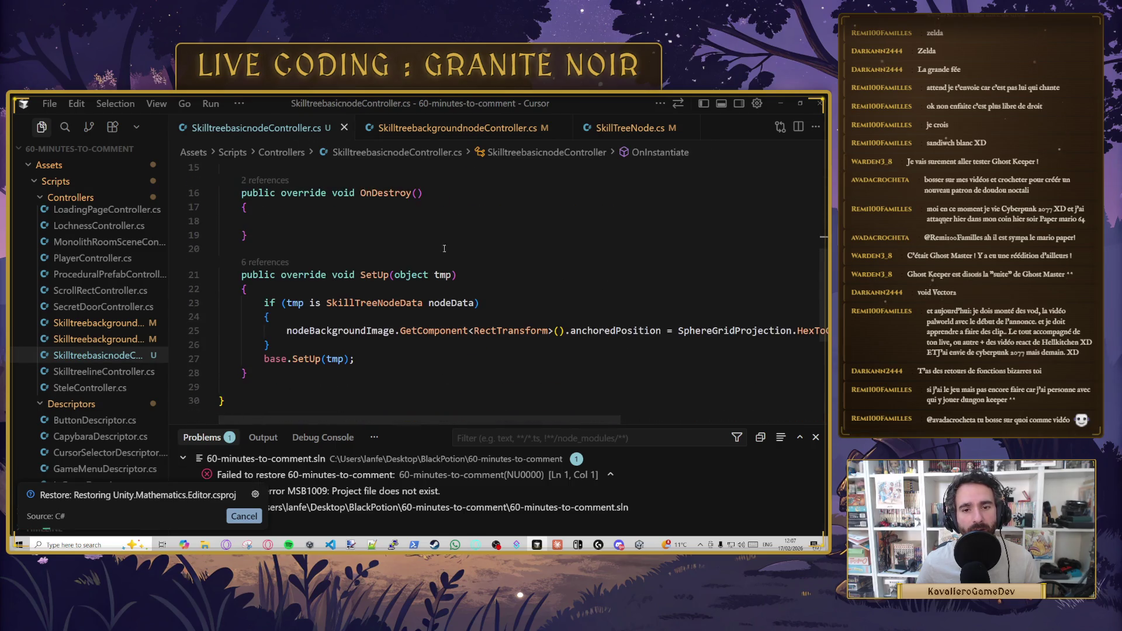
{"action": "left_click", "coordinate": [131, 338]}
{"action": "scroll", "coordinate": [327, 316], "scroll_direction": "down", "scroll_amount": 3}
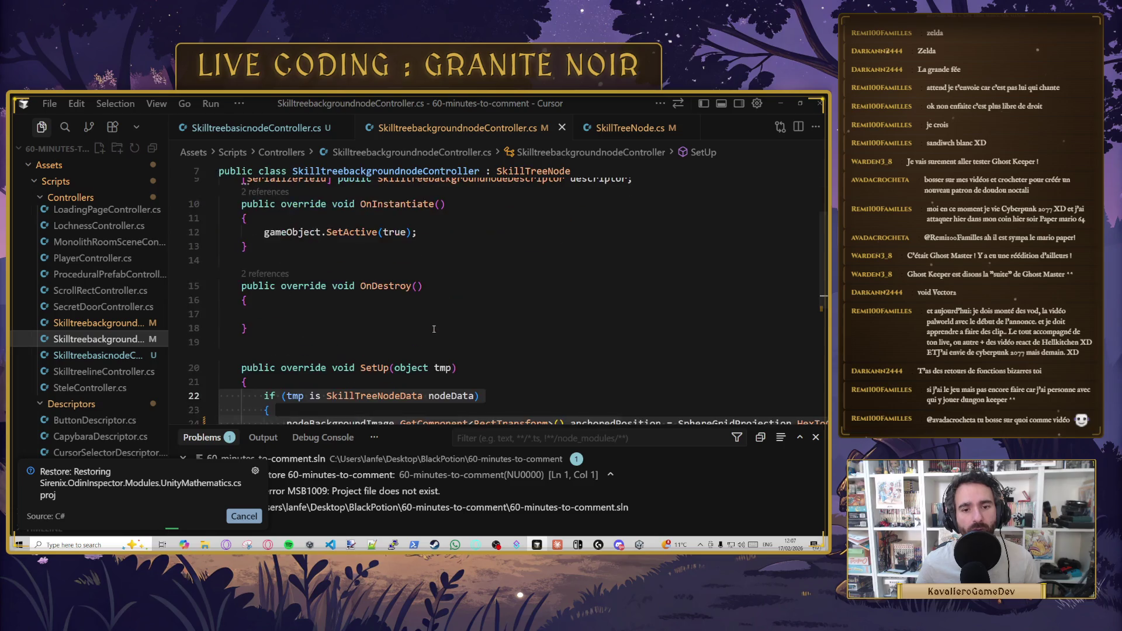
{"action": "left_click", "coordinate": [123, 323]}
{"action": "scroll", "coordinate": [327, 316], "scroll_direction": "up", "scroll_amount": 5}
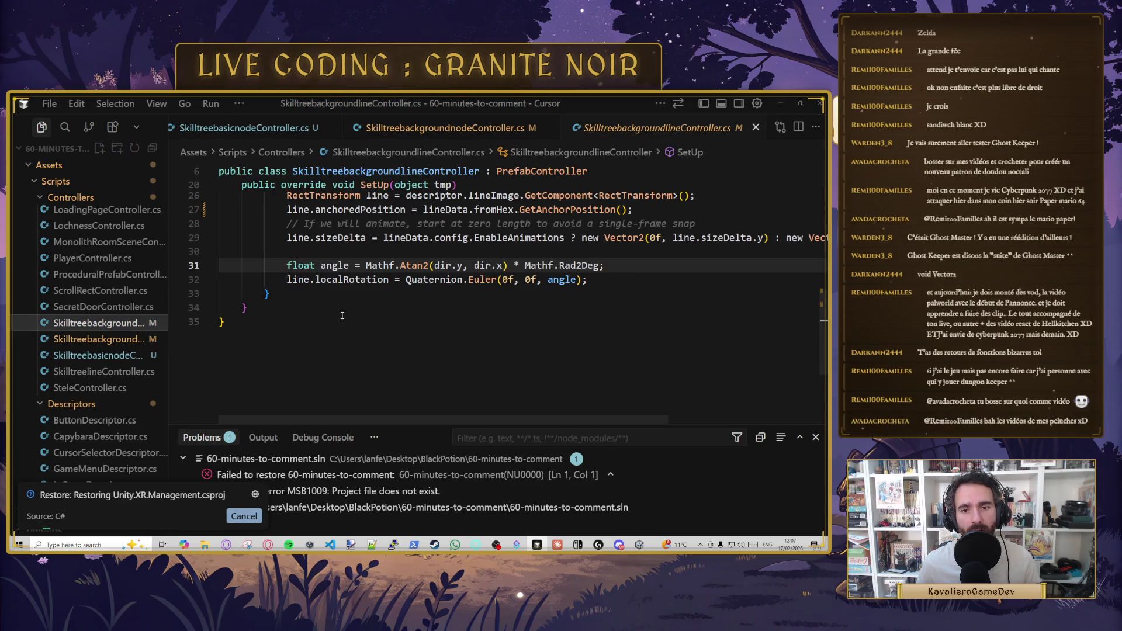
{"action": "left_click", "coordinate": [140, 356]}
- Insert an empty line above the line 25 position assignment in SetUp
{"action": "scroll", "coordinate": [344, 350], "scroll_direction": "up", "scroll_amount": 5}
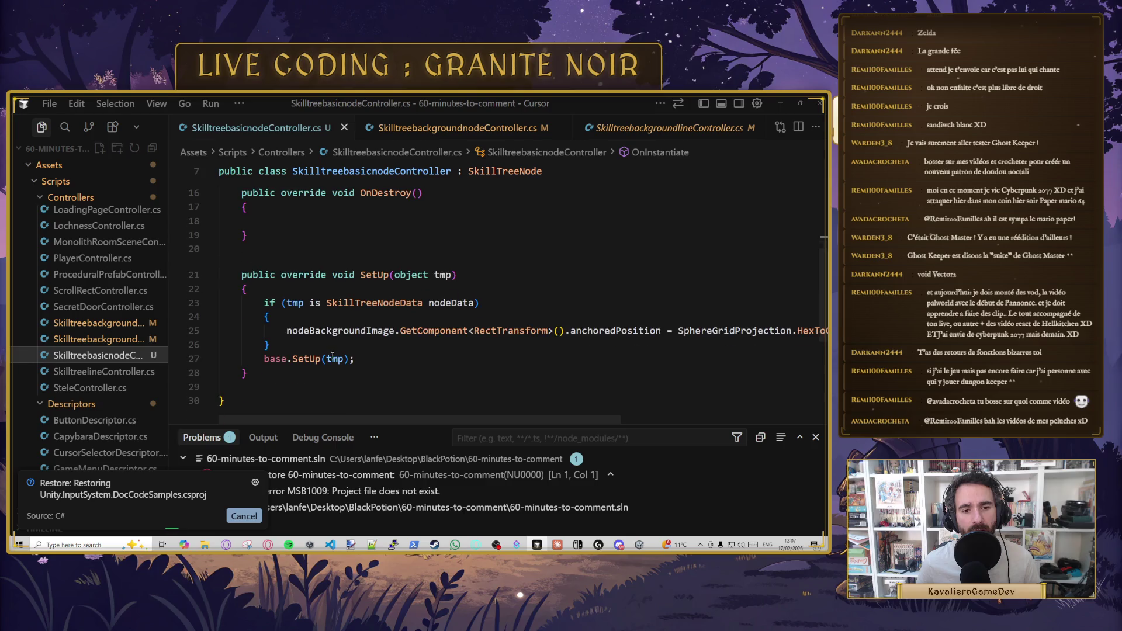
{"action": "scroll", "coordinate": [344, 350], "scroll_direction": "down", "scroll_amount": 2}
{"action": "scroll", "coordinate": [343, 350], "scroll_direction": "down", "scroll_amount": 3}
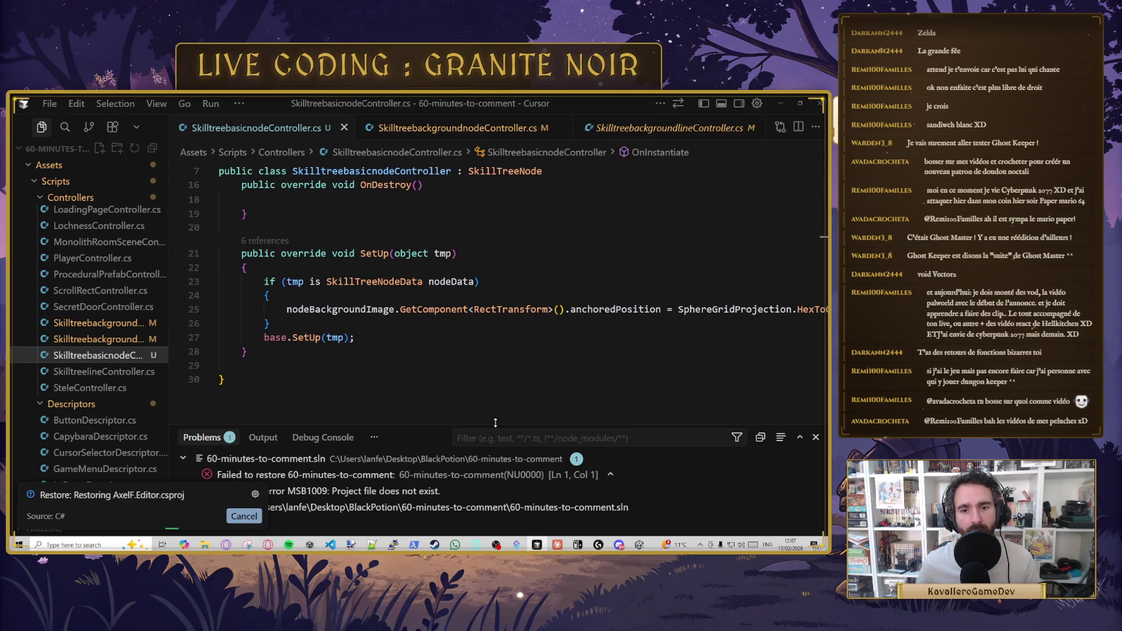
{"action": "left_click", "coordinate": [417, 309]}
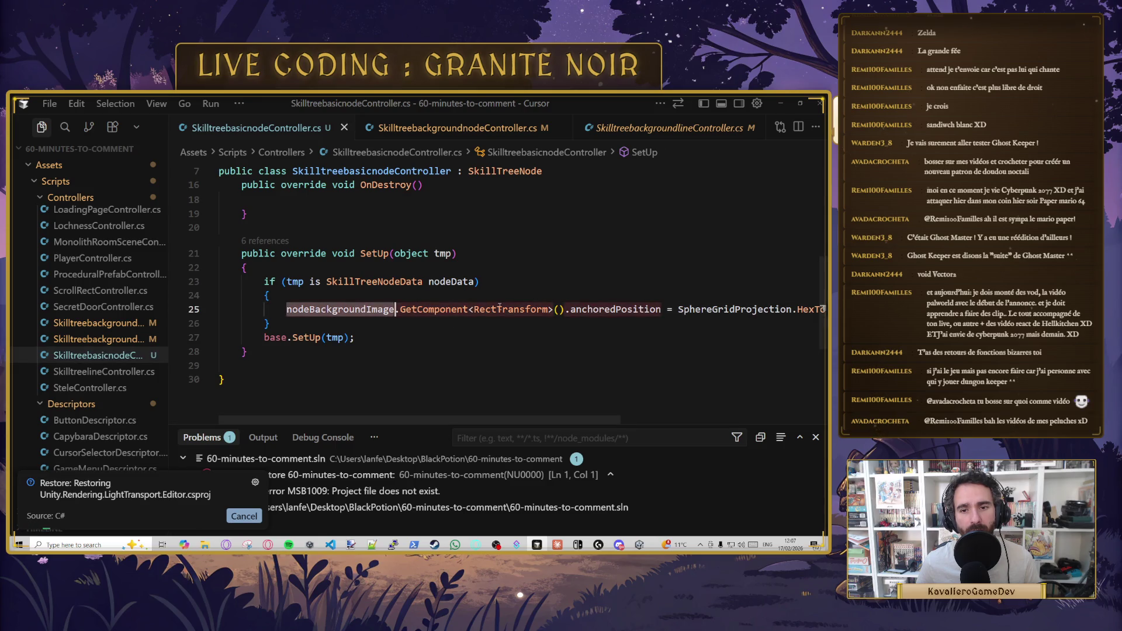
{"action": "left_click", "coordinate": [652, 309]}
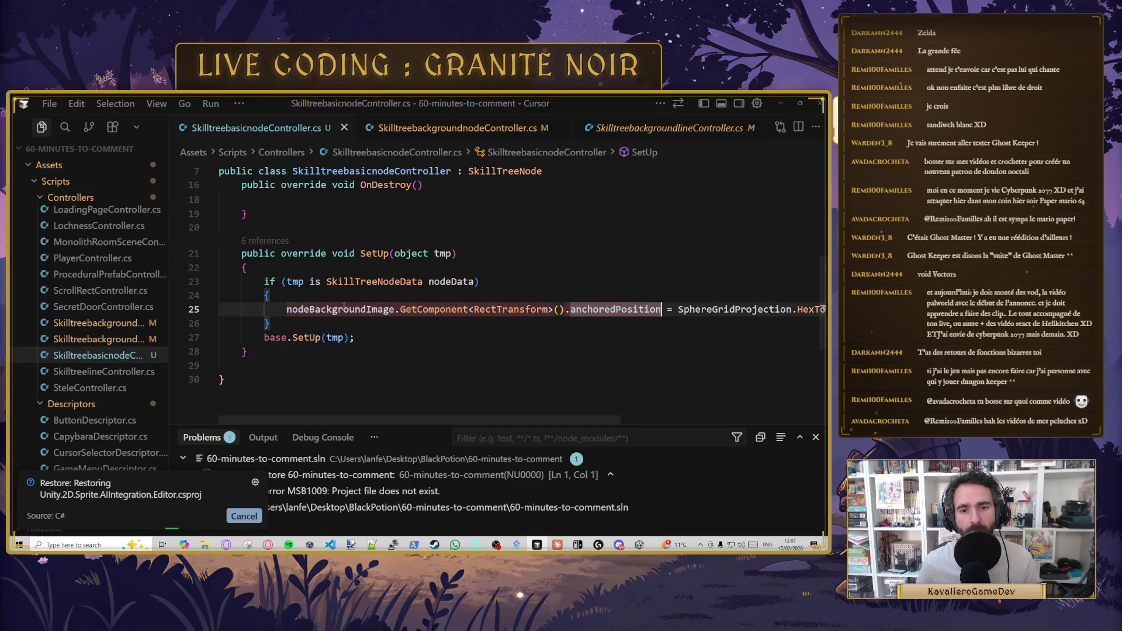
{"action": "left_click", "coordinate": [288, 309]}
{"action": "key", "text": "Return"}
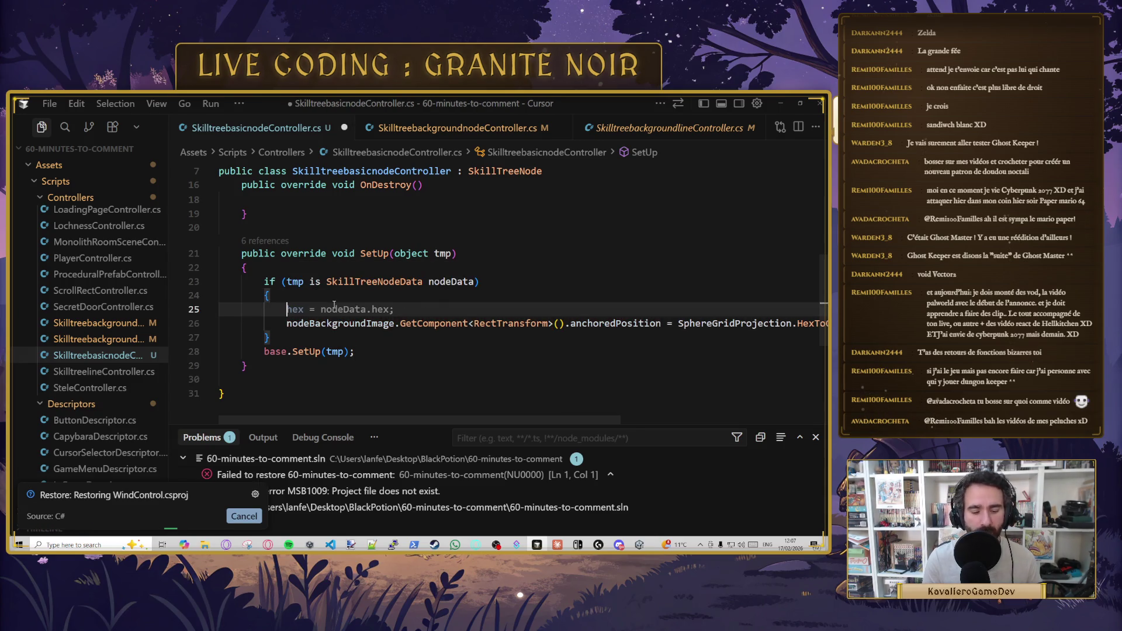
{"action": "type", "text": "GetAm"}
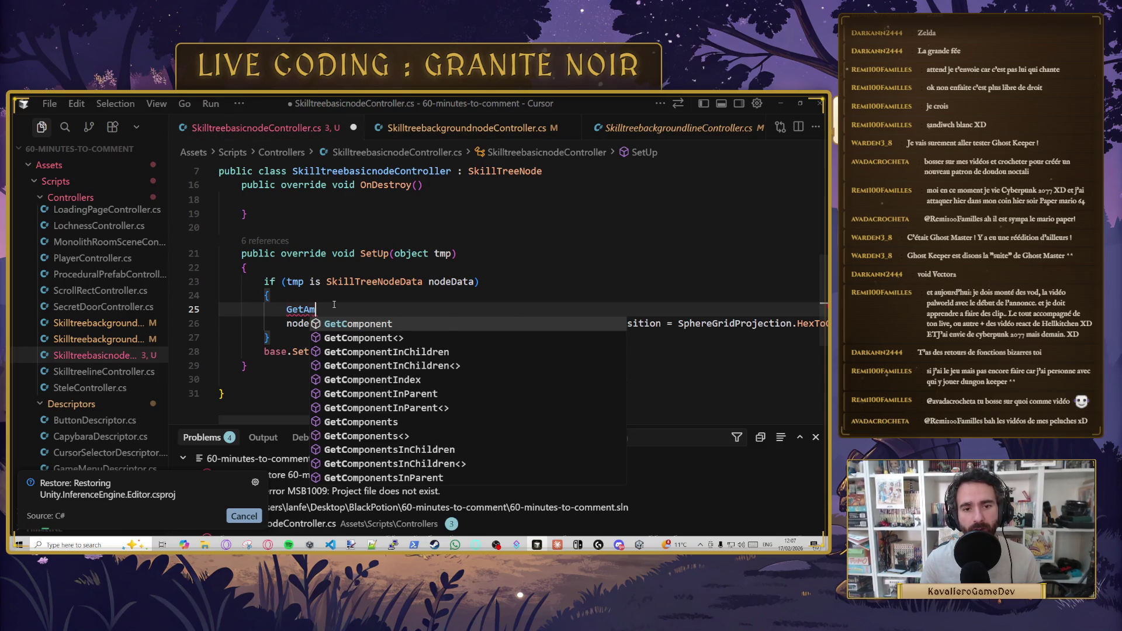
{"action": "key", "text": "BackSpace"}
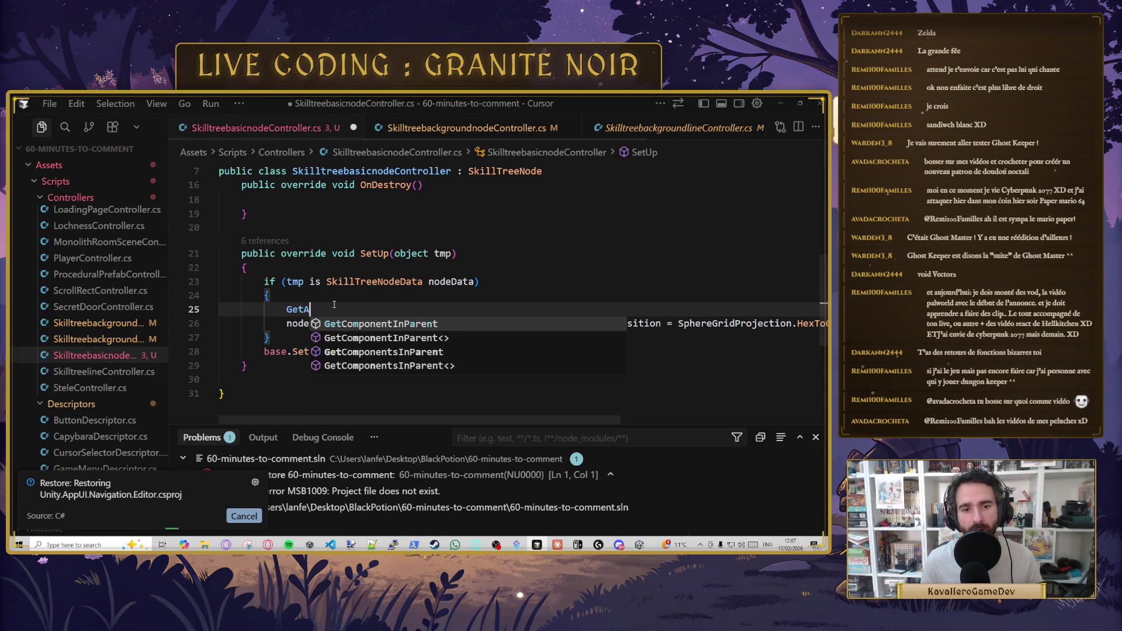
{"action": "key", "text": "Tab"}
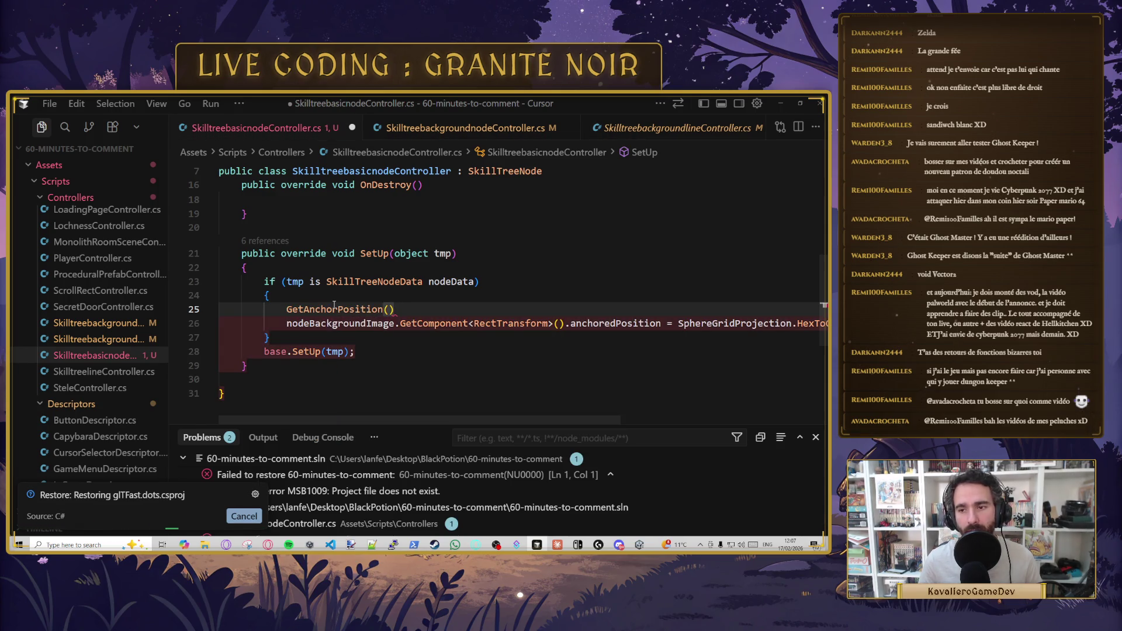
{"action": "type", "text": "="}
{"action": "left_click_drag", "start_coordinate": [444, 311], "coordinate": [286, 310]}
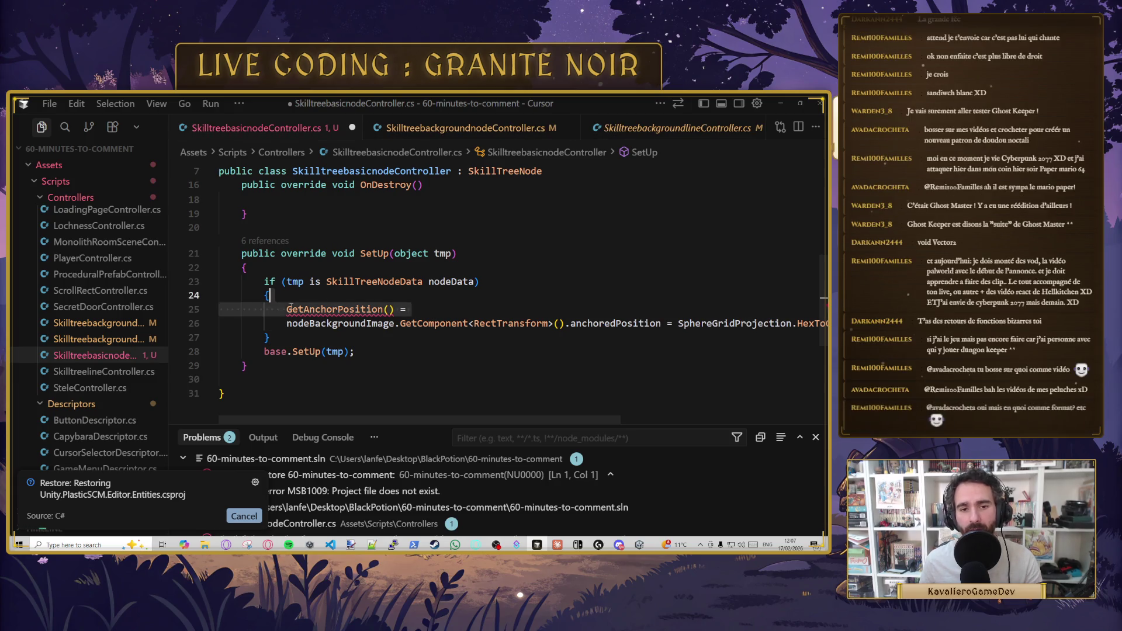
{"action": "key", "text": "BackSpace"}
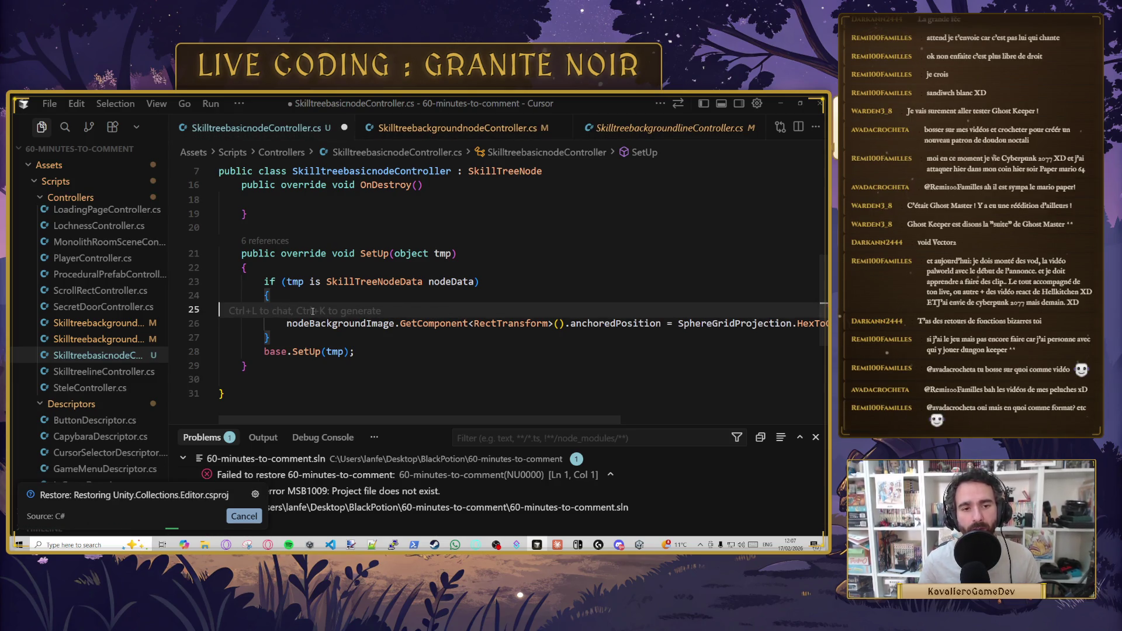
{"action": "key", "text": "BackSpace"}
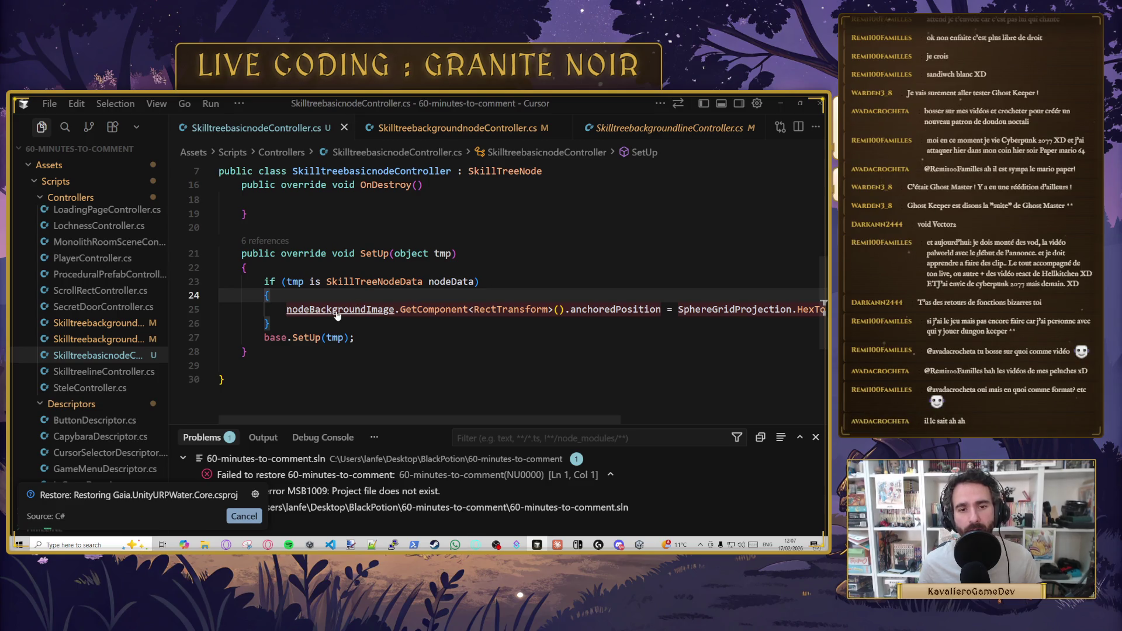
{"action": "scroll", "coordinate": [337, 316], "scroll_direction": "up", "scroll_amount": 3}
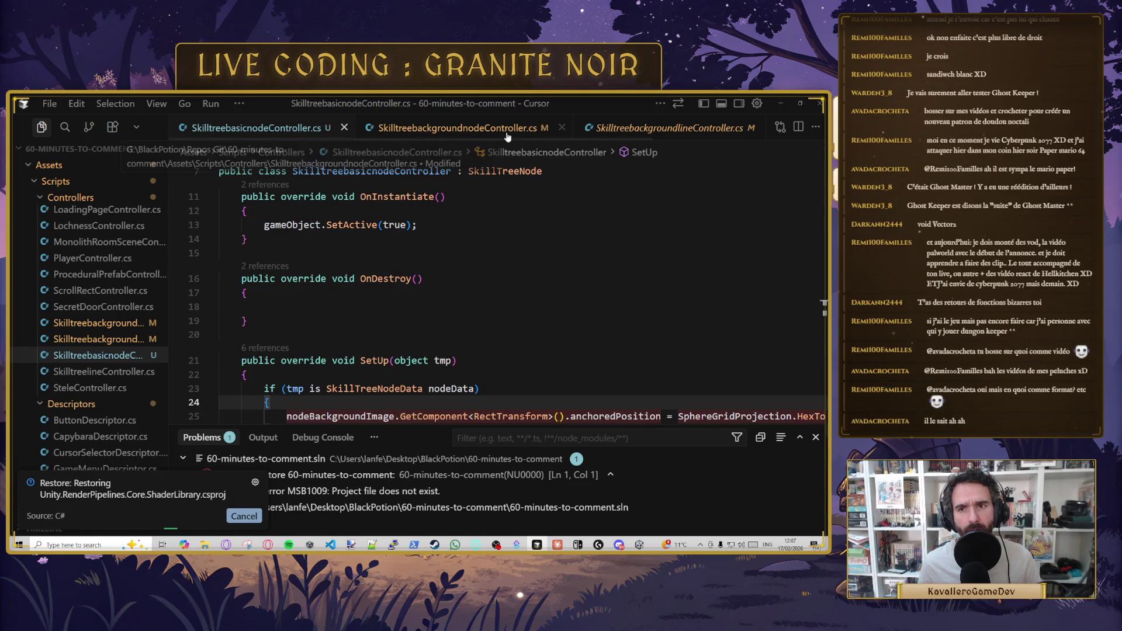
{"action": "left_click", "coordinate": [532, 295]}
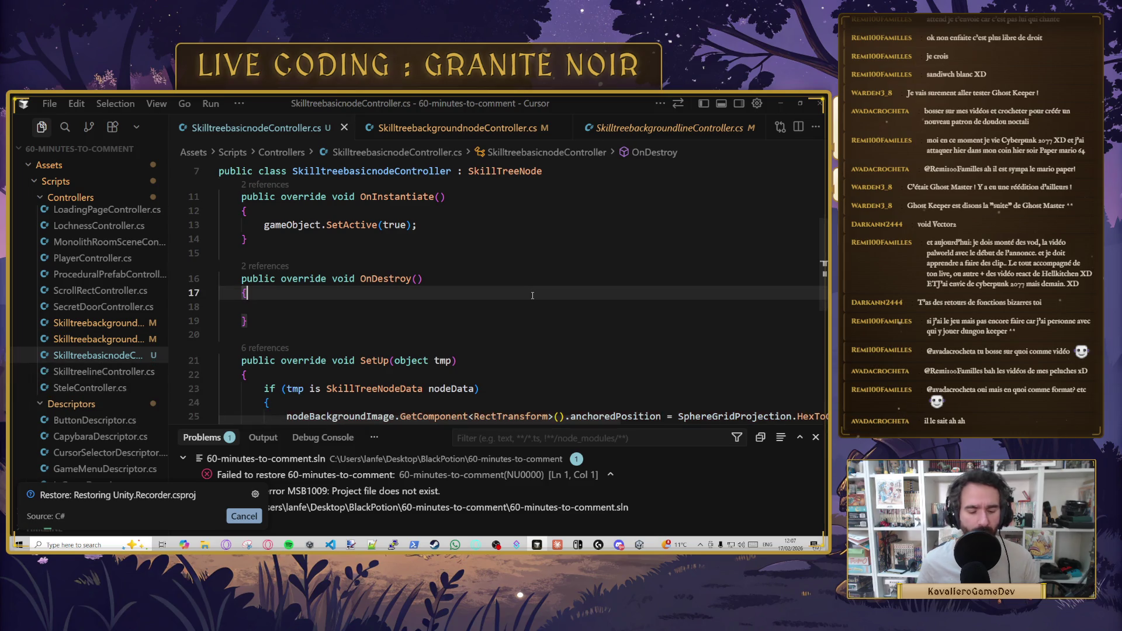
- Open SkillTreeNode.cs by searching 'skill', check GetAnchorPosition's anchoredPosition return, then view the background node controller
{"action": "key", "text": "ctrl+p"}
{"action": "type", "text": "skill"}
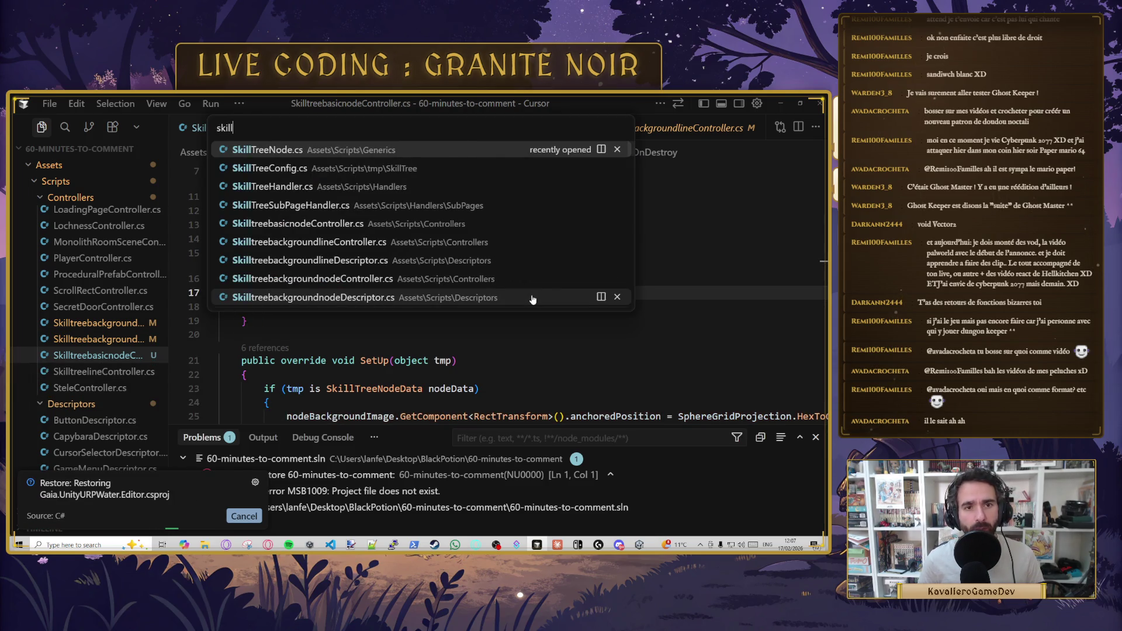
{"action": "key", "text": "Return"}
{"action": "scroll", "coordinate": [595, 275], "scroll_direction": "down", "scroll_amount": 10}
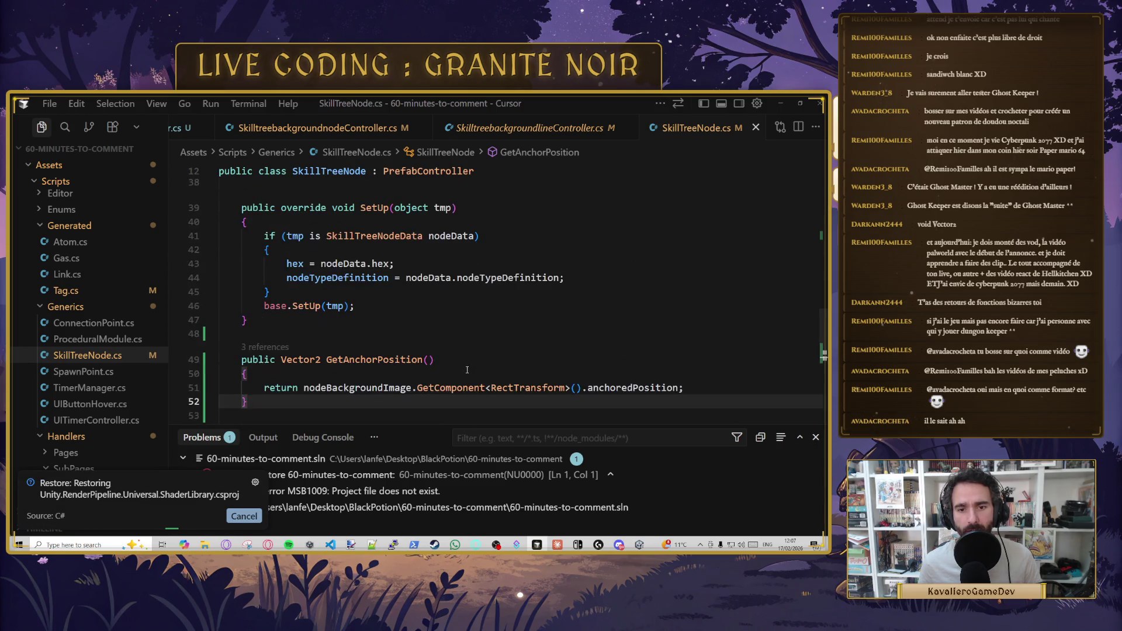
{"action": "scroll", "coordinate": [467, 359], "scroll_direction": "down", "scroll_amount": 3}
{"action": "double_click", "coordinate": [646, 302]}
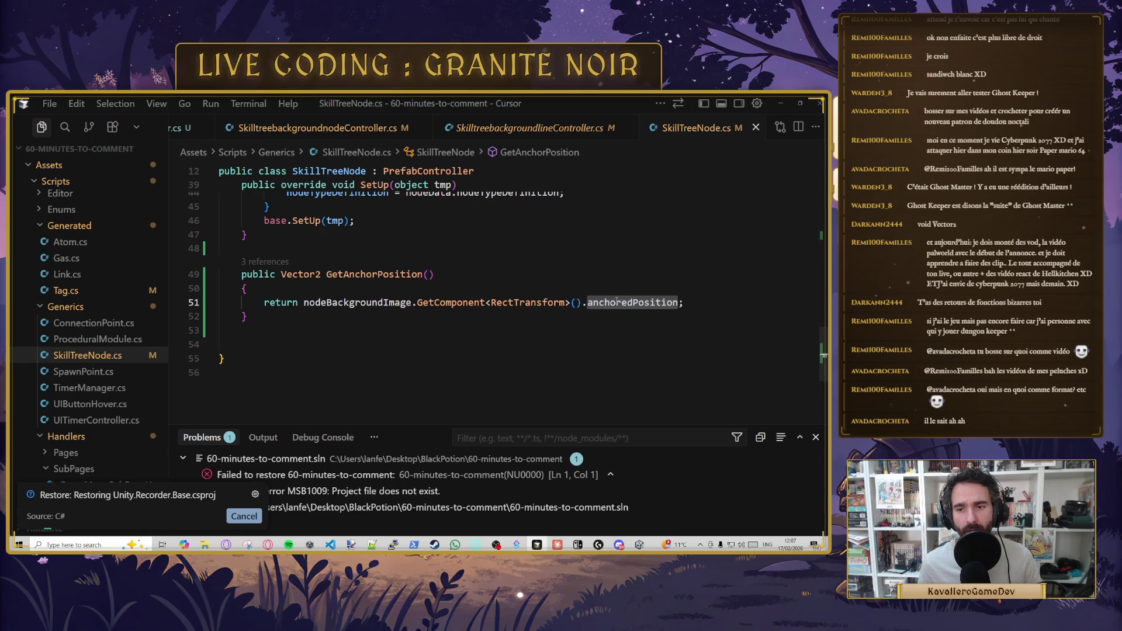
{"action": "mouse_move", "coordinate": [616, 301]}
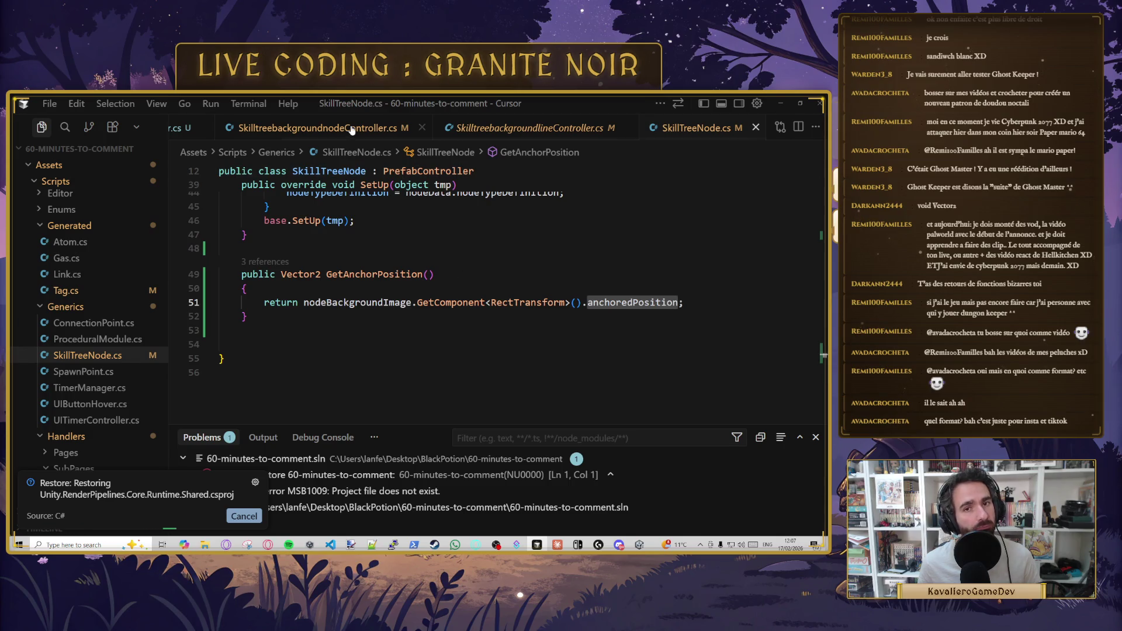
{"action": "left_click", "coordinate": [316, 127]}
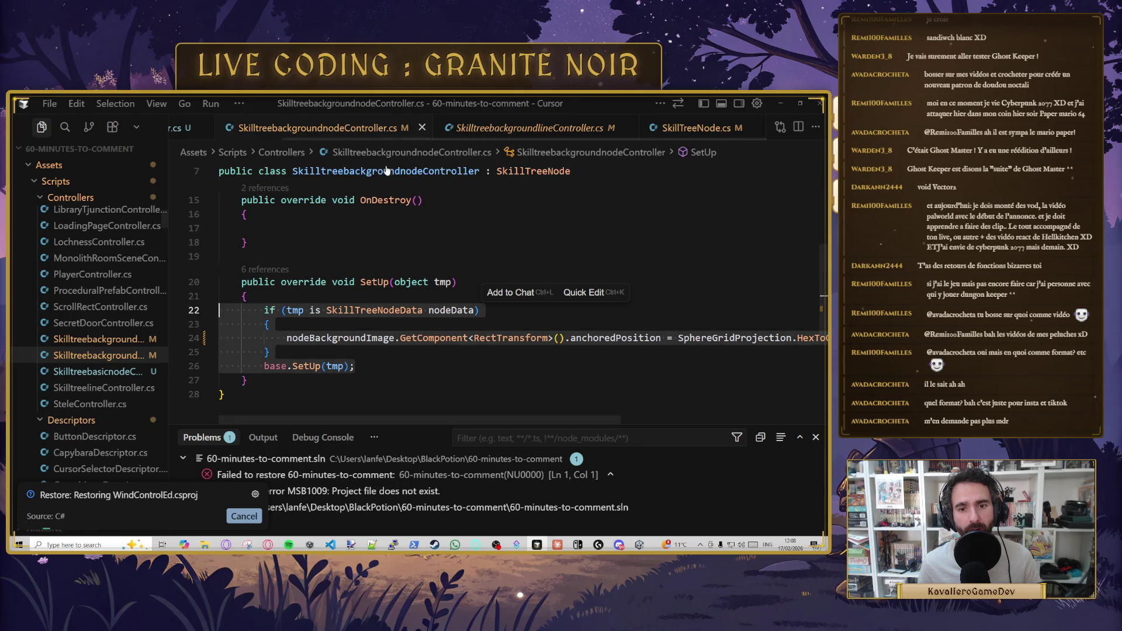
- Add an anchorPosition = base.GetAnchorPosition(); line inside SetUp and save
{"action": "left_click", "coordinate": [367, 326]}
{"action": "key", "text": "Return"}
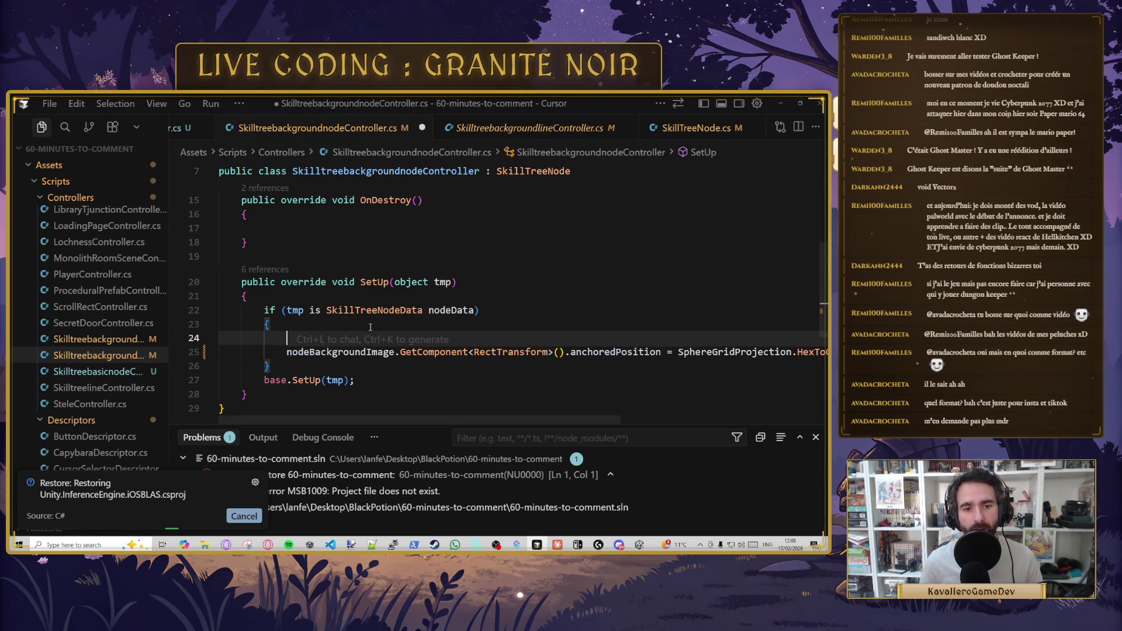
{"action": "type", "text": "ancho"}
{"action": "key", "text": "Tab"}
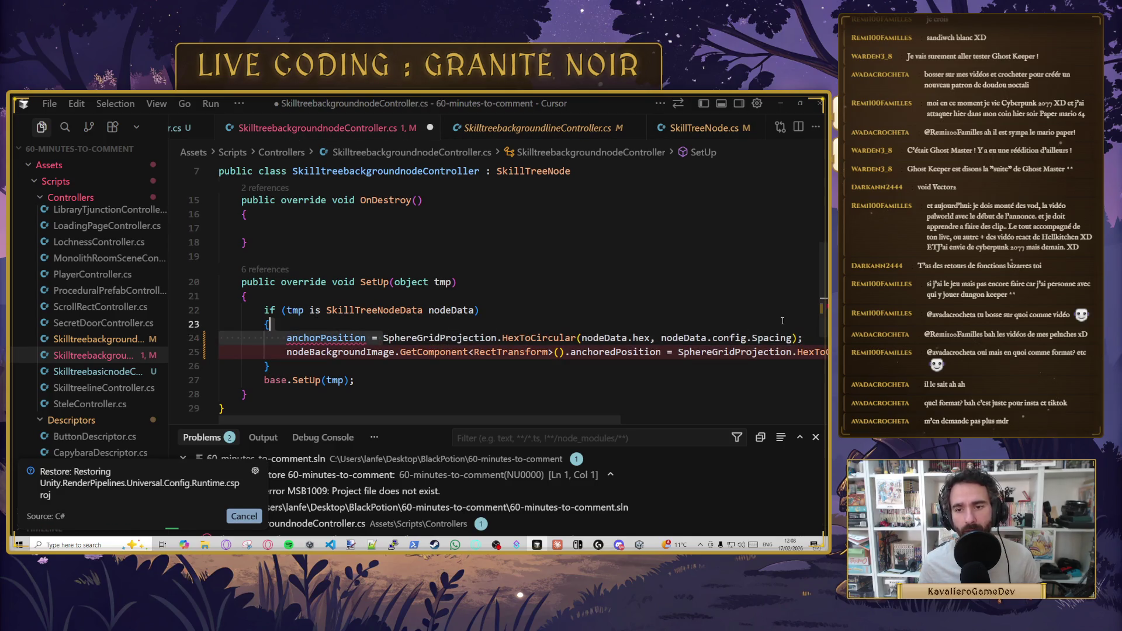
{"action": "type", "text": "GetAnchorPosition();"}
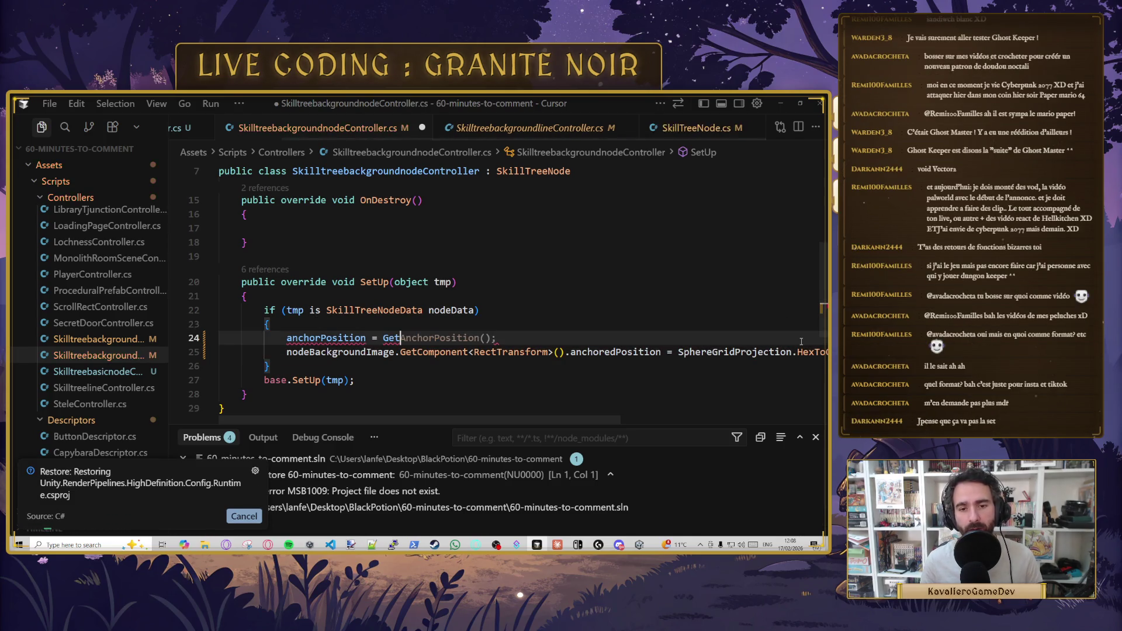
{"action": "key", "text": "ctrl+s"}
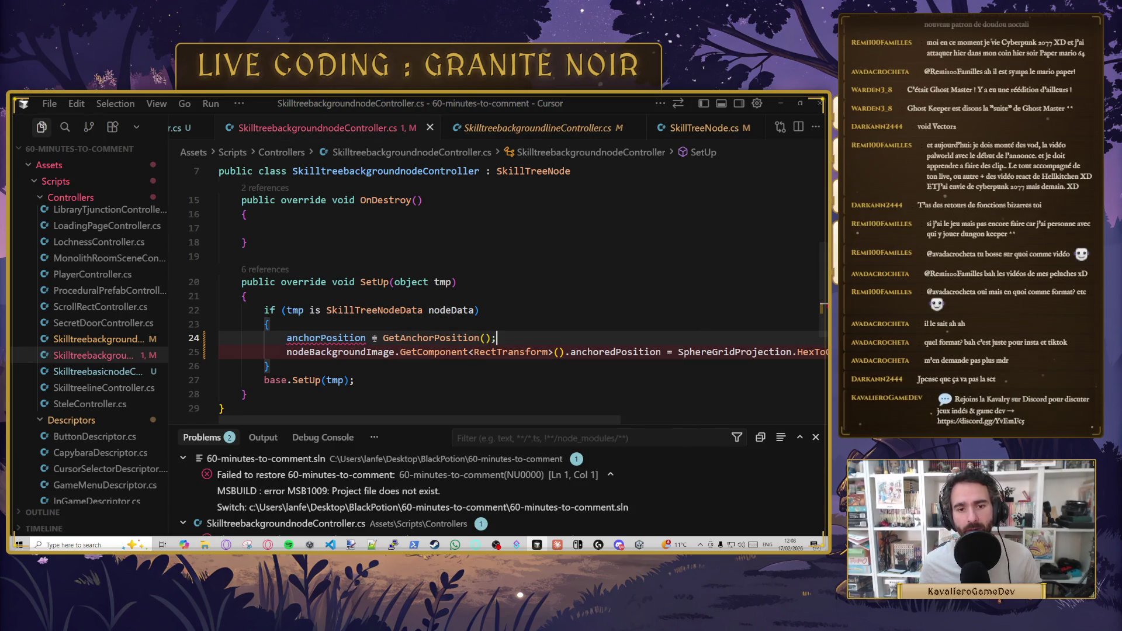
- Declare anchorPosition as a Vector2 on line 24 and save
{"action": "left_click", "coordinate": [287, 339]}
{"action": "mouse_move", "coordinate": [442, 339]}
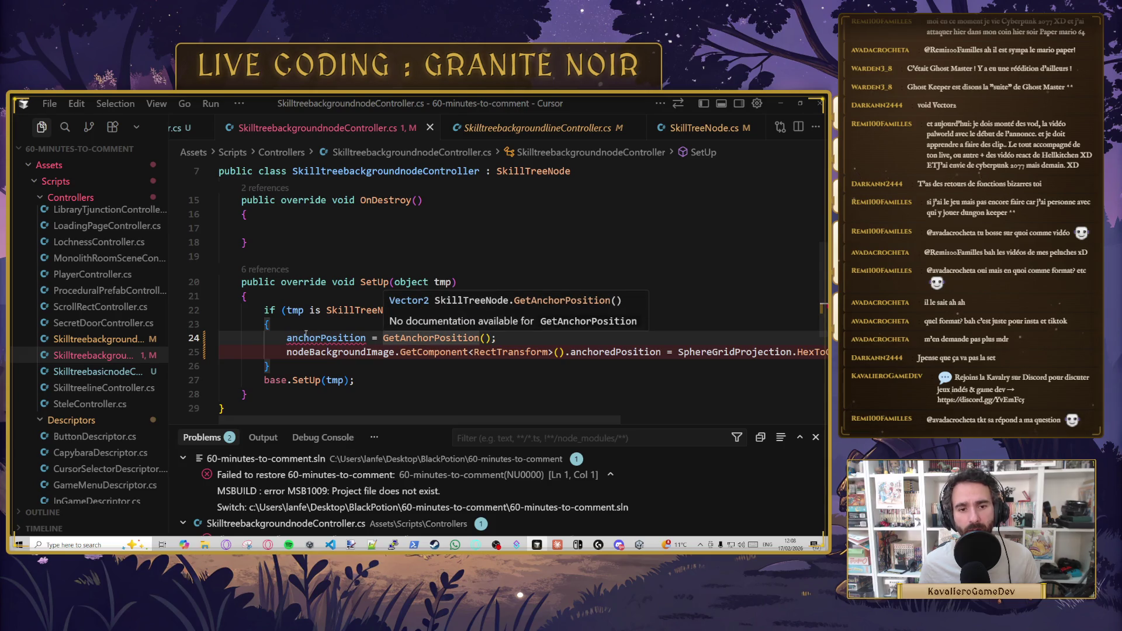
{"action": "type", "text": "Vector2"}
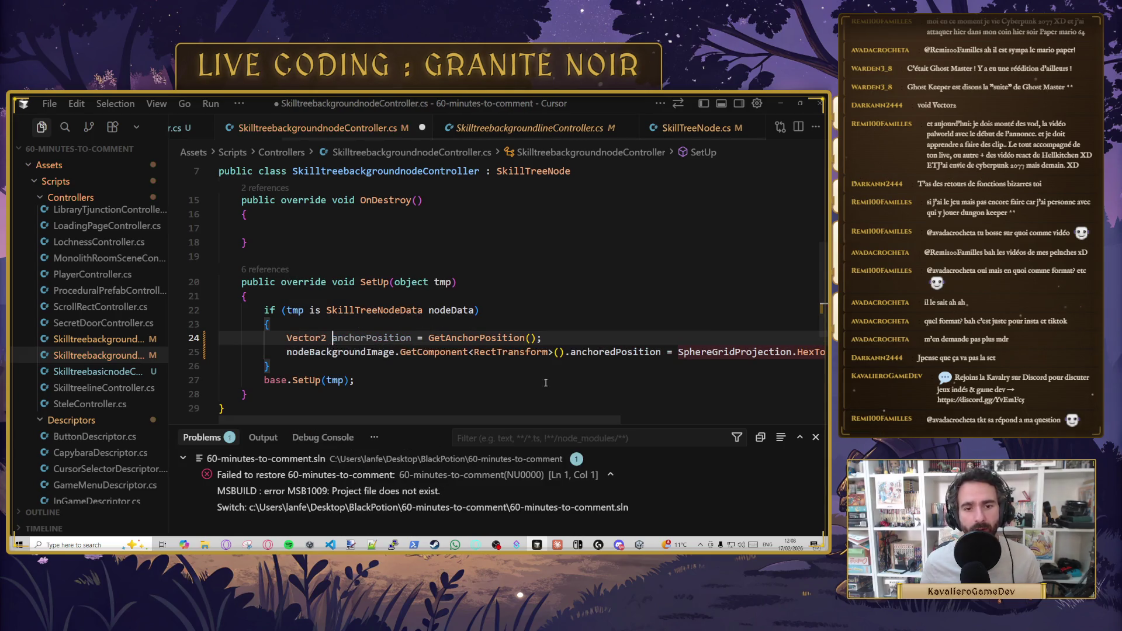
{"action": "key", "text": "ctrl+s"}
- Assign anchorPosition to the background image's anchoredPosition on line 25
{"action": "left_click", "coordinate": [287, 351]}
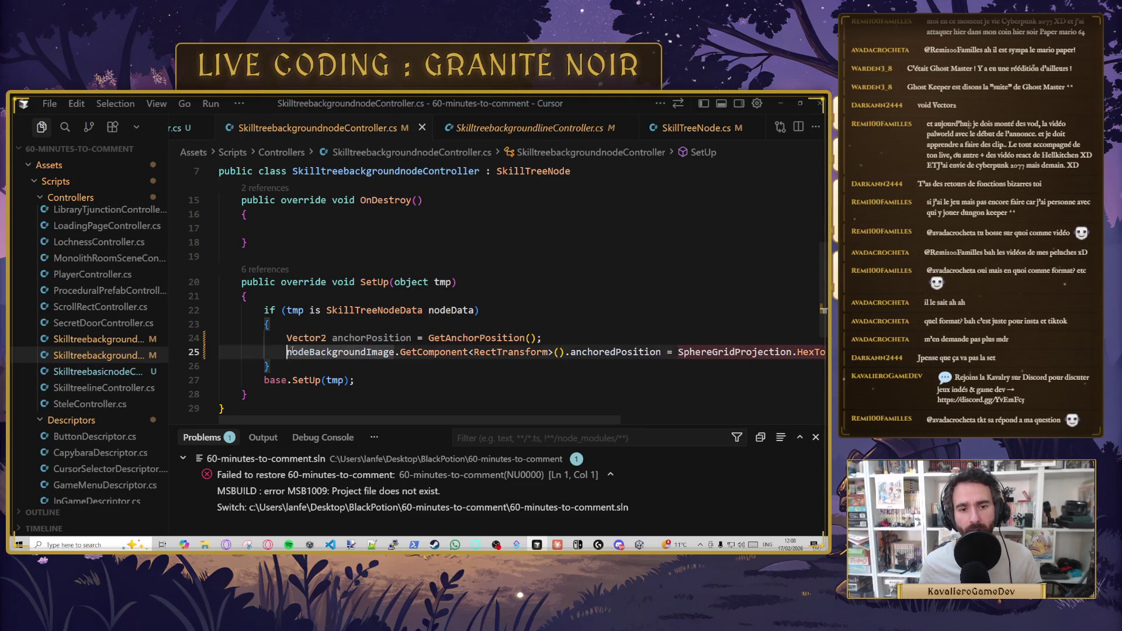
{"action": "left_click", "coordinate": [621, 351]}
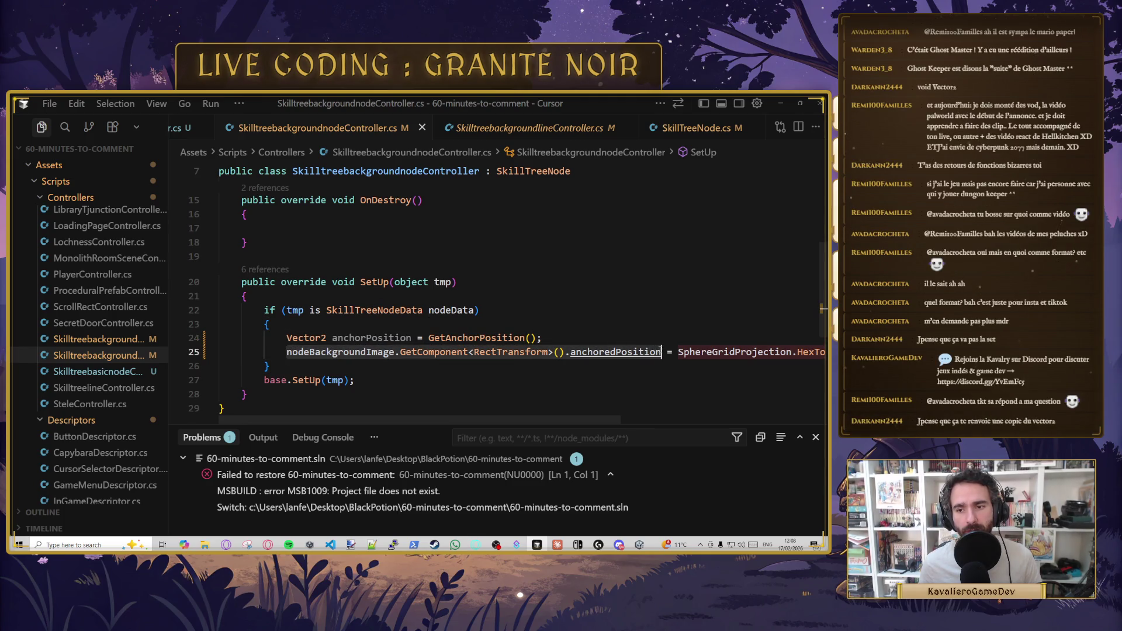
{"action": "type", "text": "anchorPosition = SphereGridProjection.HexToCircular(nodeData.hex, nodeData.config.Spacing);"}
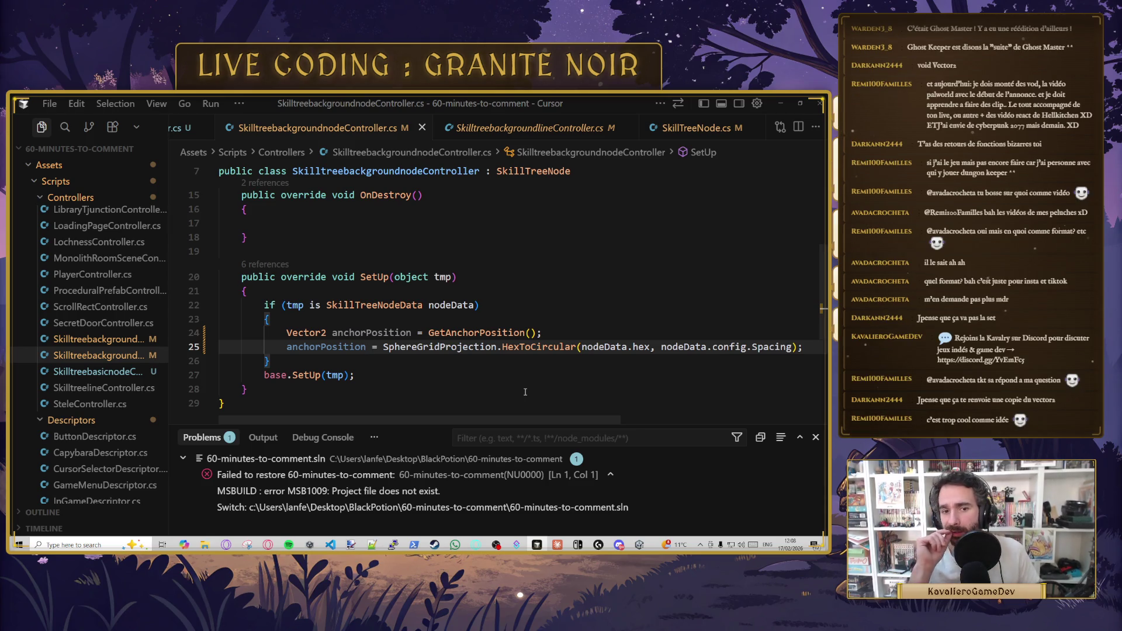
{"action": "left_click", "coordinate": [382, 332]}
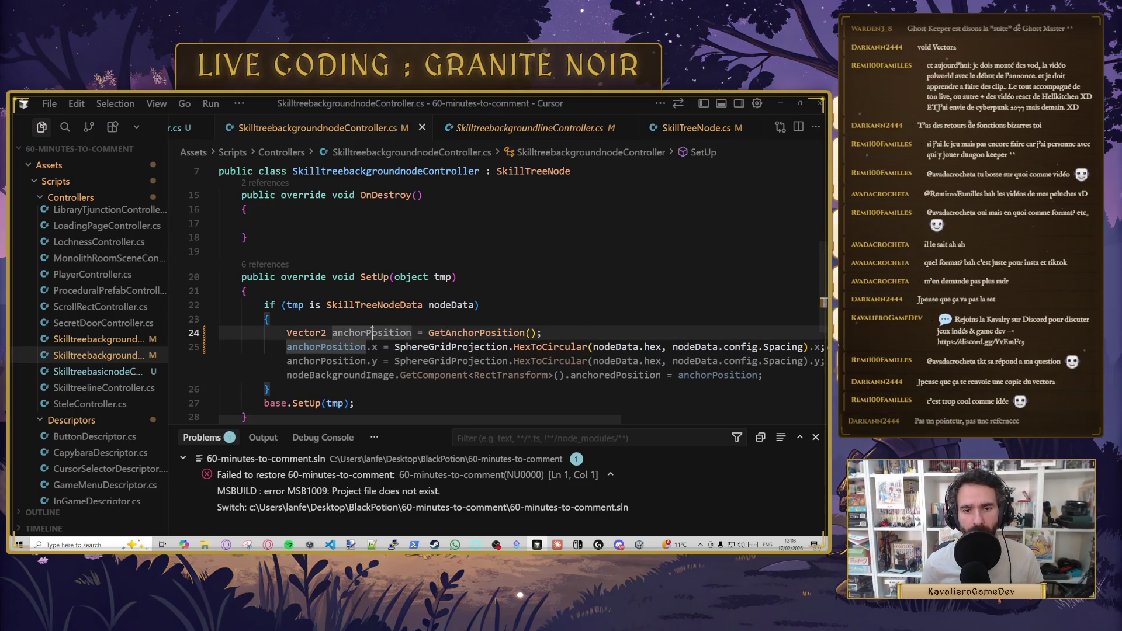
{"action": "key", "text": "Up"}
{"action": "key", "text": "Up"}
{"action": "key", "text": "End"}
{"action": "mouse_move", "coordinate": [378, 336]}
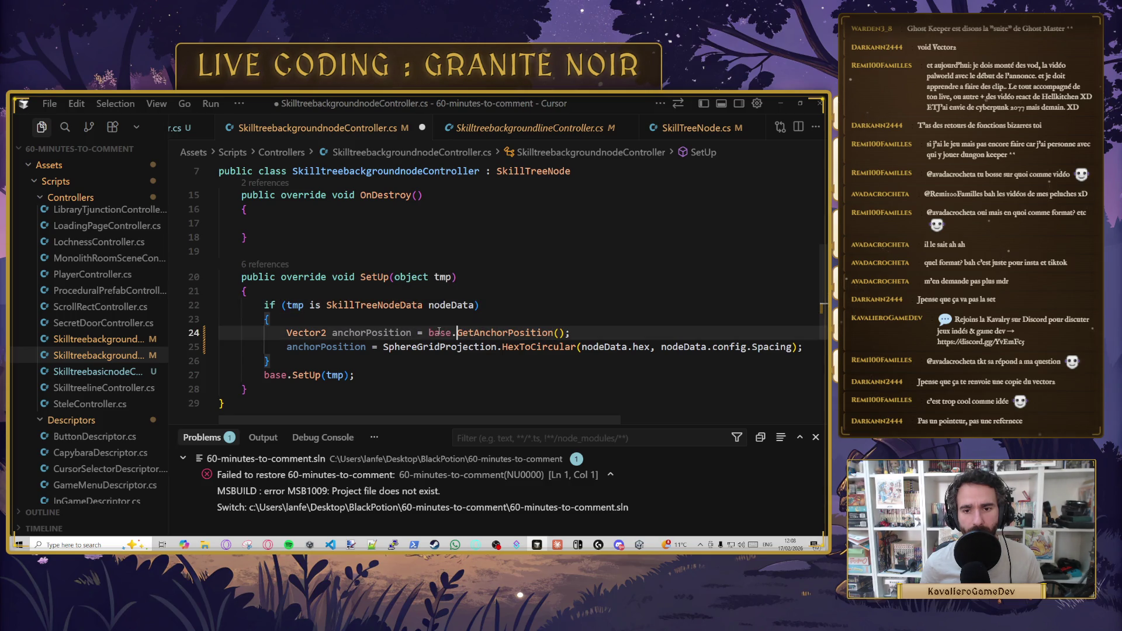
{"action": "key", "text": "Down"}
{"action": "left_click", "coordinate": [375, 332]}
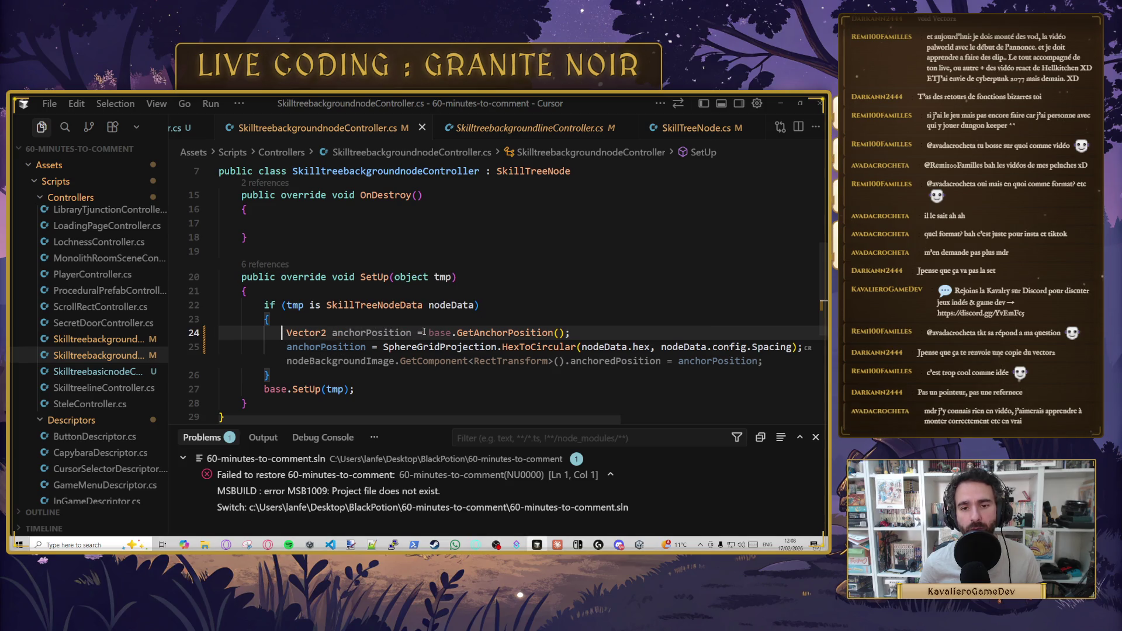
- Move base.GetAnchorPosition() from line 24 onto line 25 in place of anchorPosition
{"action": "left_click_drag", "start_coordinate": [429, 333], "coordinate": [564, 332]}
{"action": "key", "text": "ctrl+x"}
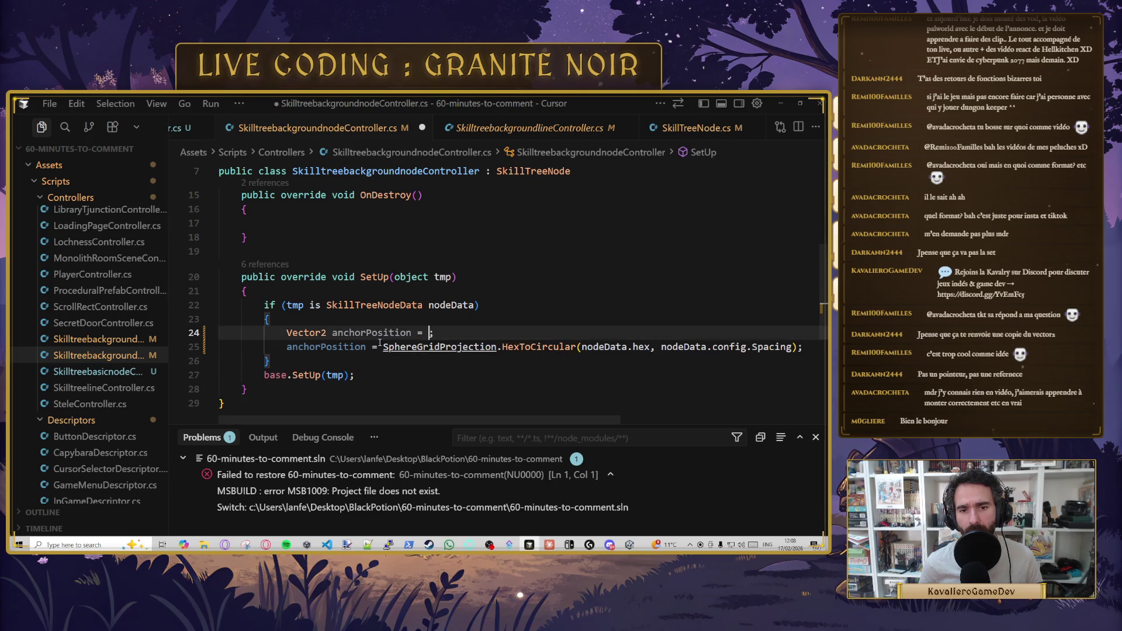
{"action": "double_click", "coordinate": [326, 347]}
{"action": "key", "text": "ctrl+v"}
- Comment out line 24 with // and save
{"action": "left_click", "coordinate": [500, 320]}
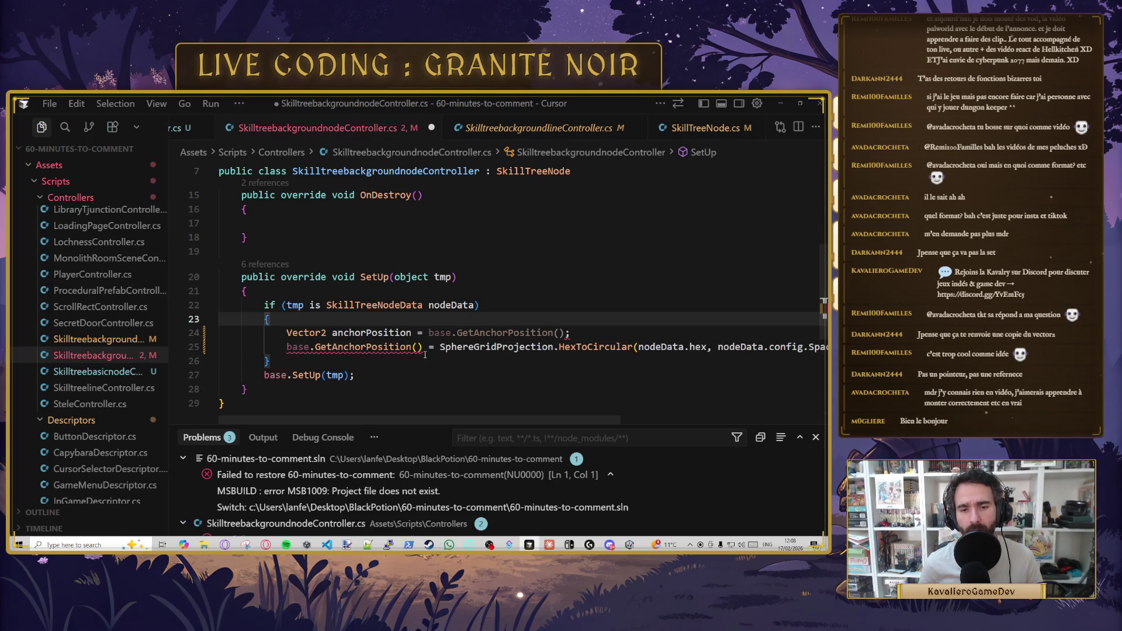
{"action": "key", "text": "Tab"}
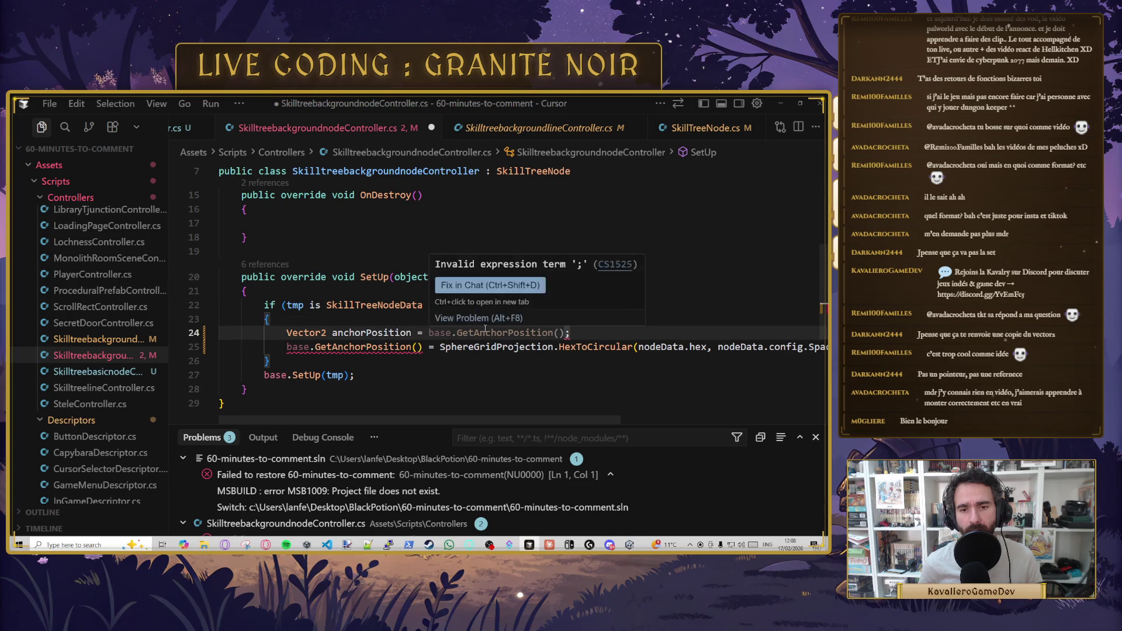
{"action": "key", "text": "Home"}
{"action": "key", "text": "Home"}
{"action": "type", "text": "//"}
{"action": "key", "text": "ctrl+s"}
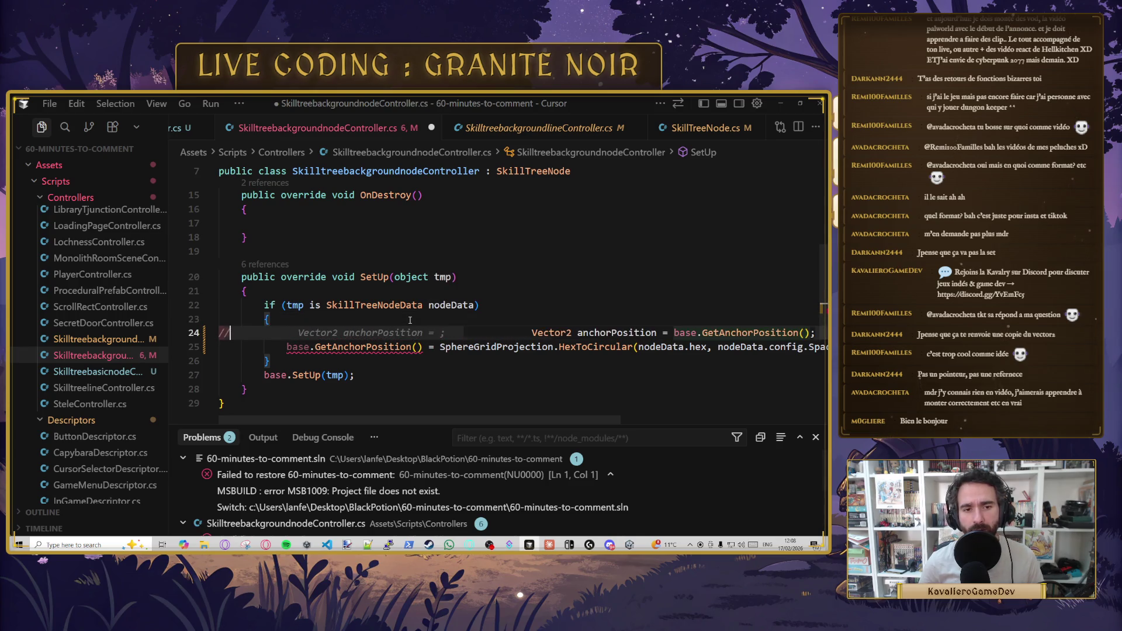
- Accept Cursor's GetAnchorPosition suggestions and save, then revert to the earlier SetUp lines
{"action": "key", "text": "Tab"}
{"action": "key", "text": "Tab"}
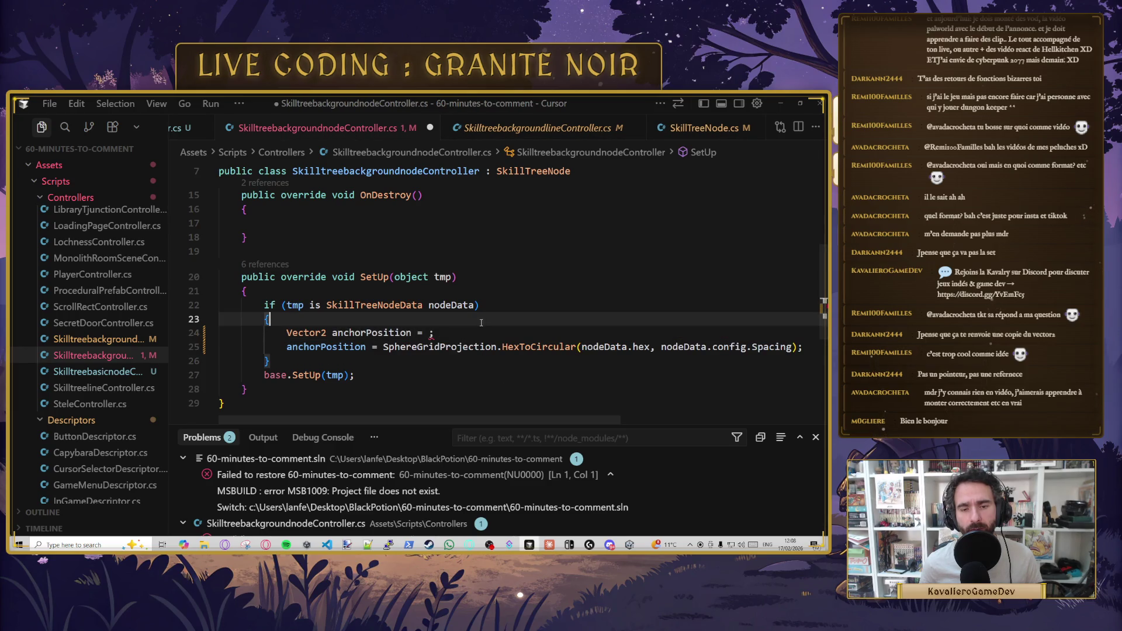
{"action": "key", "text": "Tab"}
{"action": "key", "text": "ctrl+s"}
{"action": "mouse_move", "coordinate": [353, 347]}
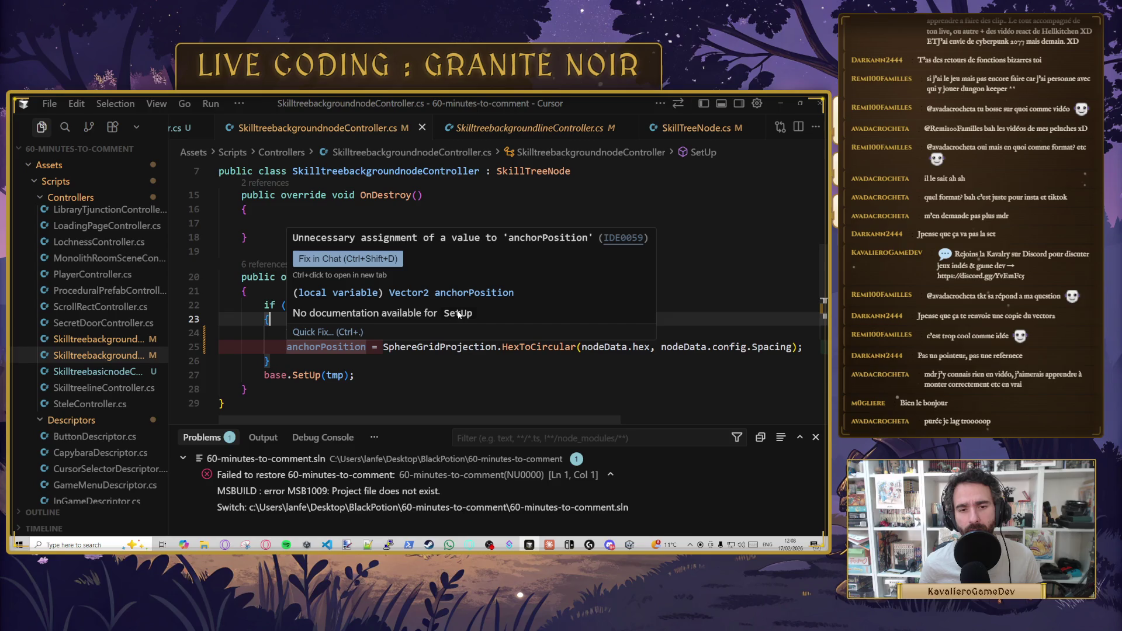
{"action": "key", "text": "Escape"}
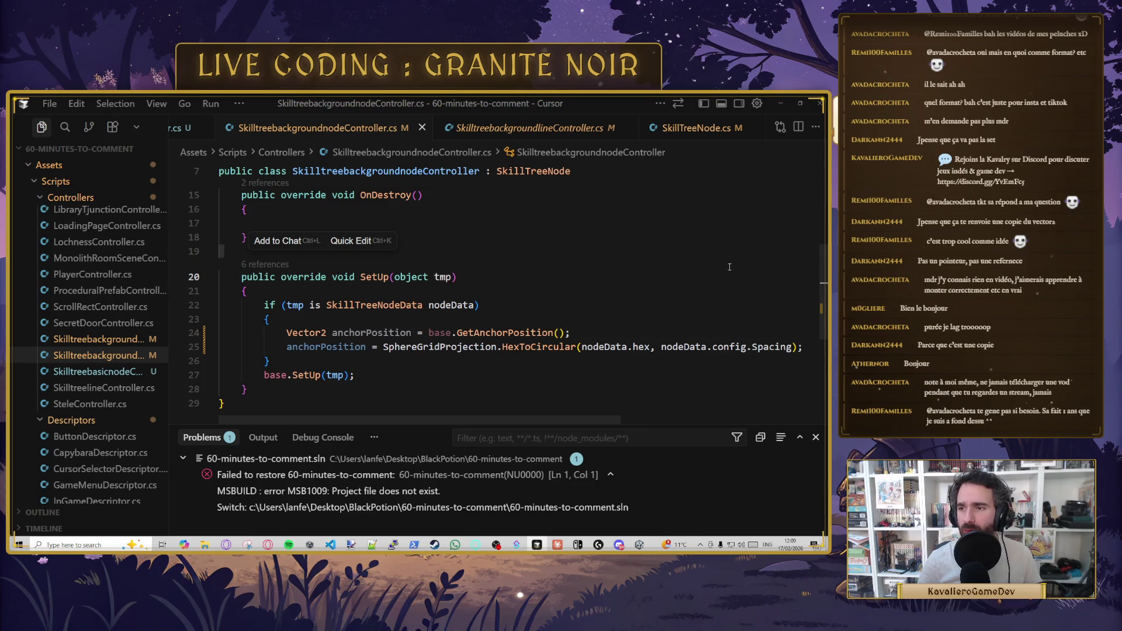
{"action": "key", "text": "Down"}
{"action": "key", "text": "Down"}
{"action": "key", "text": "Down"}
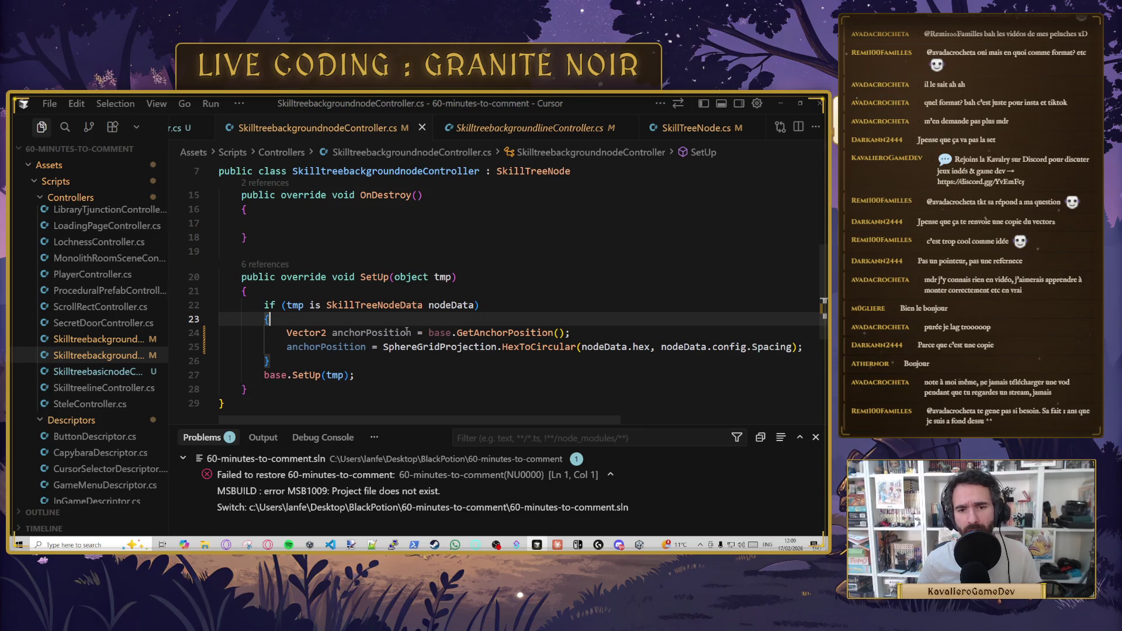
{"action": "key", "text": "Down"}
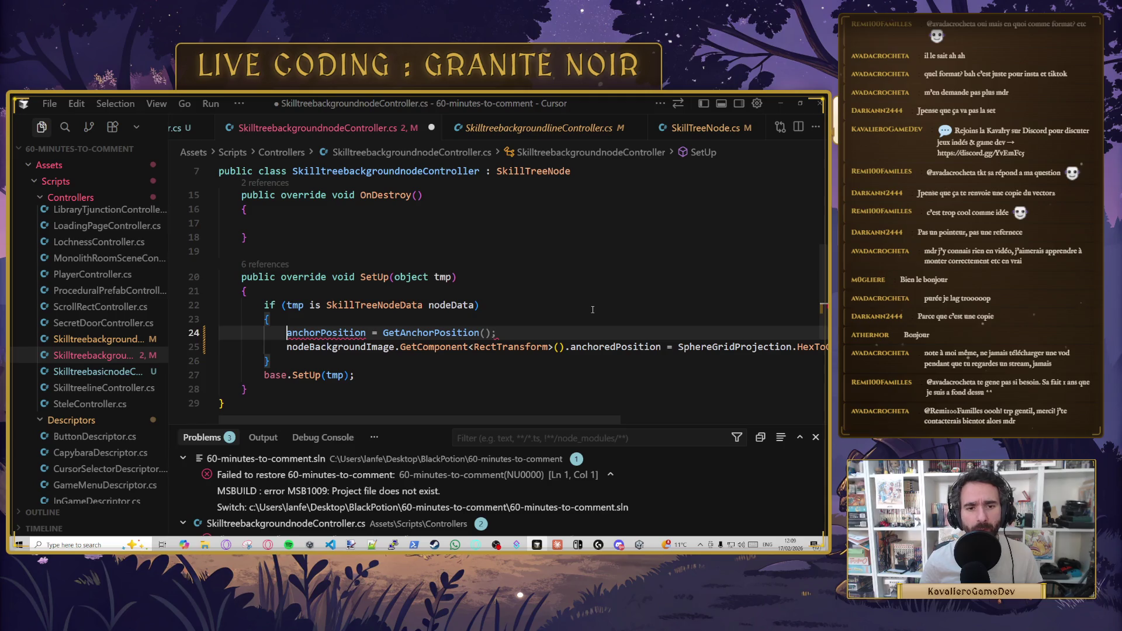
{"action": "key", "text": "Up"}
- Delete the anchorPosition = GetAnchorPosition() line from SetUp and save
{"action": "triple_click", "coordinate": [470, 333]}
{"action": "key", "text": "BackSpace"}
{"action": "key", "text": "ctrl+s"}
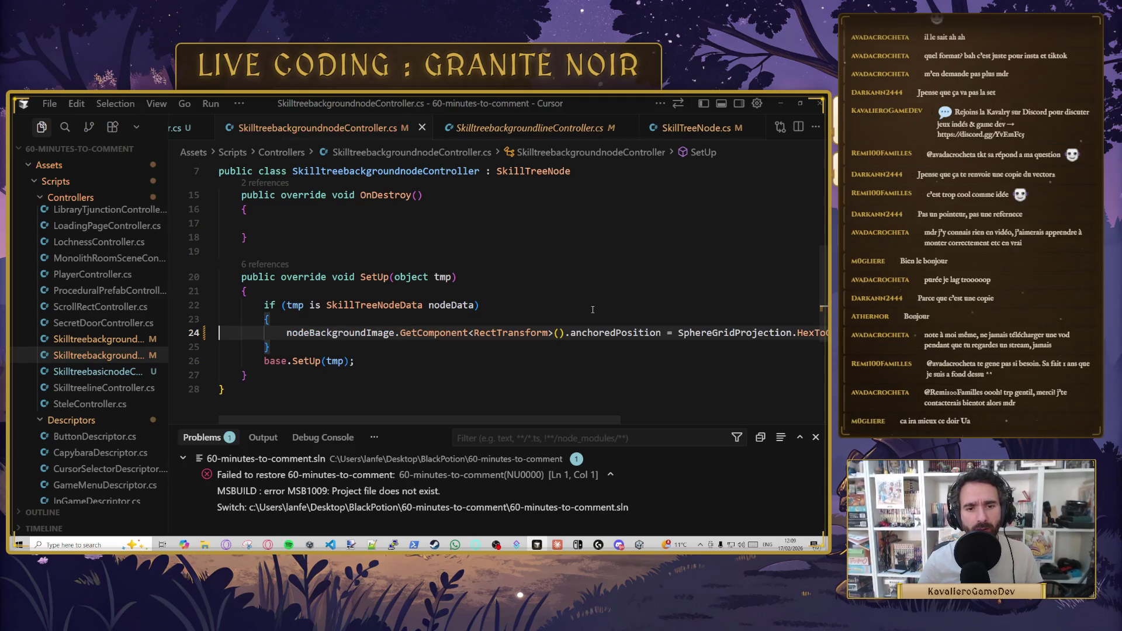
- Look over the background line controller and SkillTreeNode scripts, then return to Unity
{"action": "scroll", "coordinate": [471, 332], "scroll_direction": "up", "scroll_amount": 2}
{"action": "left_click", "coordinate": [584, 127]}
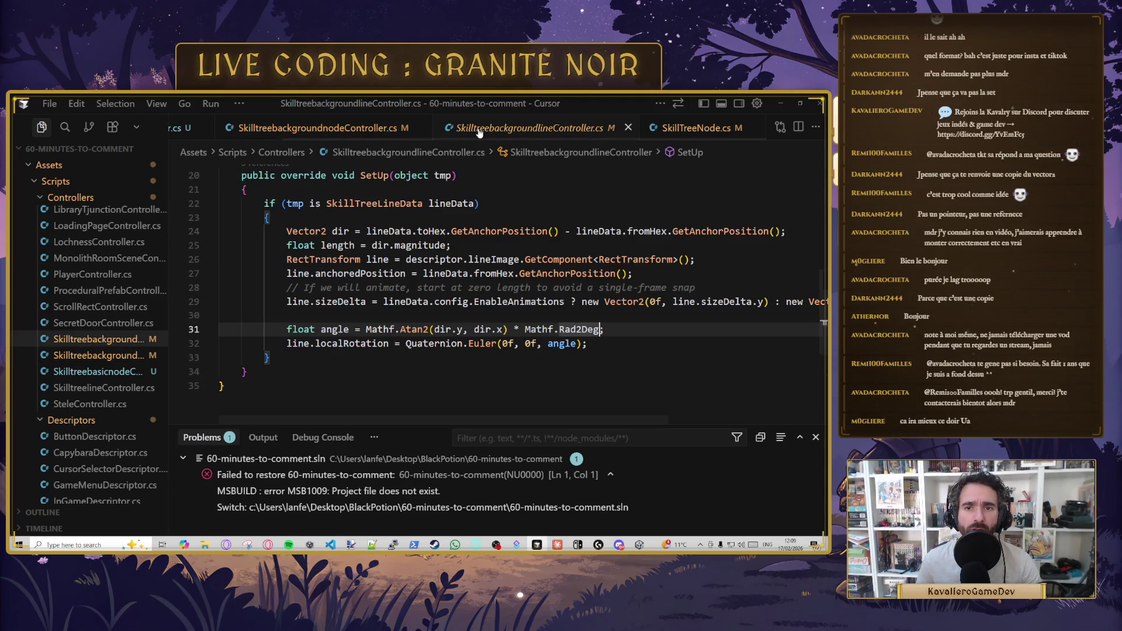
{"action": "left_click", "coordinate": [695, 127]}
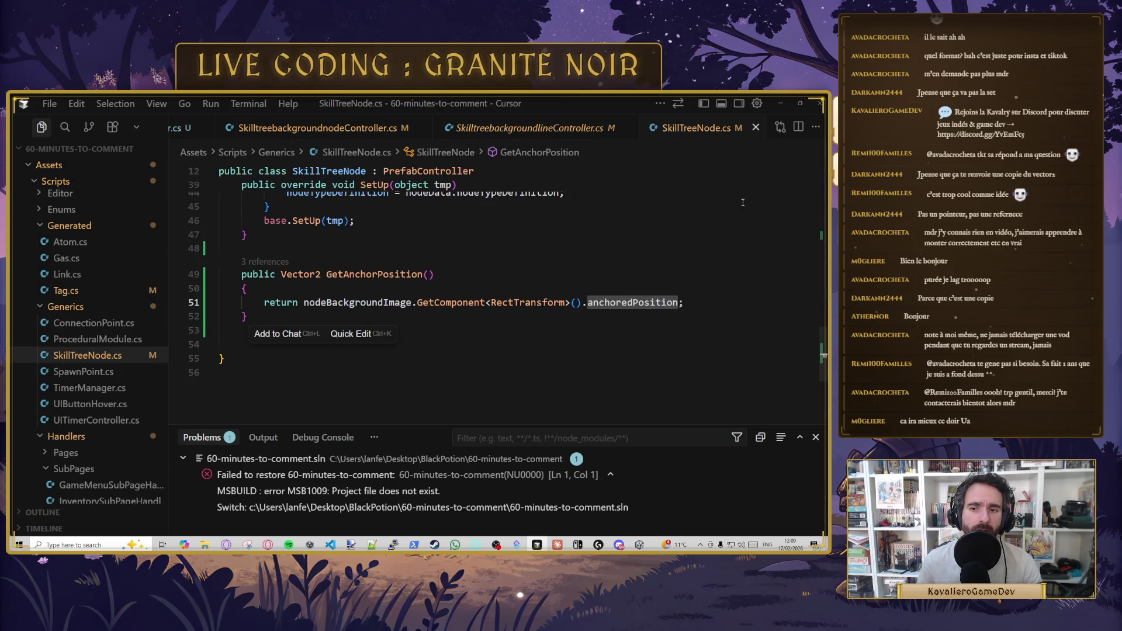
{"action": "left_click", "coordinate": [783, 103]}
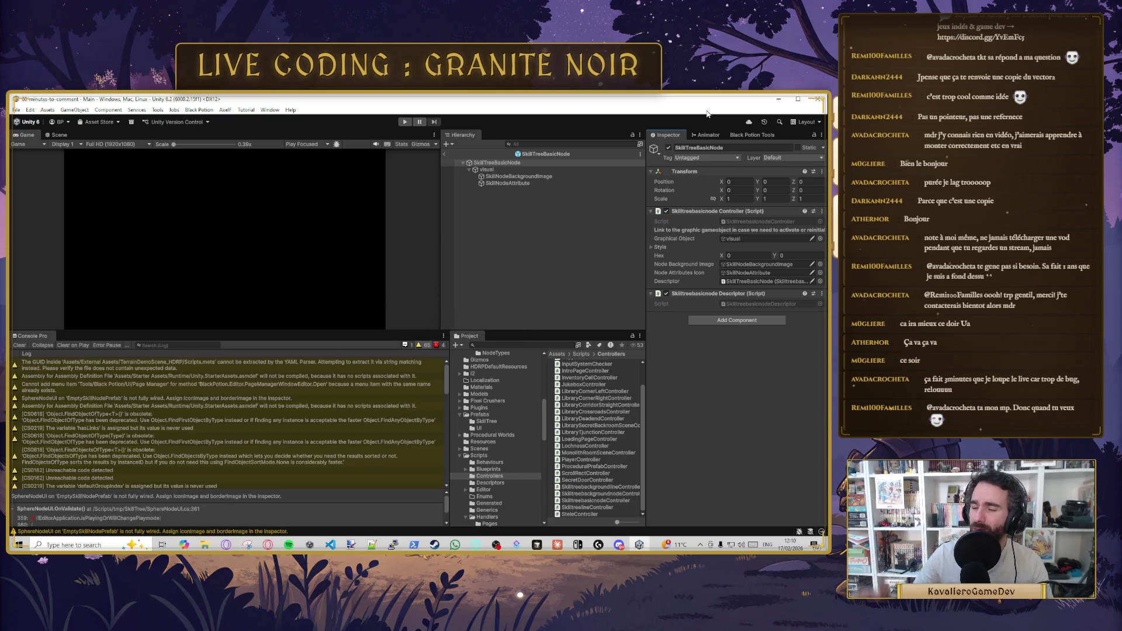
- Empty the Console Pro log, make the Game view taller, and switch to Steam
{"action": "left_click", "coordinate": [16, 344]}
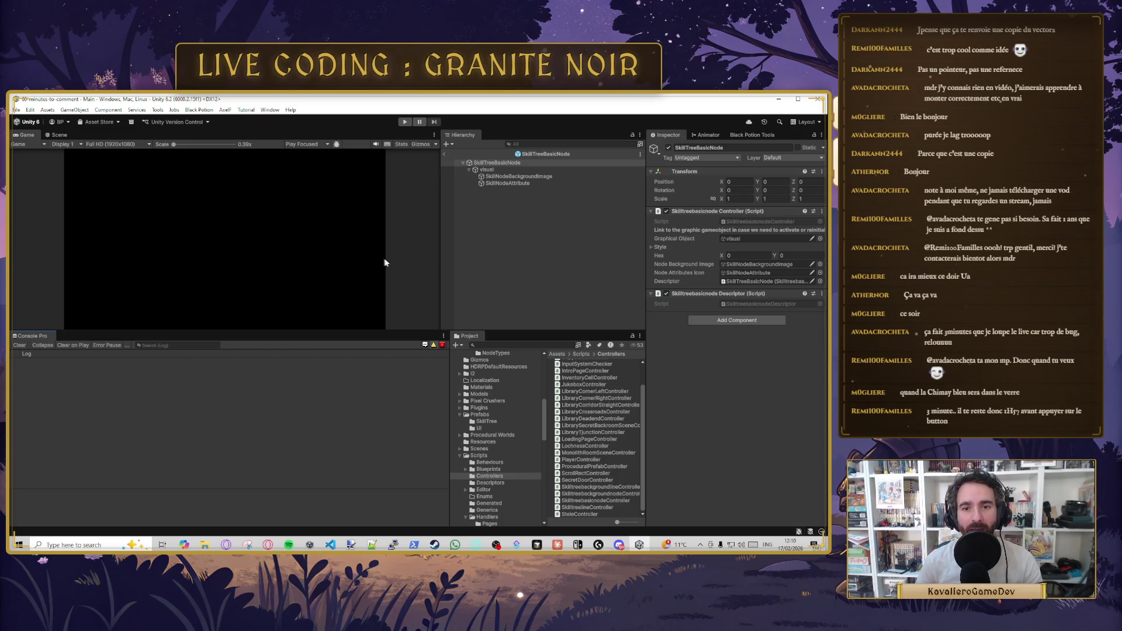
{"action": "mouse_move", "coordinate": [430, 331]}
{"action": "left_mouse_down"}
{"action": "mouse_move", "coordinate": [444, 351]}
{"action": "mouse_move", "coordinate": [417, 337]}
{"action": "left_mouse_up"}
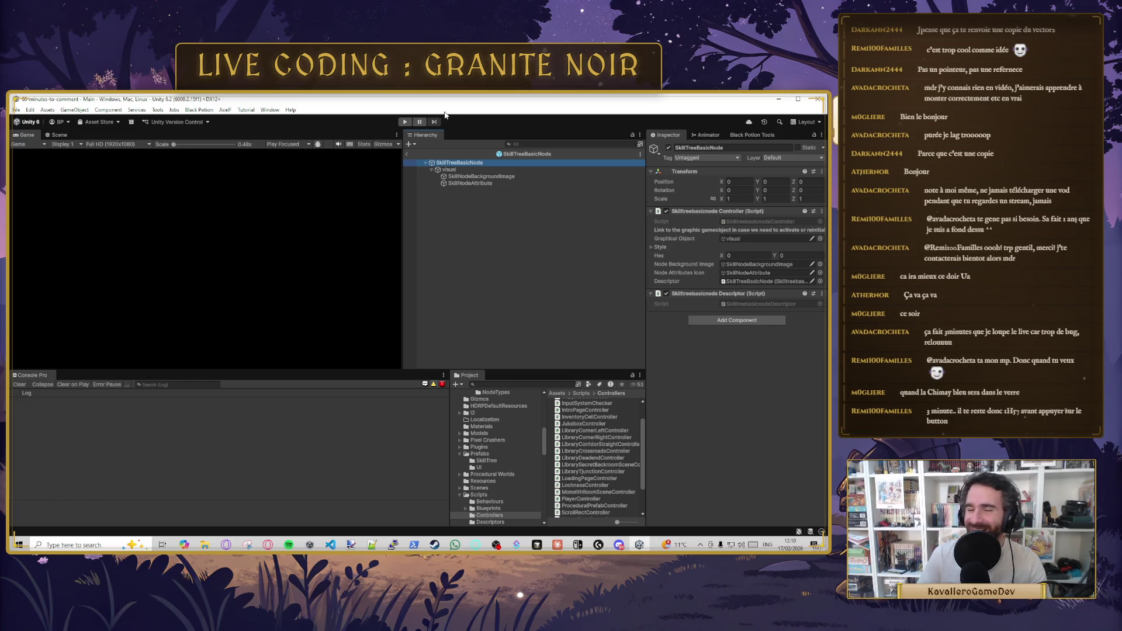
{"action": "left_click", "coordinate": [434, 545]}
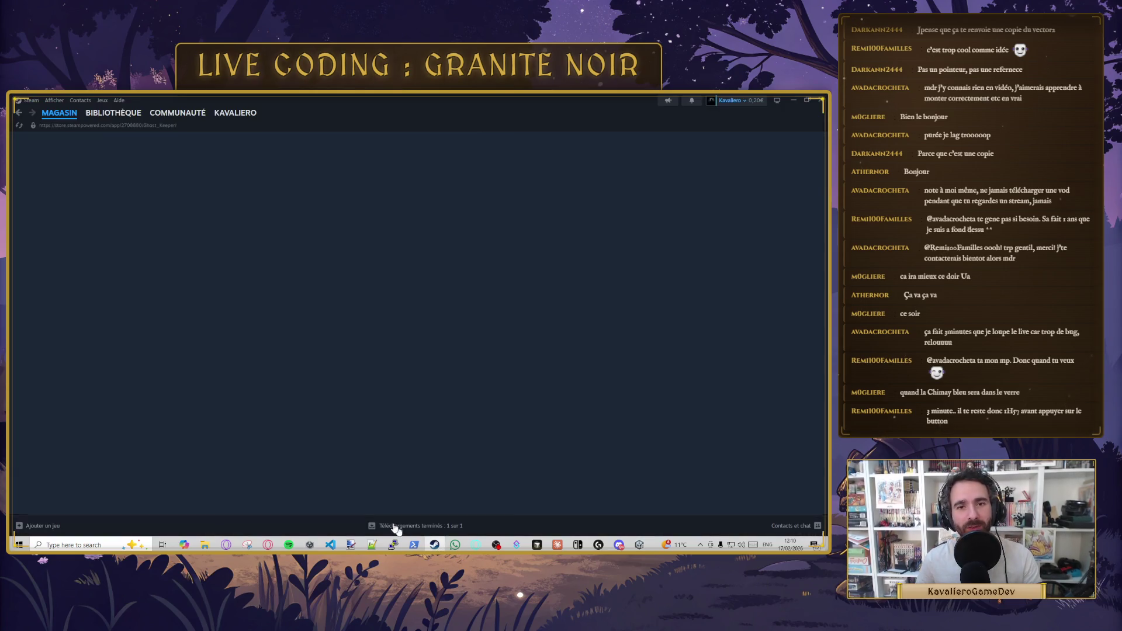
- View Granite Noir: The Social Experiment in the Steam library, then go back to Unity
{"action": "left_click", "coordinate": [126, 114]}
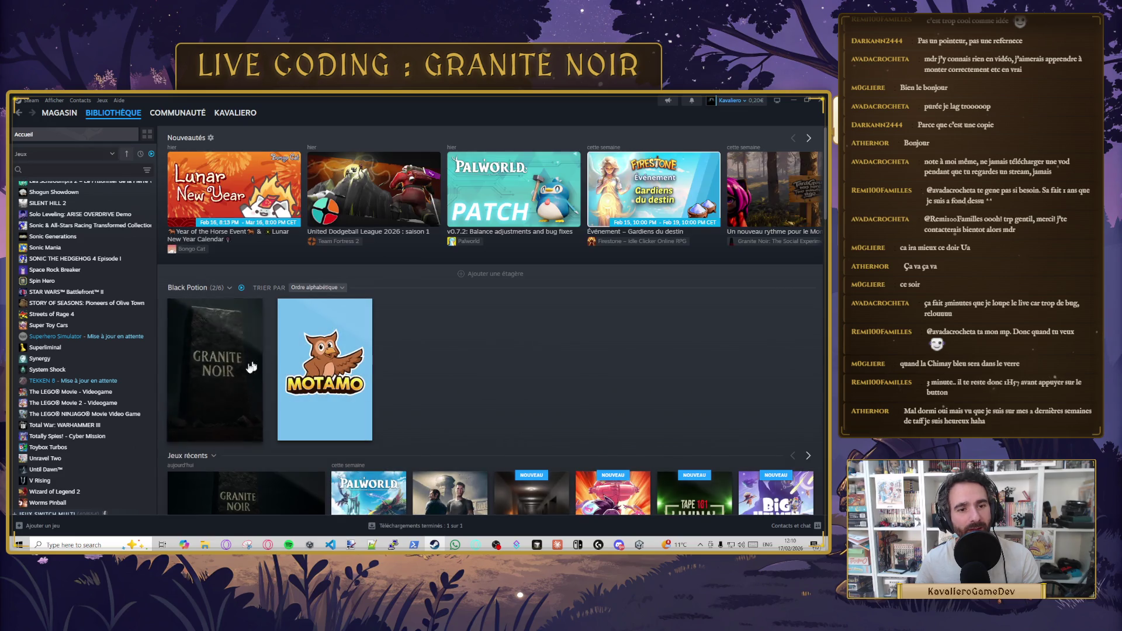
{"action": "left_click", "coordinate": [226, 383]}
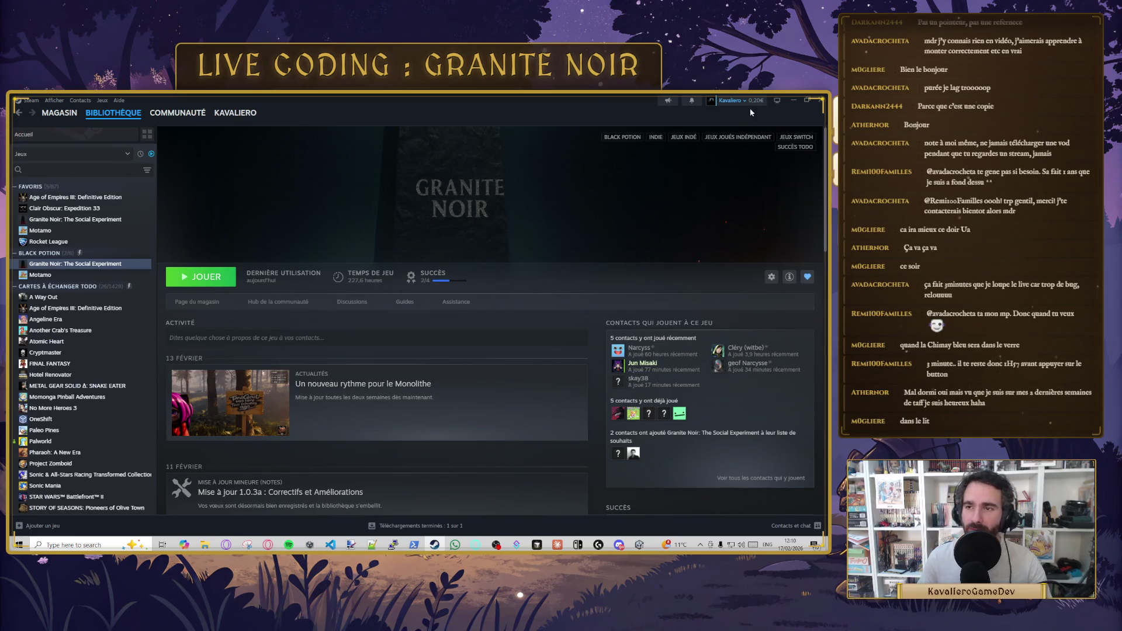
{"action": "left_click", "coordinate": [794, 100]}
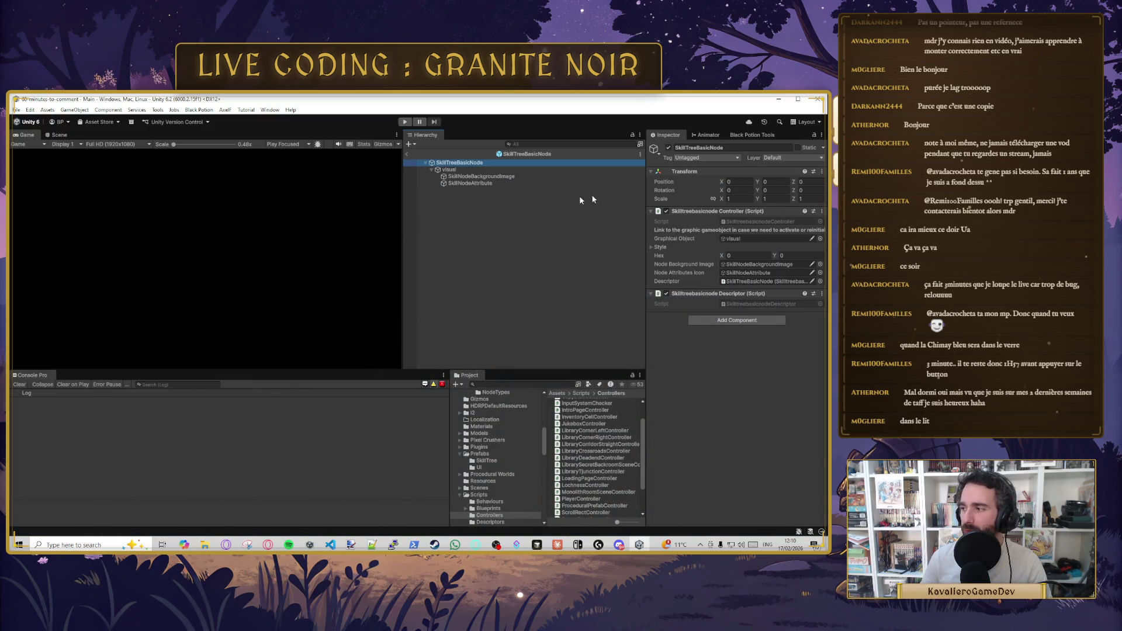
- Enter play mode and read the NullReferenceException and 'Instantiating node' console entries
{"action": "left_click", "coordinate": [404, 122]}
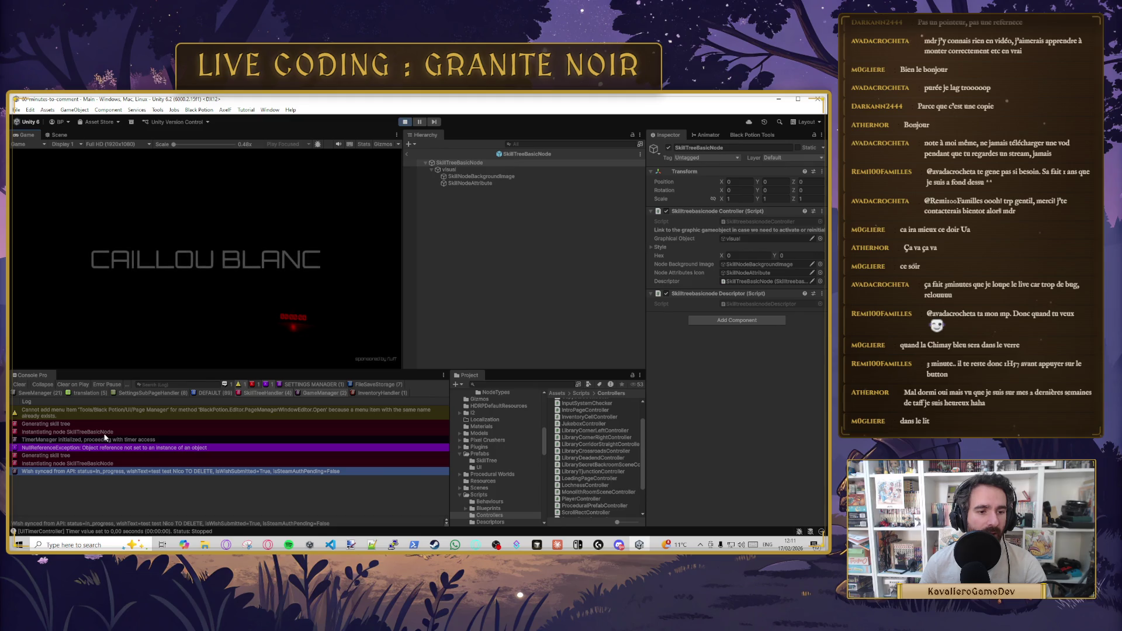
{"action": "left_click", "coordinate": [94, 447]}
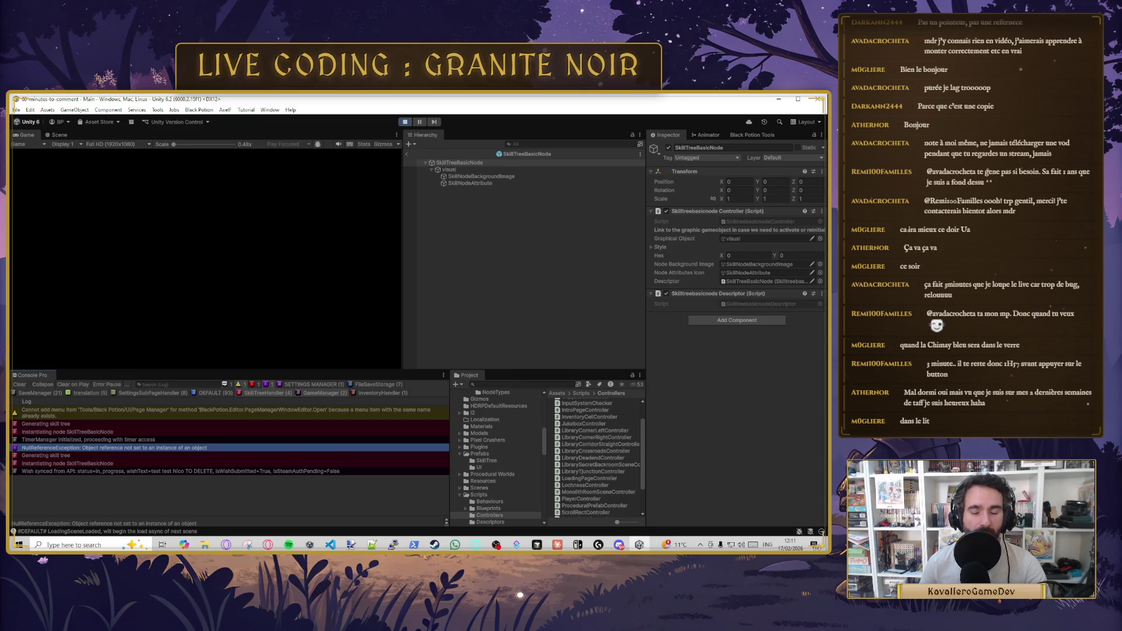
{"action": "left_click", "coordinate": [67, 432]}
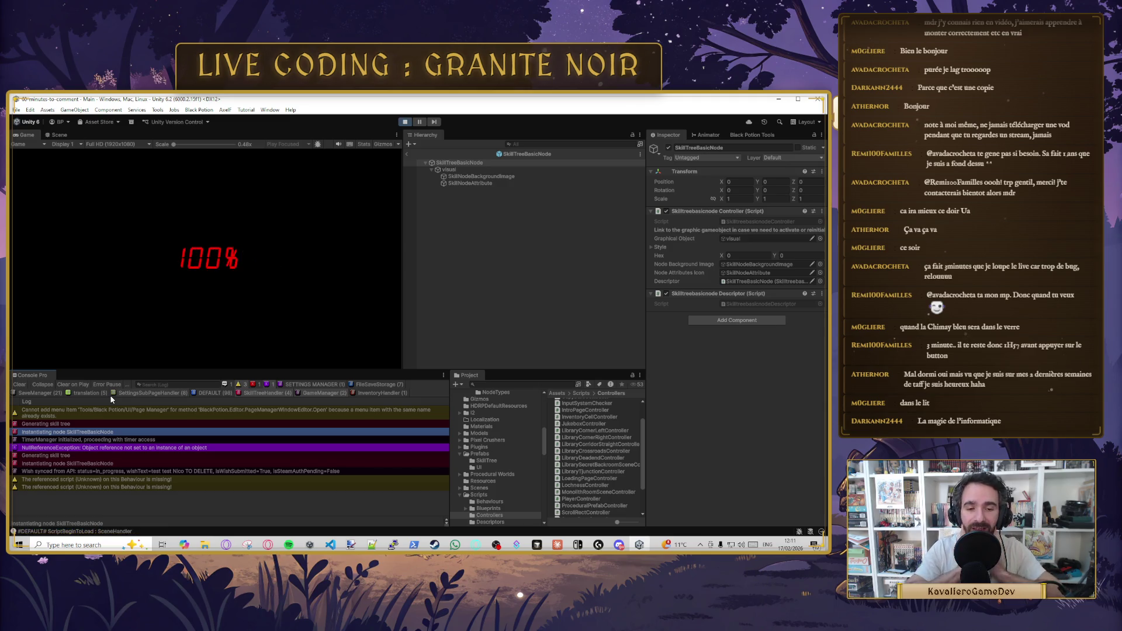
{"action": "left_click", "coordinate": [114, 447]}
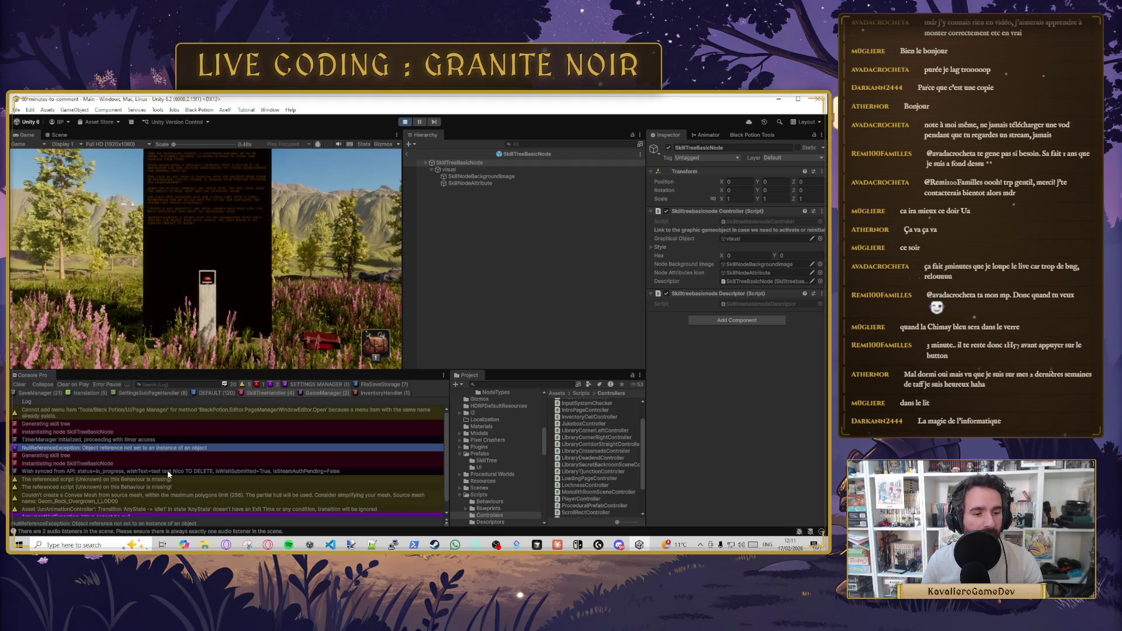
- Enlarge the stack-trace pane to follow the error into SkillTreeHandler.CreateNode, then restore the layout
{"action": "scroll", "coordinate": [184, 469], "scroll_direction": "down", "scroll_amount": 1}
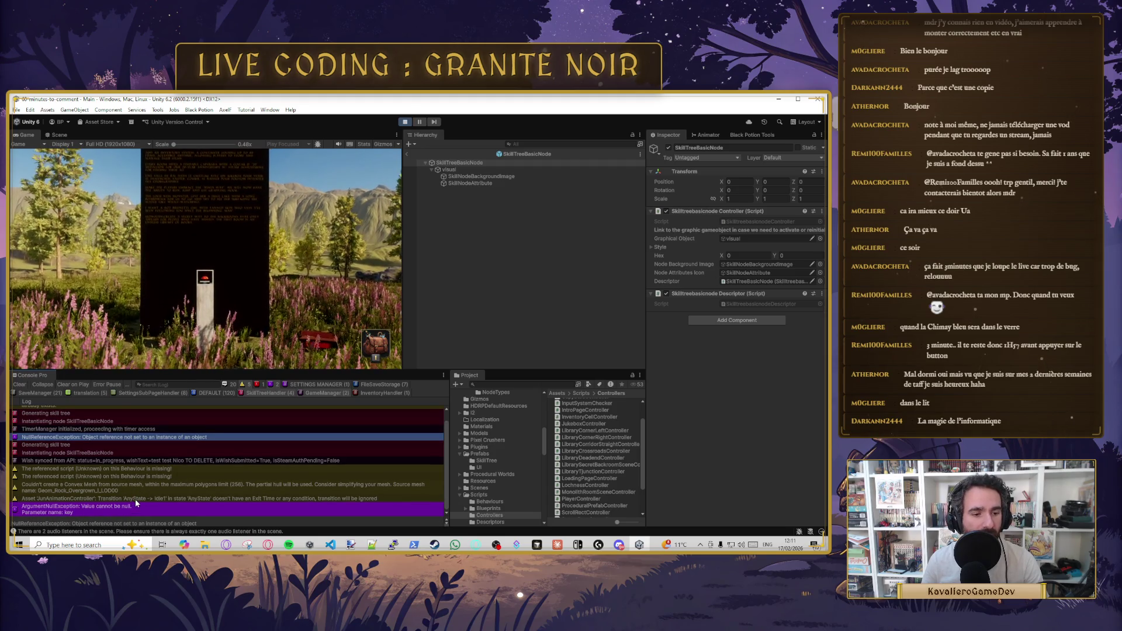
{"action": "key", "text": "Up"}
{"action": "left_click", "coordinate": [161, 438]}
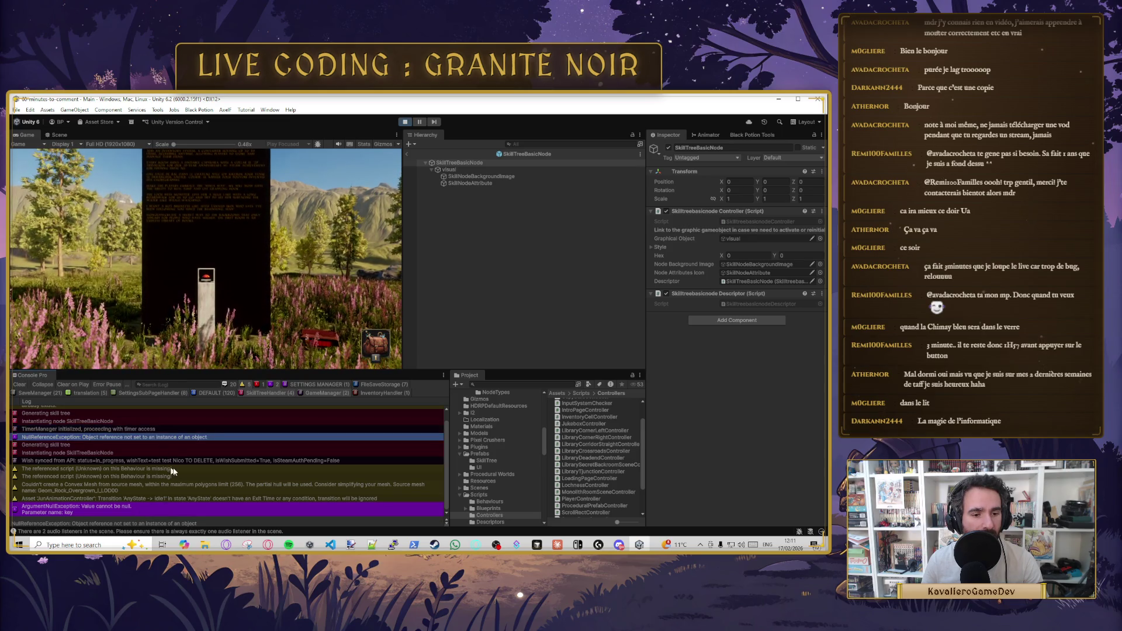
{"action": "left_click_drag", "start_coordinate": [187, 517], "coordinate": [189, 425]}
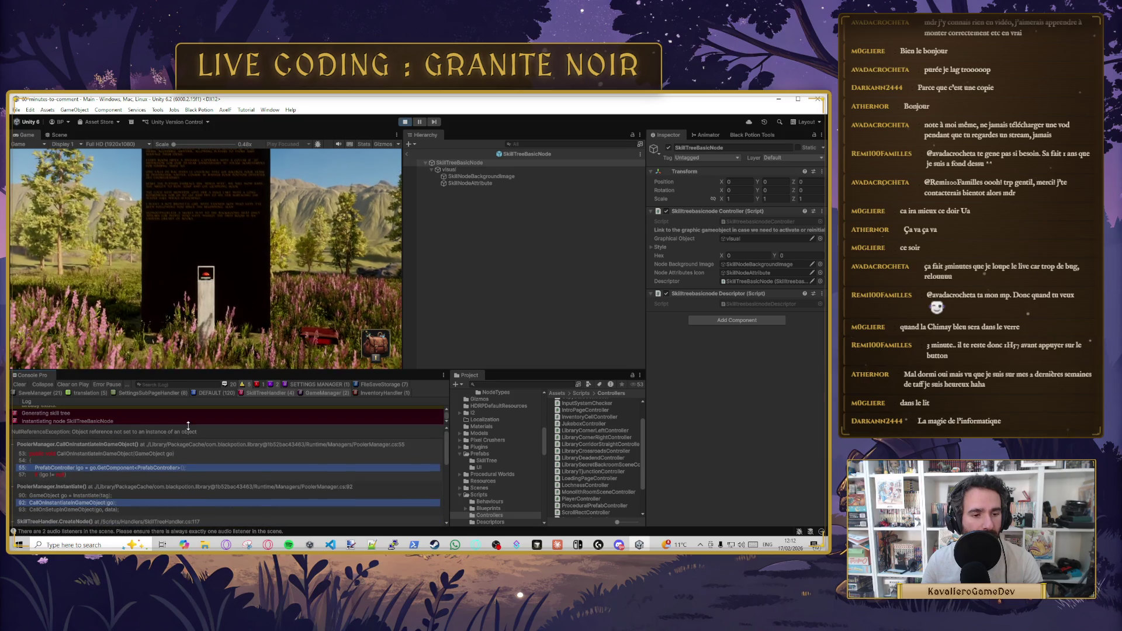
{"action": "left_click_drag", "start_coordinate": [188, 425], "coordinate": [188, 472]}
{"action": "left_click_drag", "start_coordinate": [212, 369], "coordinate": [210, 265]}
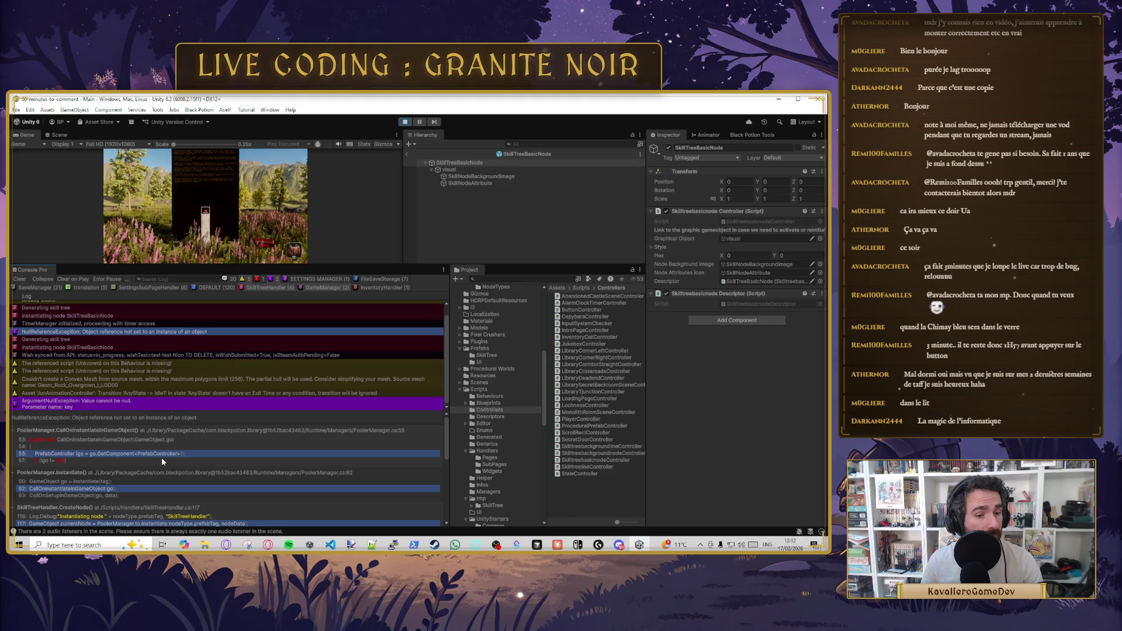
{"action": "scroll", "coordinate": [161, 457], "scroll_direction": "down", "scroll_amount": 3}
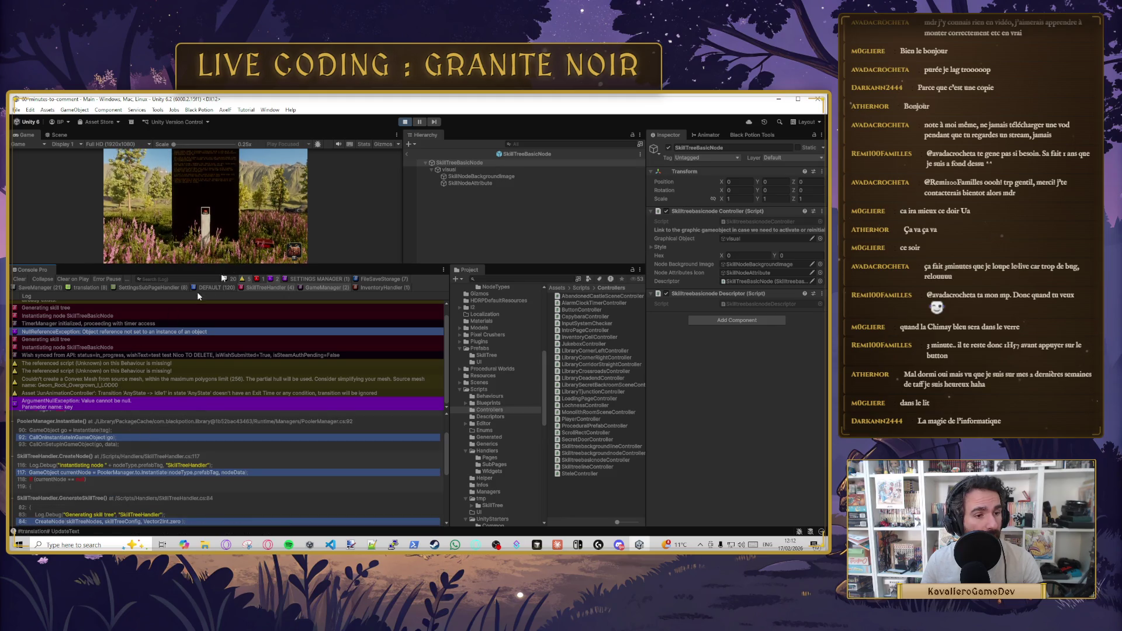
{"action": "left_click_drag", "start_coordinate": [246, 267], "coordinate": [250, 355]}
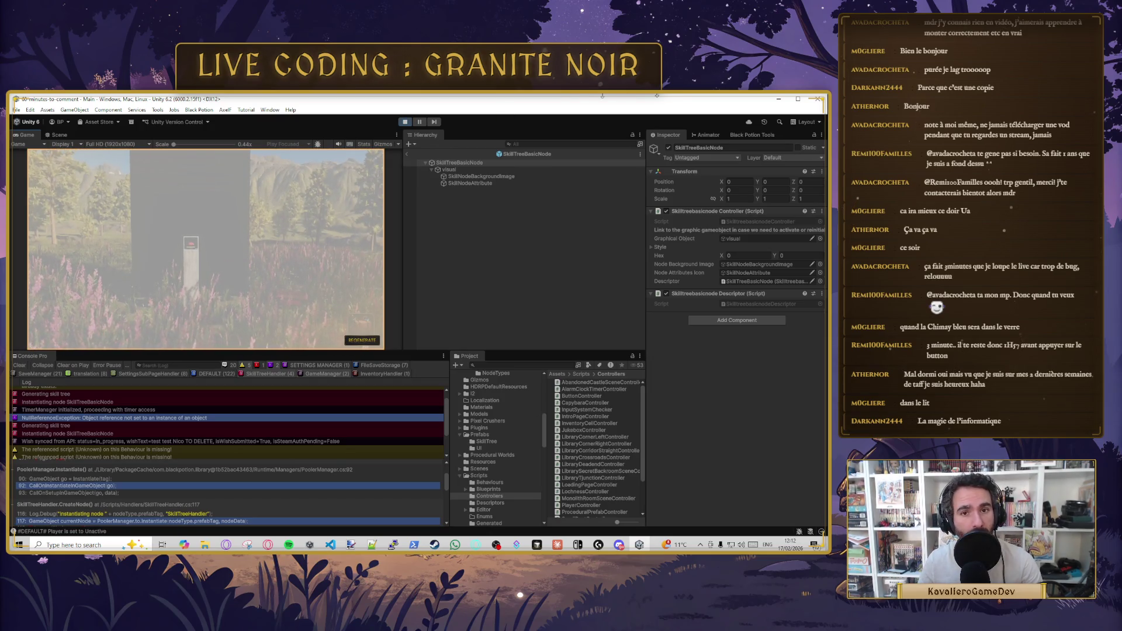
- Leave prefab mode for the Main scene and look through the manager objects' settings
{"action": "left_click", "coordinate": [409, 155]}
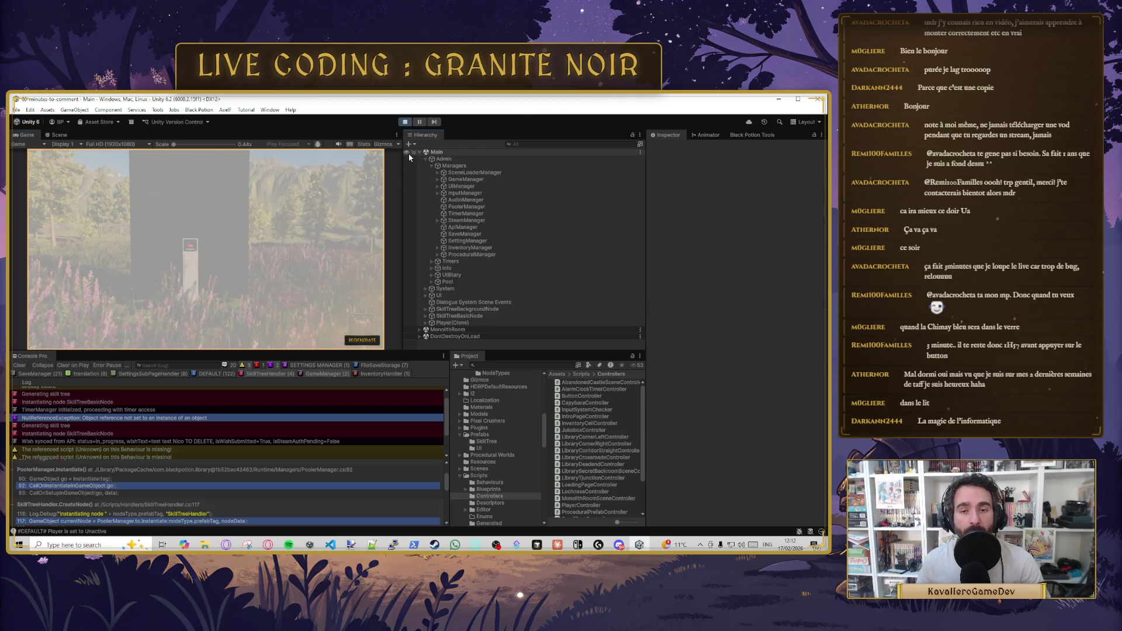
{"action": "left_click", "coordinate": [485, 256]}
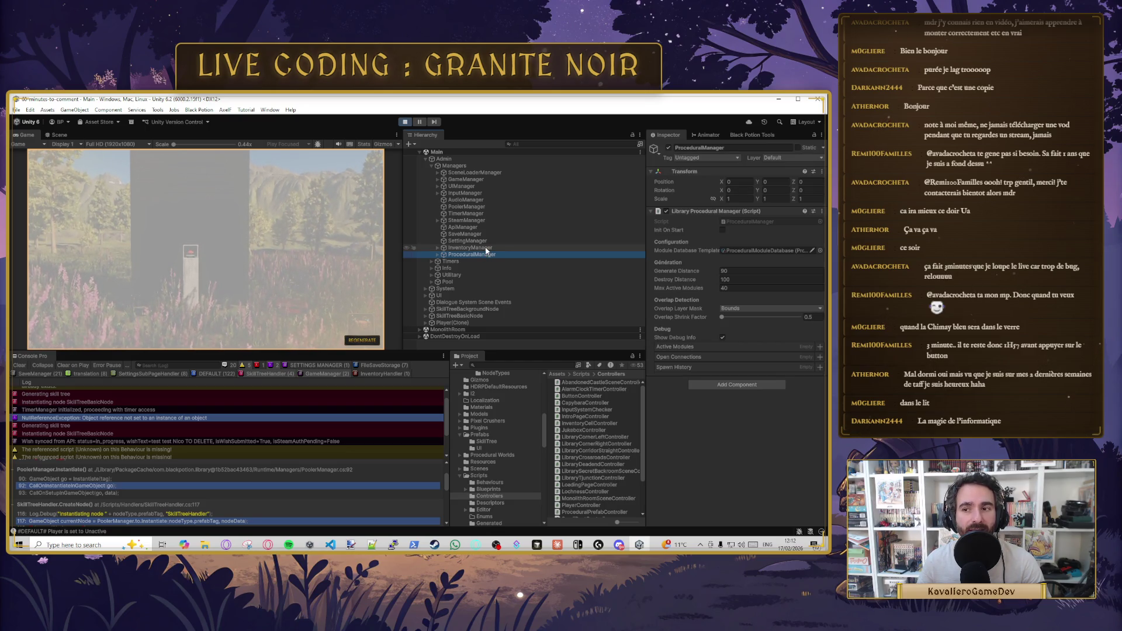
{"action": "left_click", "coordinate": [486, 250]}
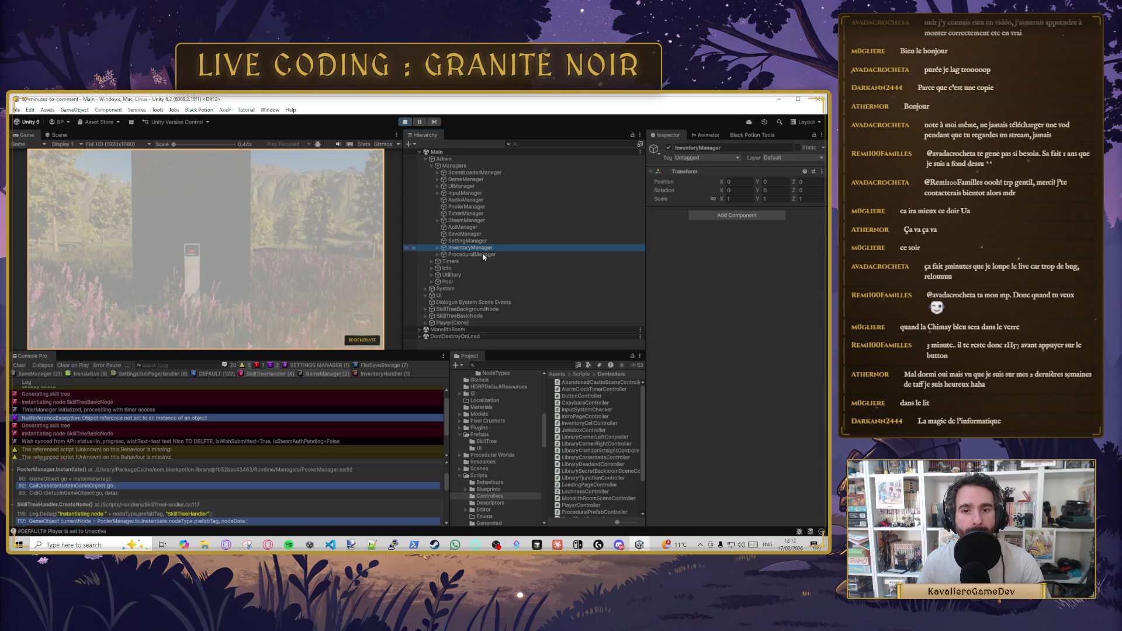
{"action": "left_click", "coordinate": [482, 254]}
{"action": "left_click", "coordinate": [470, 173]}
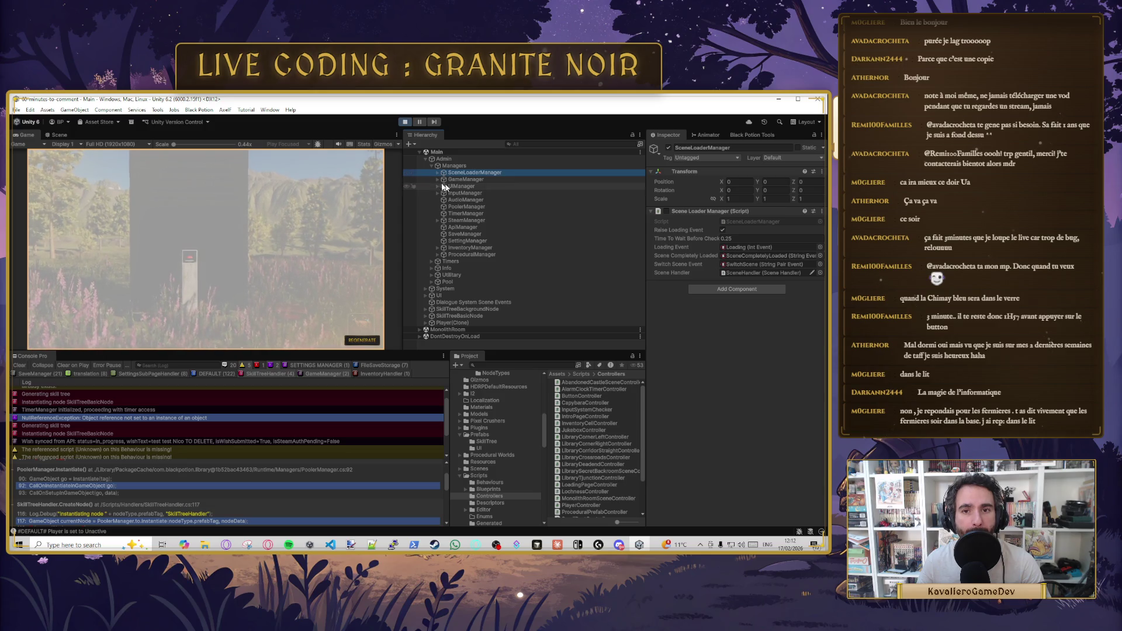
- Select SkillTreeHandler under GameManager and run Generate Empty Skill Tree
{"action": "left_click", "coordinate": [439, 180]}
{"action": "left_click", "coordinate": [473, 193]}
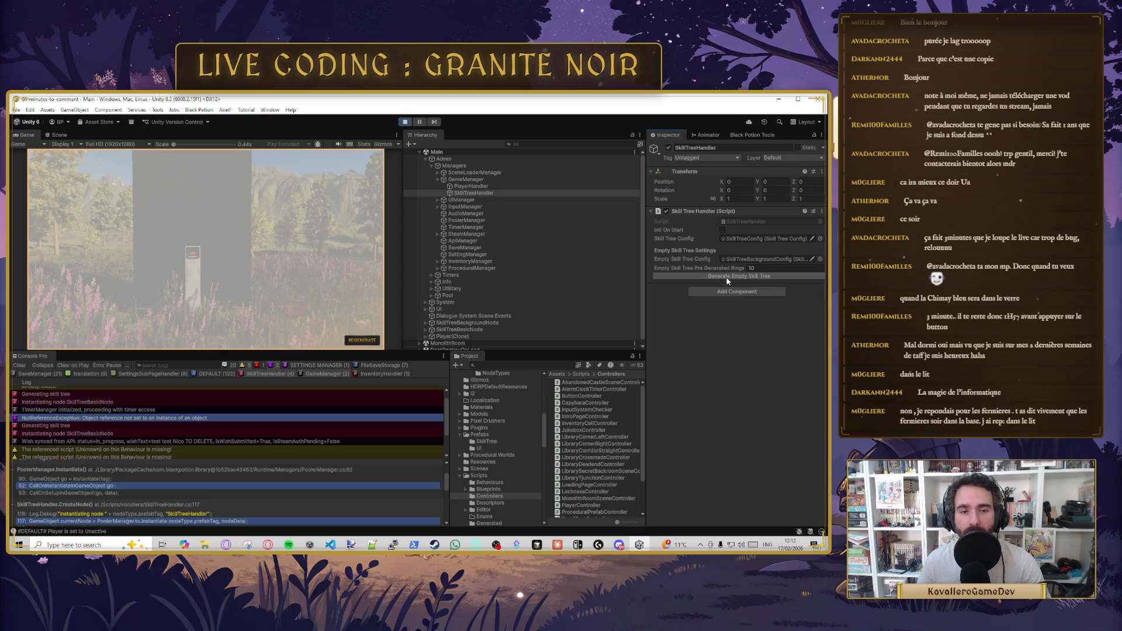
{"action": "left_click", "coordinate": [729, 277]}
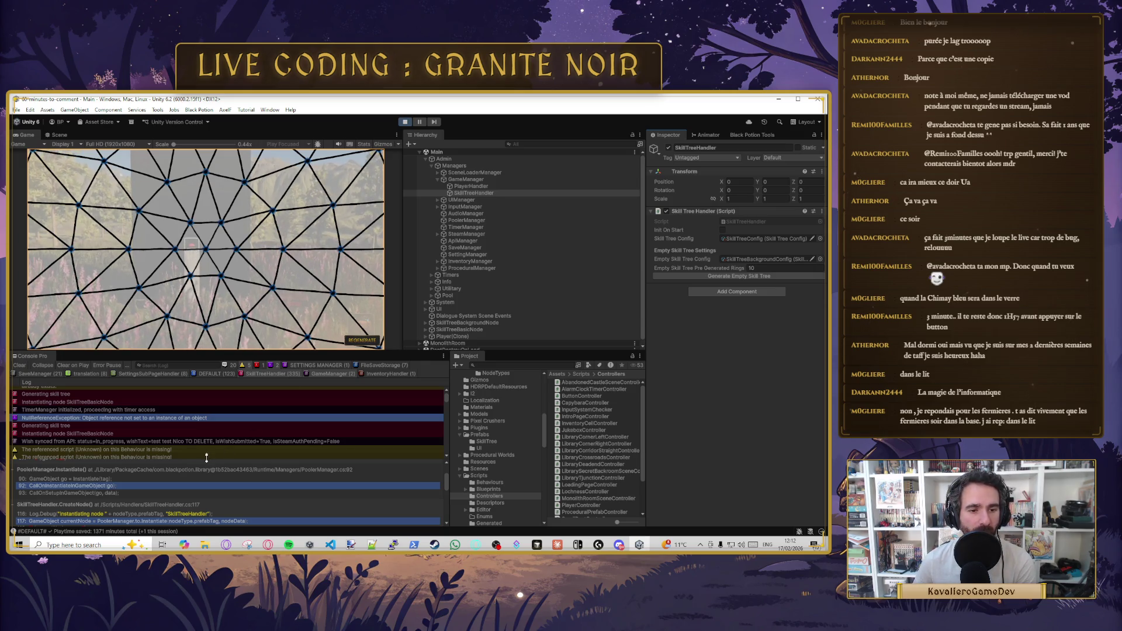
{"action": "left_click_drag", "start_coordinate": [206, 458], "coordinate": [206, 407]}
- Scroll through the error's stack trace in the Console and enlarge the Game view
{"action": "scroll", "coordinate": [174, 439], "scroll_direction": "down", "scroll_amount": 3}
{"action": "scroll", "coordinate": [139, 472], "scroll_direction": "down", "scroll_amount": 3}
{"action": "scroll", "coordinate": [139, 468], "scroll_direction": "up", "scroll_amount": 1}
{"action": "scroll", "coordinate": [117, 474], "scroll_direction": "down", "scroll_amount": 1}
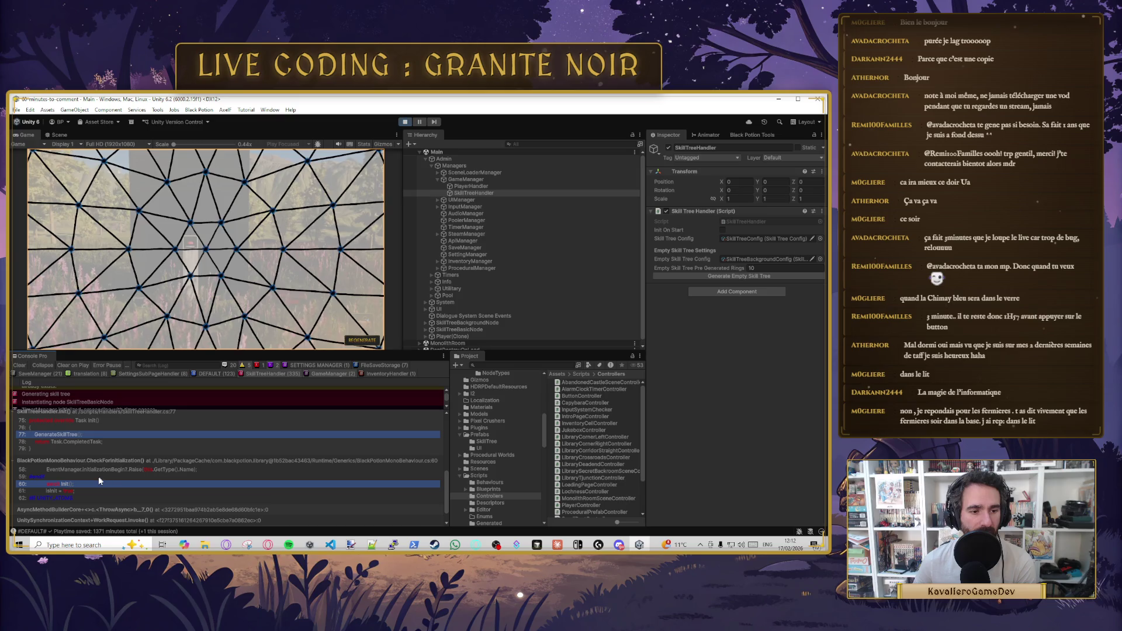
{"action": "scroll", "coordinate": [99, 481], "scroll_direction": "down", "scroll_amount": 1}
{"action": "scroll", "coordinate": [100, 473], "scroll_direction": "up", "scroll_amount": 3}
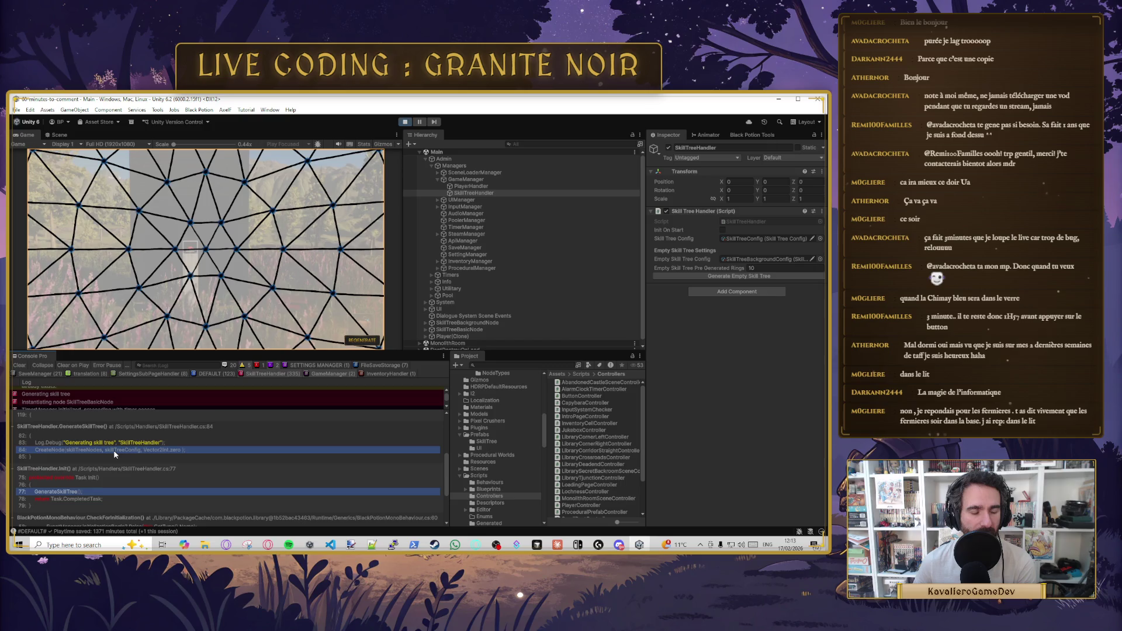
{"action": "scroll", "coordinate": [113, 450], "scroll_direction": "up", "scroll_amount": 1}
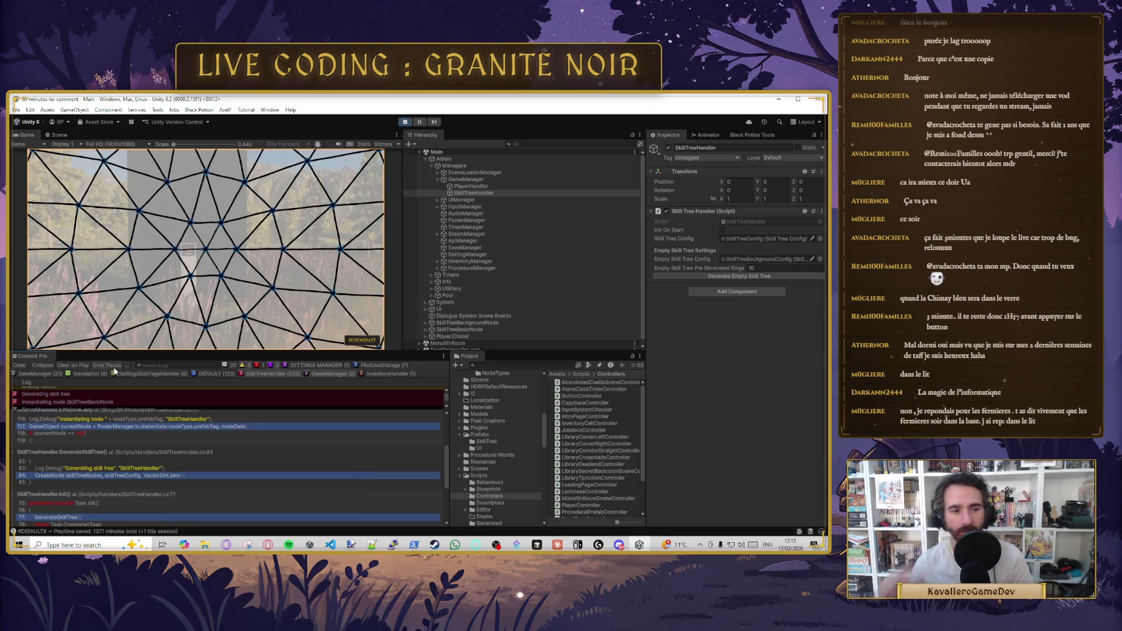
{"action": "scroll", "coordinate": [131, 461], "scroll_direction": "up", "scroll_amount": 3}
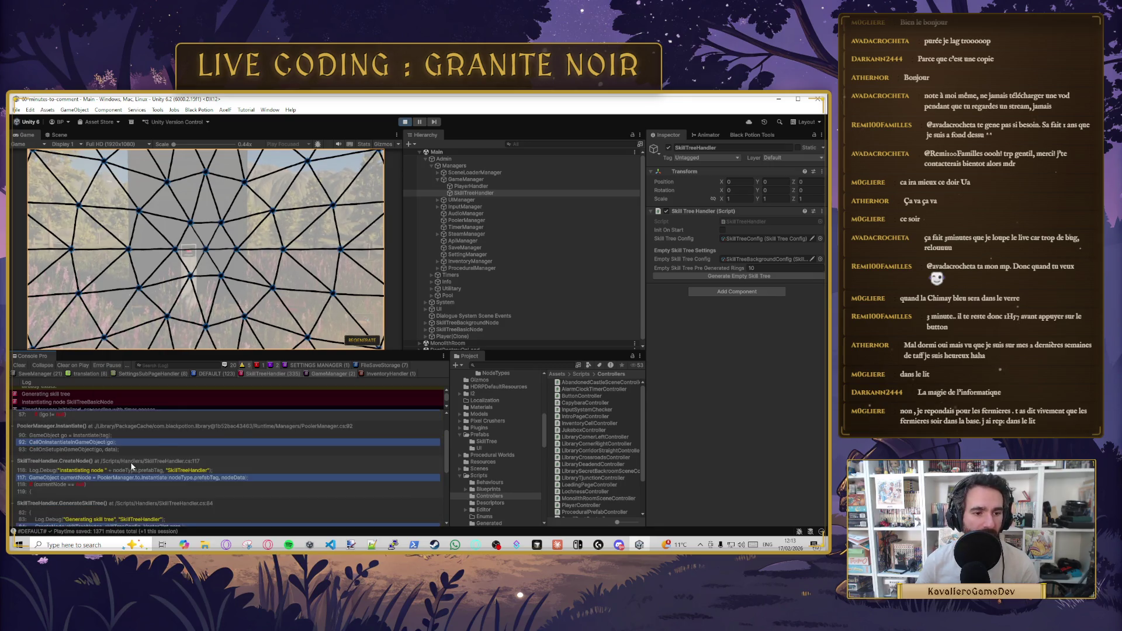
{"action": "scroll", "coordinate": [141, 451], "scroll_direction": "up", "scroll_amount": 1}
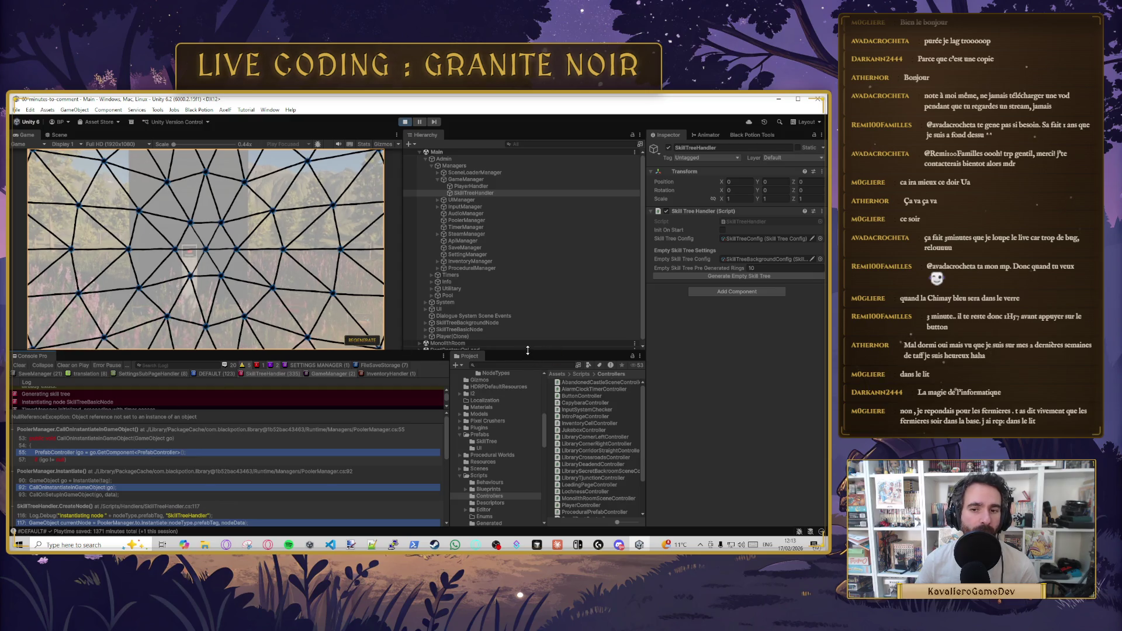
{"action": "left_click_drag", "start_coordinate": [528, 351], "coordinate": [527, 388]}
- Stop the game and return to Cursor at SkillTreeNode's GetAnchorPosition method
{"action": "left_click", "coordinate": [405, 122]}
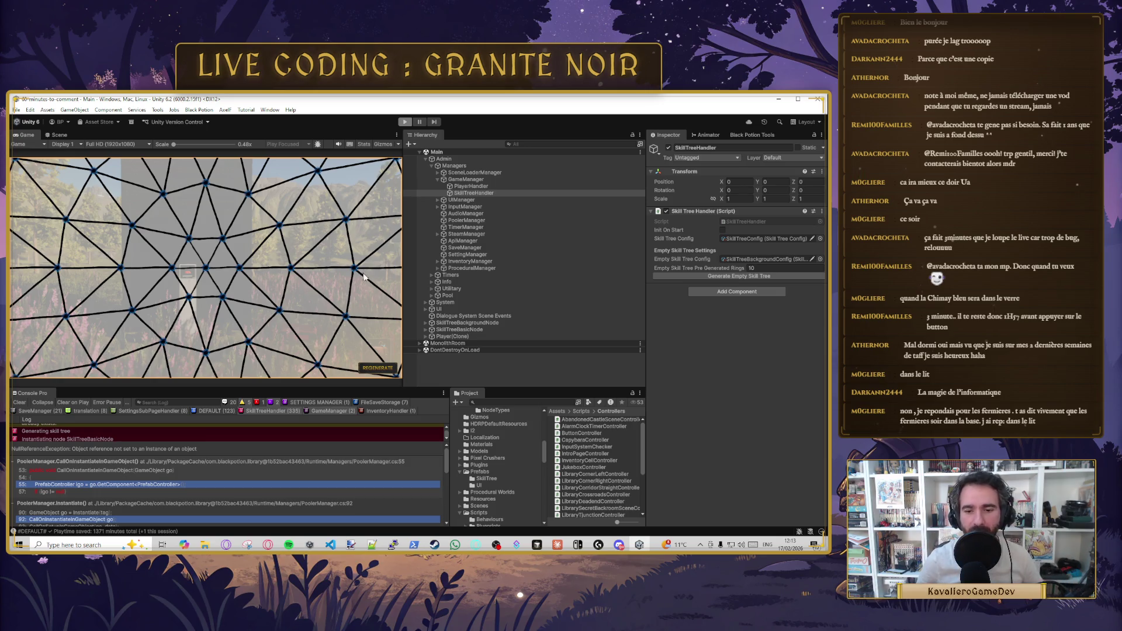
{"action": "left_click", "coordinate": [536, 545]}
{"action": "left_click", "coordinate": [379, 269]}
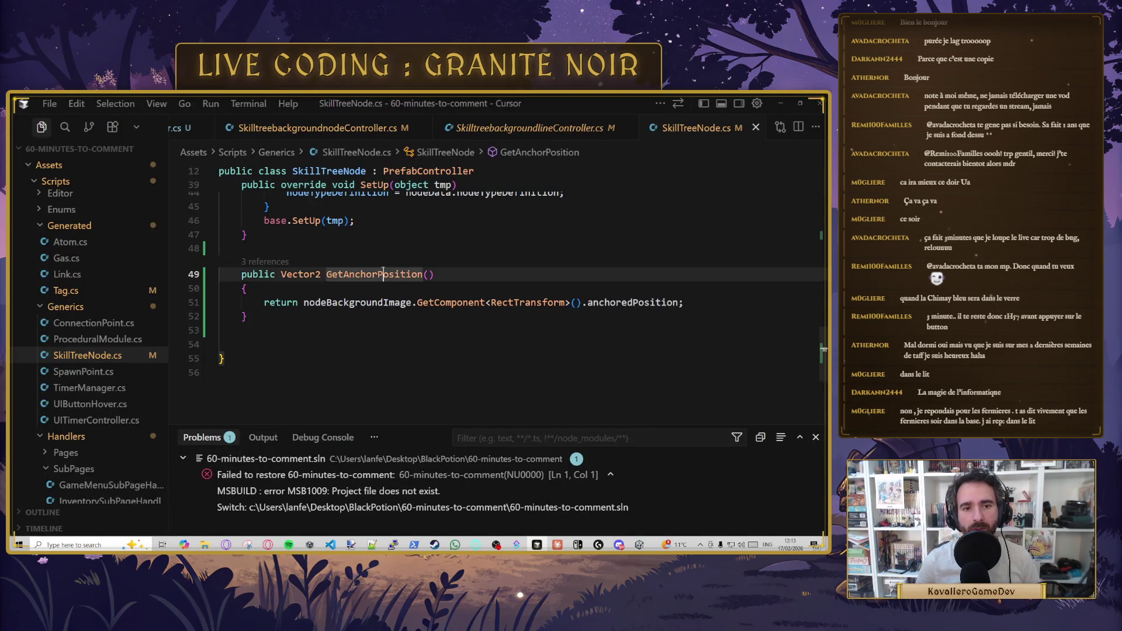
- Switch between script tabs and close SkilltreebackgroundlineController.cs
{"action": "scroll", "coordinate": [380, 269], "scroll_direction": "up", "scroll_amount": 5}
{"action": "scroll", "coordinate": [380, 269], "scroll_direction": "up", "scroll_amount": 5}
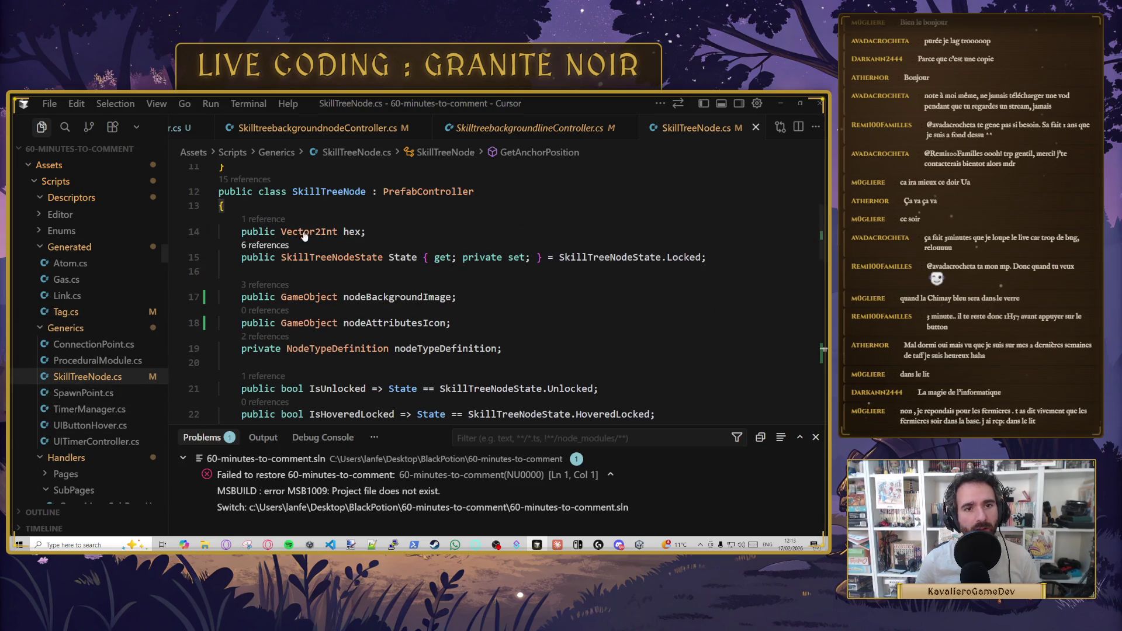
{"action": "left_click", "coordinate": [320, 128]}
{"action": "left_click", "coordinate": [528, 128]}
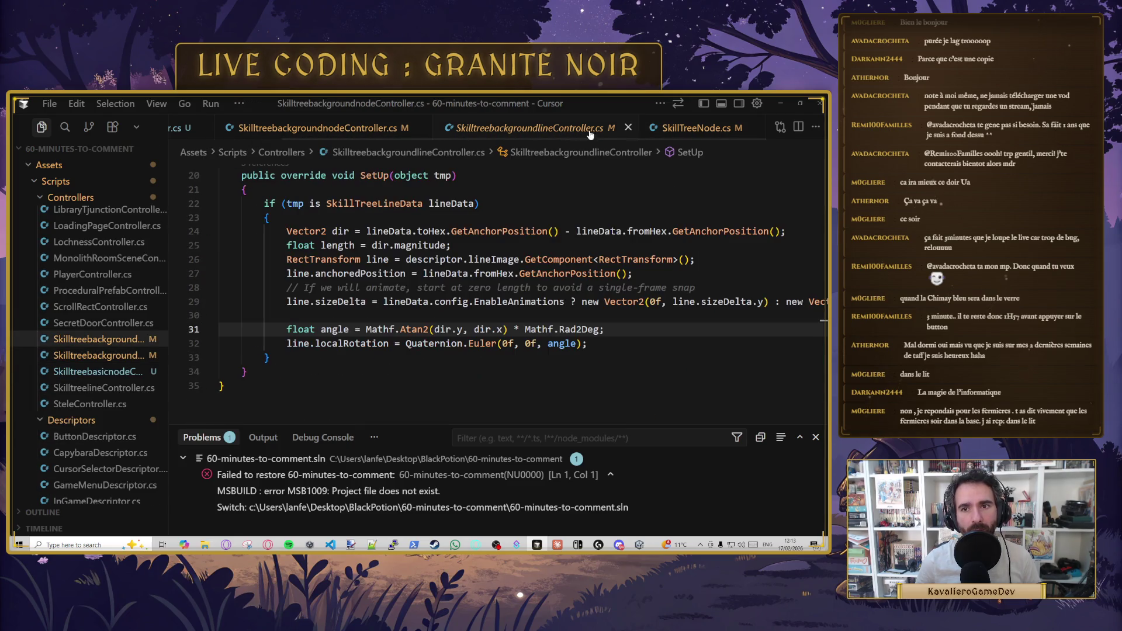
{"action": "left_click", "coordinate": [628, 128]}
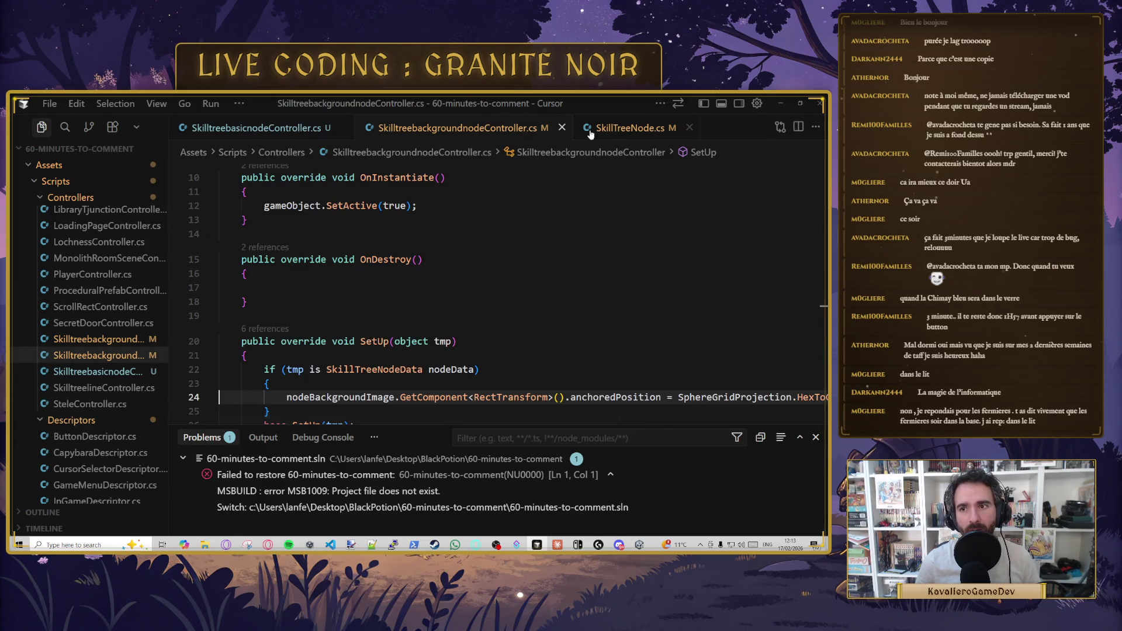
- Open SkilltreebasicnodeController.cs and jump to the SkillTreeNode base class definition to review it
{"action": "left_click", "coordinate": [283, 128]}
{"action": "scroll", "coordinate": [497, 269], "scroll_direction": "up", "scroll_amount": 3}
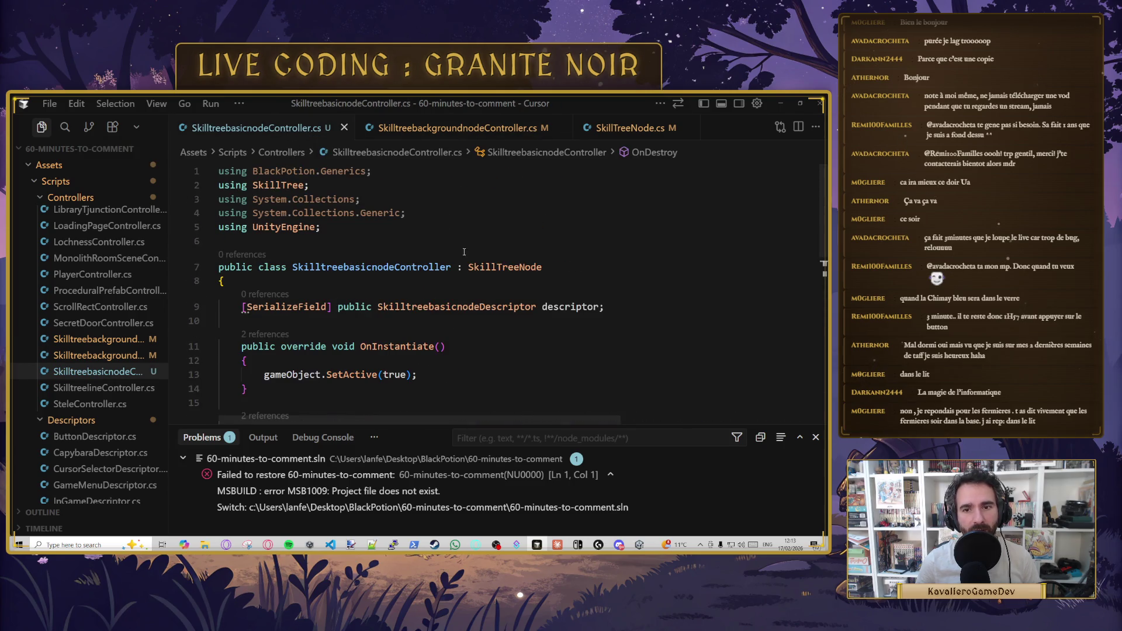
{"action": "left_click", "coordinate": [497, 267], "text": "ctrl"}
{"action": "mouse_move", "coordinate": [437, 313]}
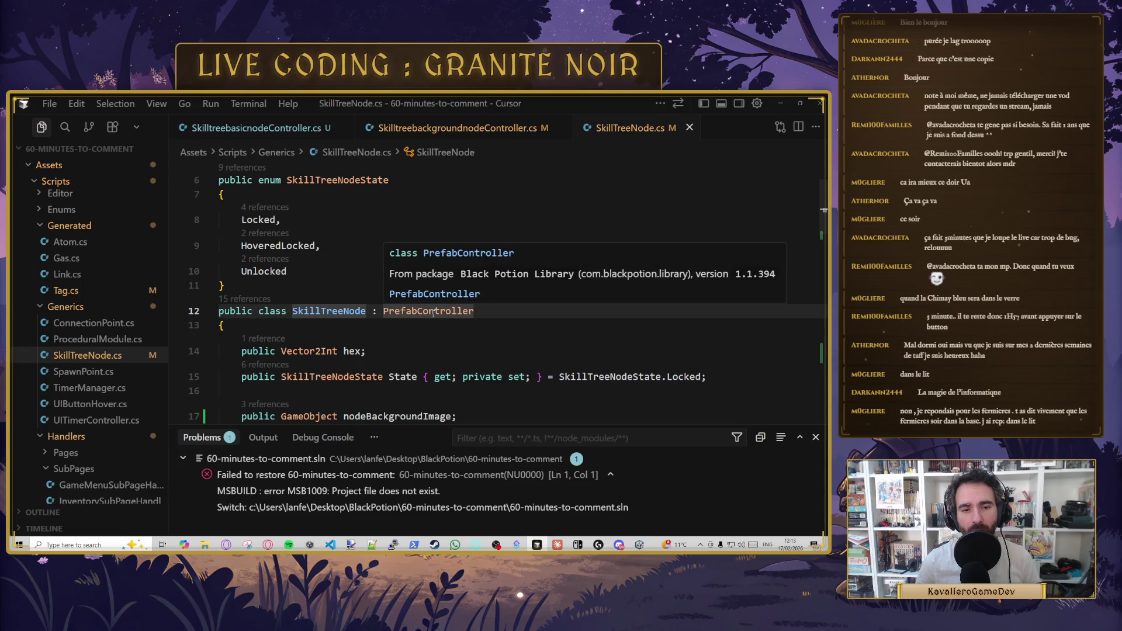
{"action": "scroll", "coordinate": [438, 295], "scroll_direction": "down", "scroll_amount": 10}
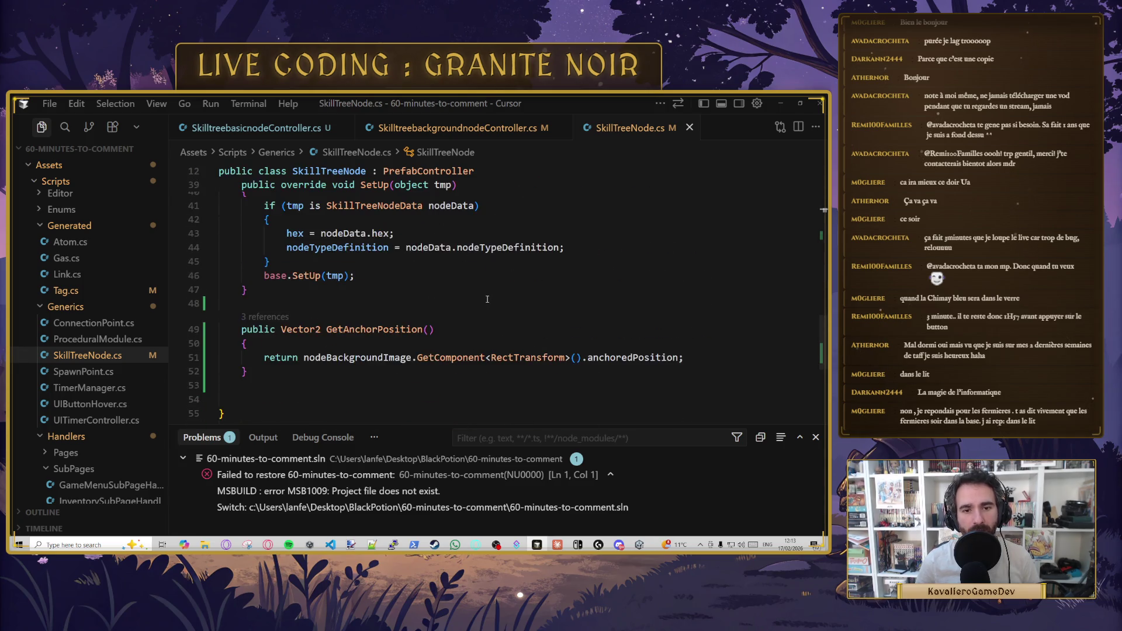
{"action": "scroll", "coordinate": [486, 299], "scroll_direction": "up", "scroll_amount": 10}
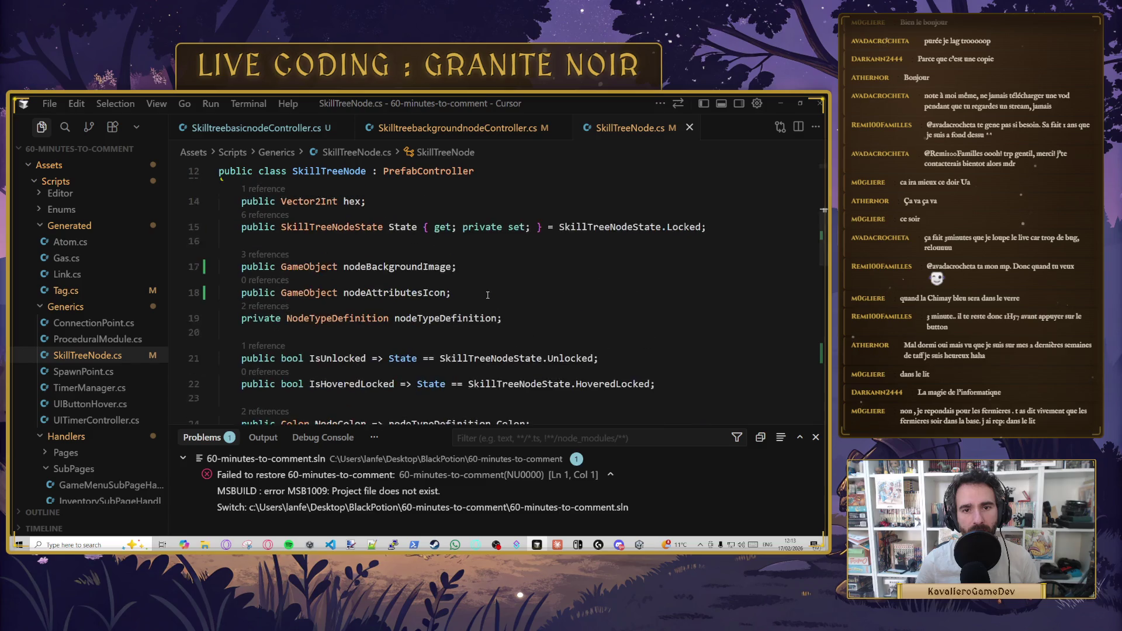
{"action": "scroll", "coordinate": [465, 269], "scroll_direction": "up", "scroll_amount": 1}
{"action": "scroll", "coordinate": [457, 257], "scroll_direction": "down", "scroll_amount": 2}
{"action": "scroll", "coordinate": [458, 258], "scroll_direction": "down", "scroll_amount": 10}
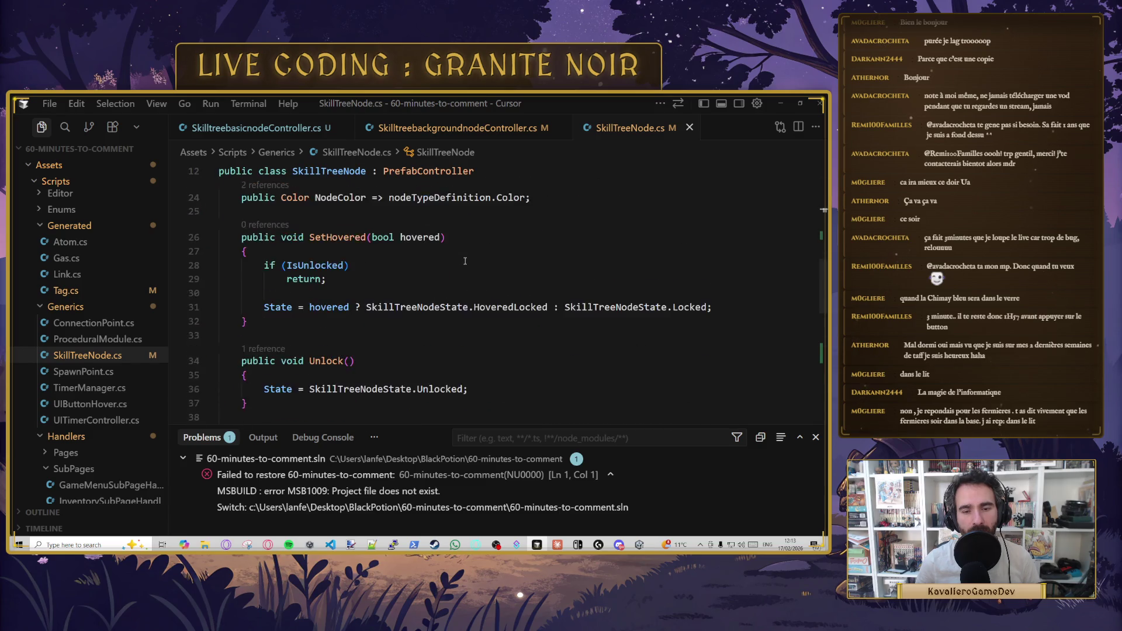
- Return to SkilltreebasicnodeController.cs and scroll through its SetUp code
{"action": "left_click", "coordinate": [261, 128]}
{"action": "double_click", "coordinate": [505, 267]}
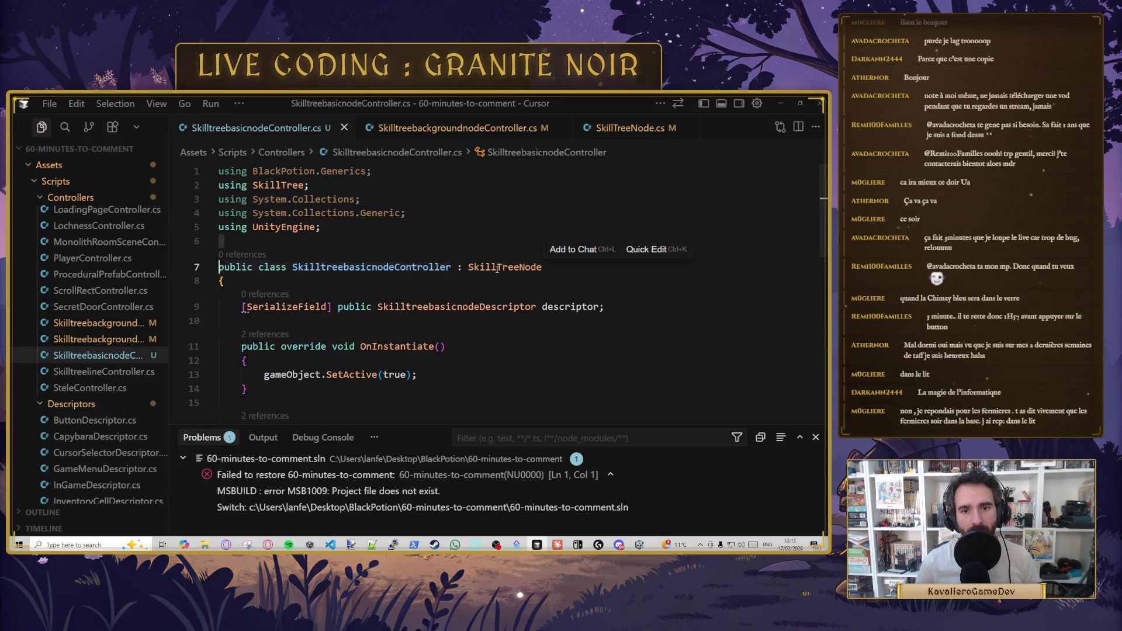
{"action": "left_click", "coordinate": [537, 319]}
{"action": "scroll", "coordinate": [537, 319], "scroll_direction": "down", "scroll_amount": 3}
{"action": "scroll", "coordinate": [537, 319], "scroll_direction": "up", "scroll_amount": 2}
{"action": "scroll", "coordinate": [537, 316], "scroll_direction": "down", "scroll_amount": 3}
{"action": "scroll", "coordinate": [536, 316], "scroll_direction": "down", "scroll_amount": 3}
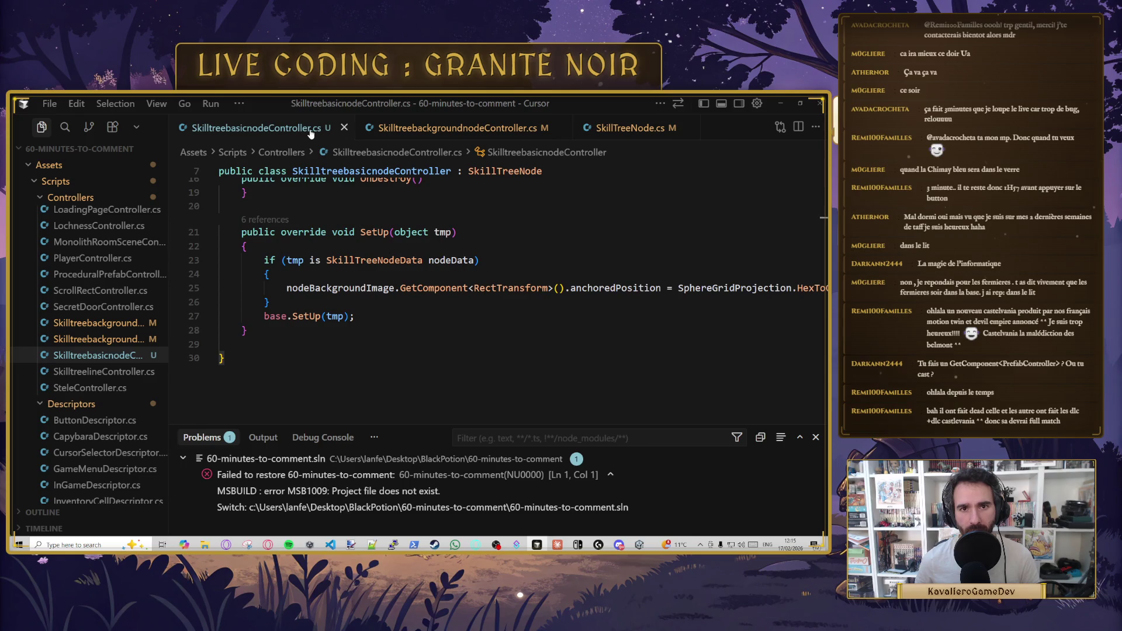
- Open SkillTreeHandler.cs in Cursor using the quick file search for 'skilltr'
{"action": "scroll", "coordinate": [72, 413], "scroll_direction": "down", "scroll_amount": 1}
{"action": "scroll", "coordinate": [72, 413], "scroll_direction": "up", "scroll_amount": 7}
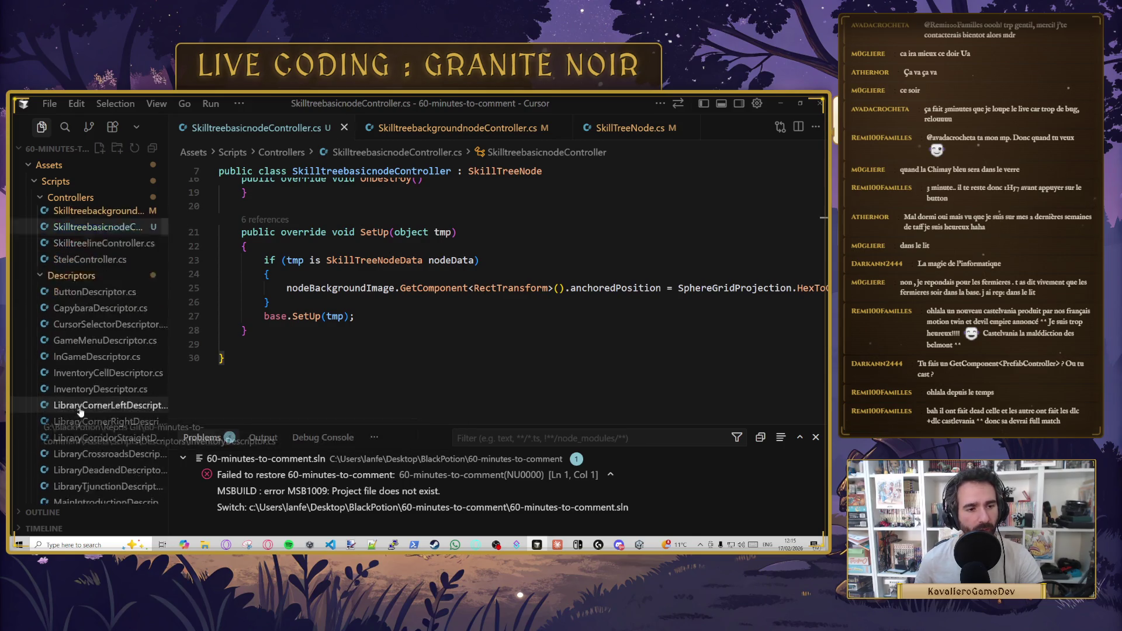
{"action": "scroll", "coordinate": [83, 417], "scroll_direction": "up", "scroll_amount": 2}
{"action": "left_click", "coordinate": [338, 365]}
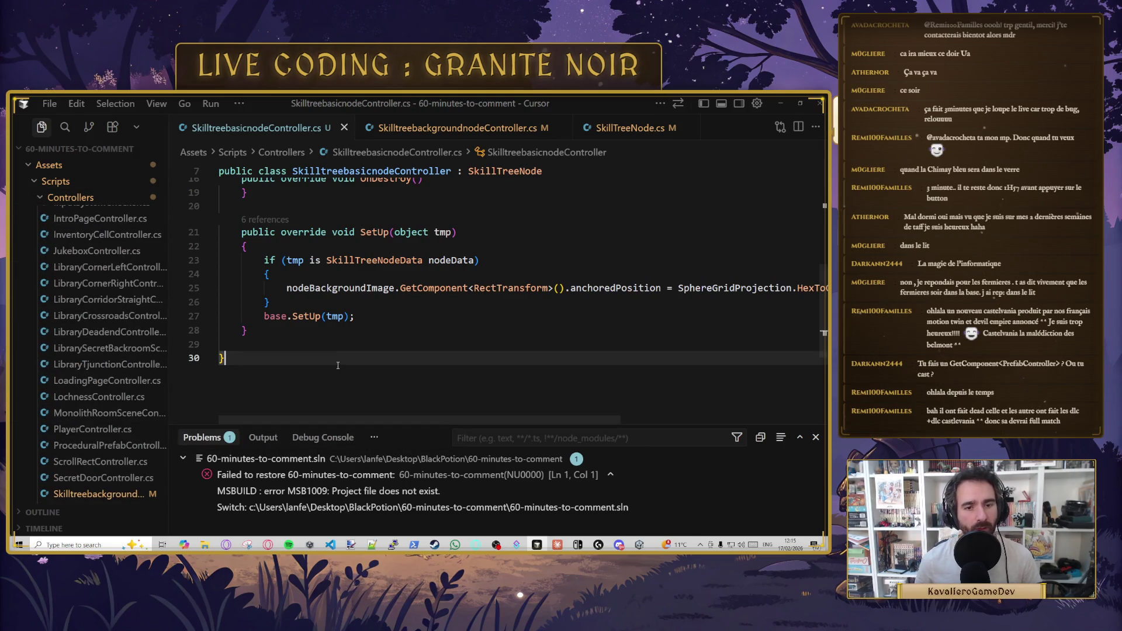
{"action": "key", "text": "ctrl+p"}
{"action": "type", "text": "skilltr"}
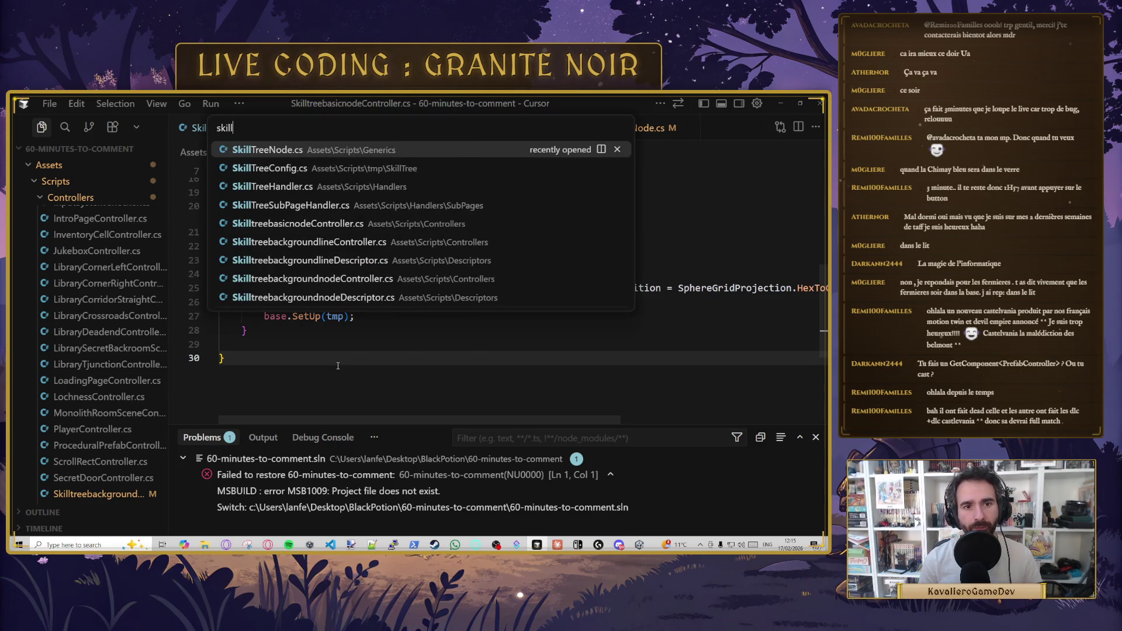
{"action": "key", "text": "Down"}
{"action": "key", "text": "Down"}
{"action": "key", "text": "Down"}
{"action": "key", "text": "Up"}
{"action": "key", "text": "Return"}
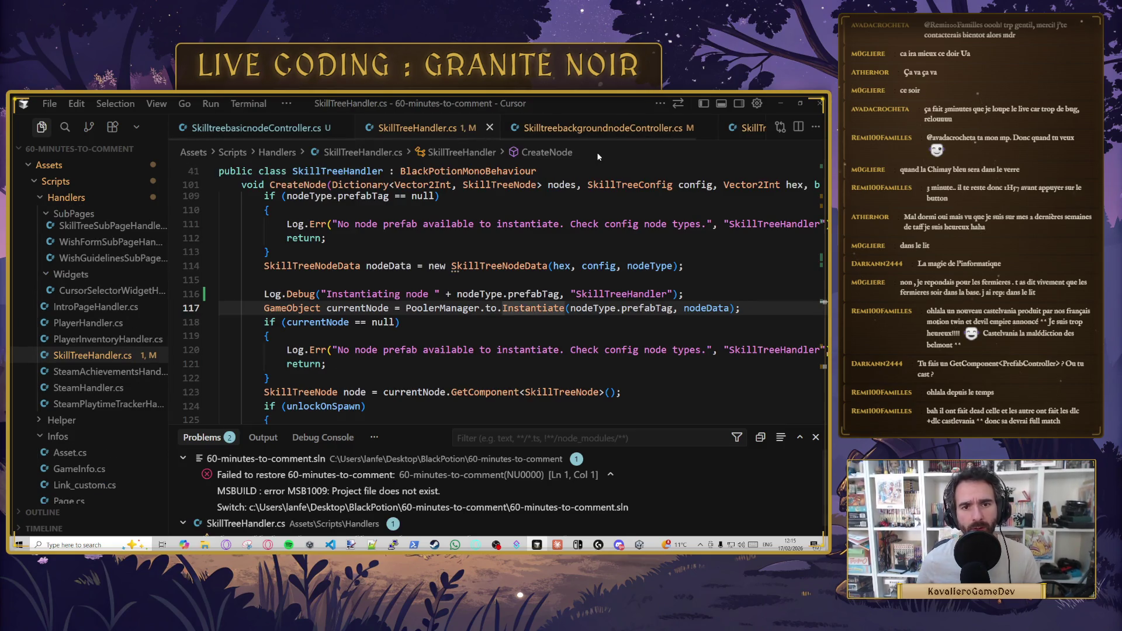
- Add a [Button] public void GenerateSkillTreeWithNodes() method after GenerateEmptySkillTree, removing the suggested foreach Unlock loop
{"action": "scroll", "coordinate": [486, 336], "scroll_direction": "up", "scroll_amount": 15}
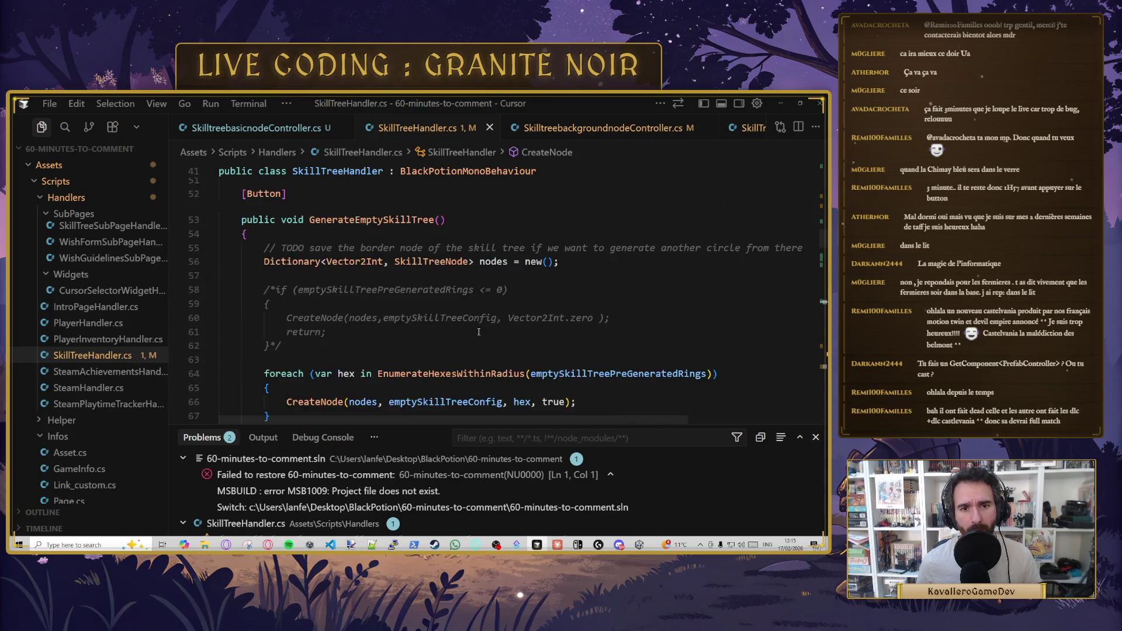
{"action": "scroll", "coordinate": [479, 331], "scroll_direction": "up", "scroll_amount": 8}
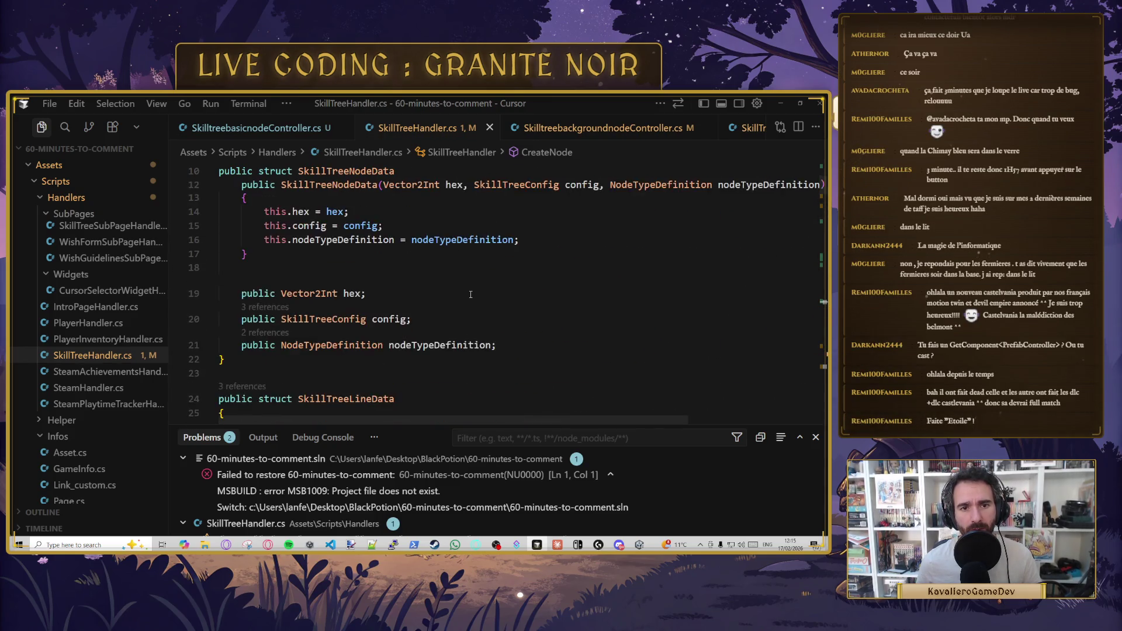
{"action": "scroll", "coordinate": [472, 293], "scroll_direction": "down", "scroll_amount": 15}
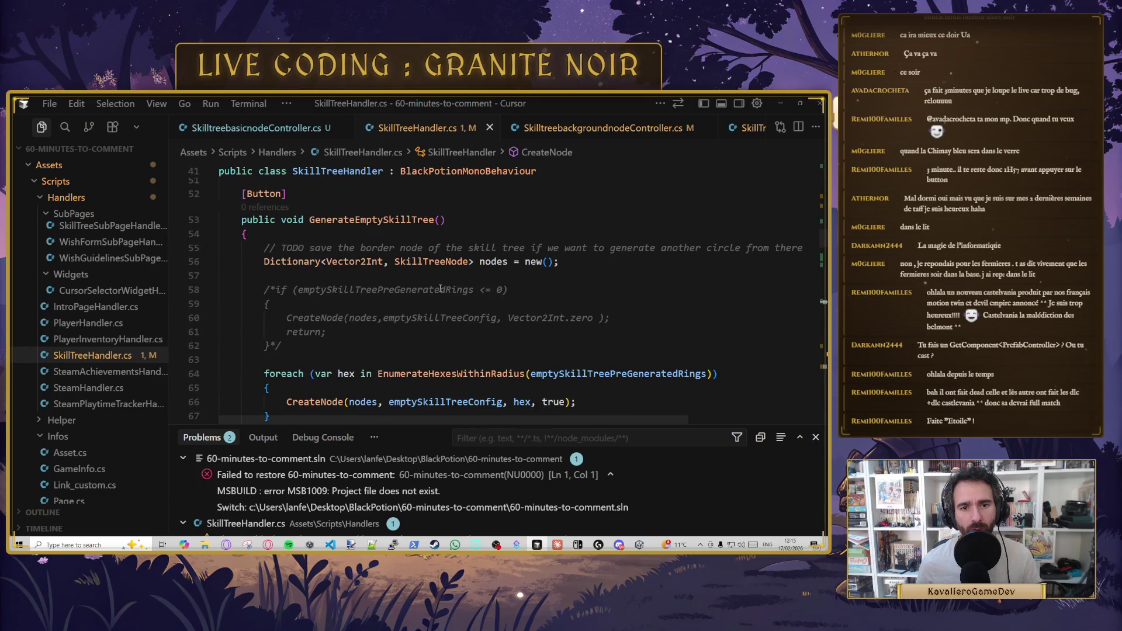
{"action": "scroll", "coordinate": [440, 288], "scroll_direction": "down", "scroll_amount": 5}
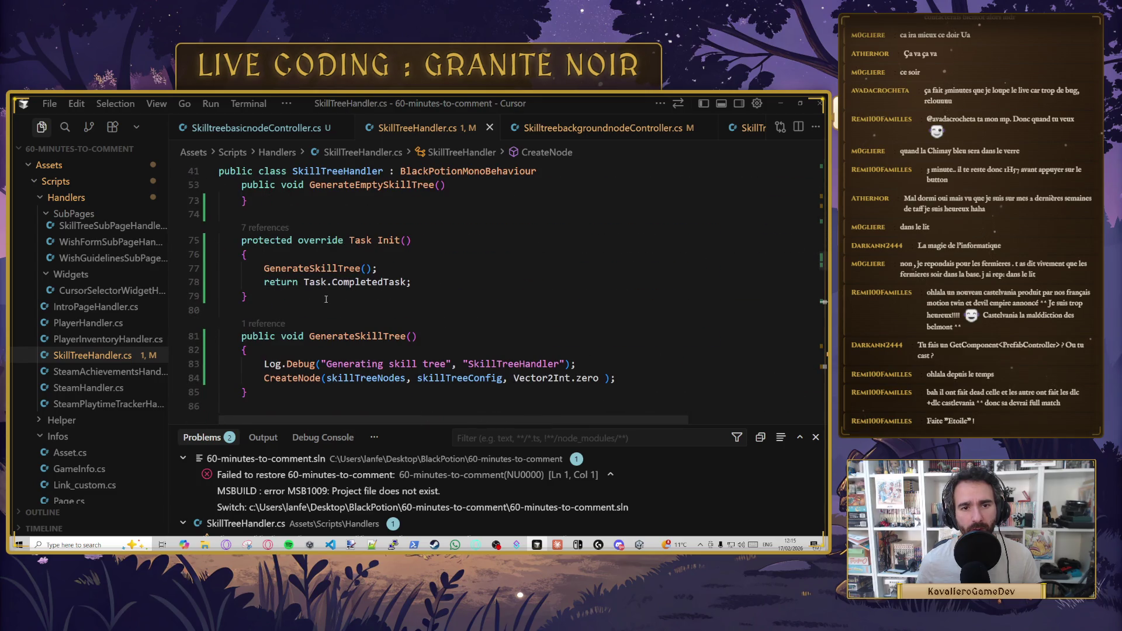
{"action": "left_click", "coordinate": [312, 216]}
{"action": "key", "text": "Return"}
{"action": "key", "text": "Return"}
{"action": "type", "text": "["}
{"action": "key", "text": "Tab"}
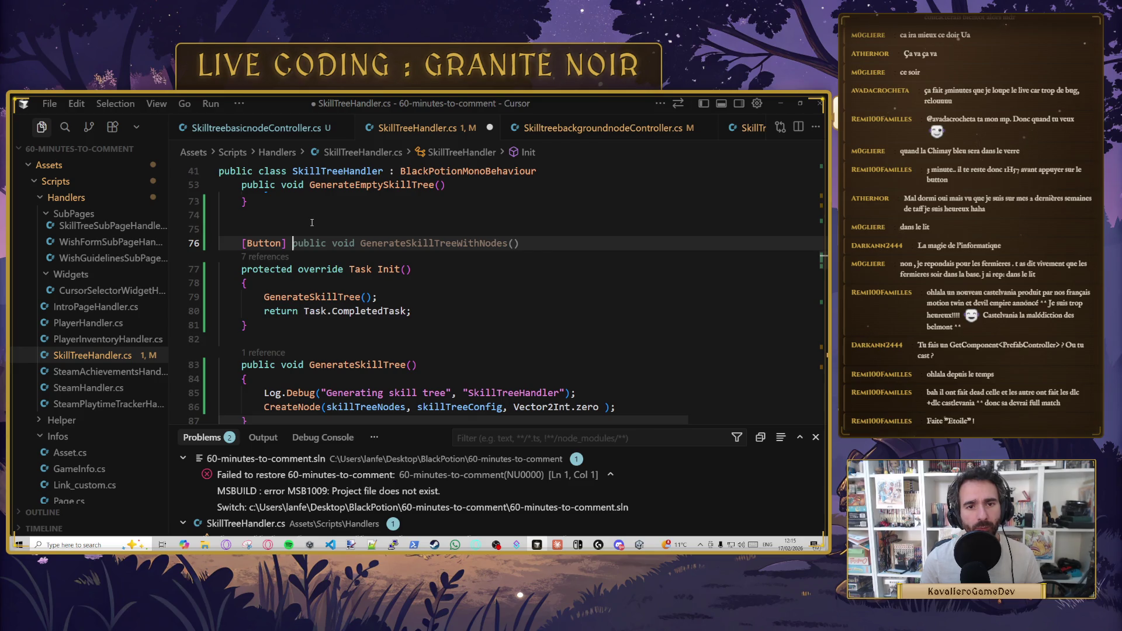
{"action": "type", "text": "public void"}
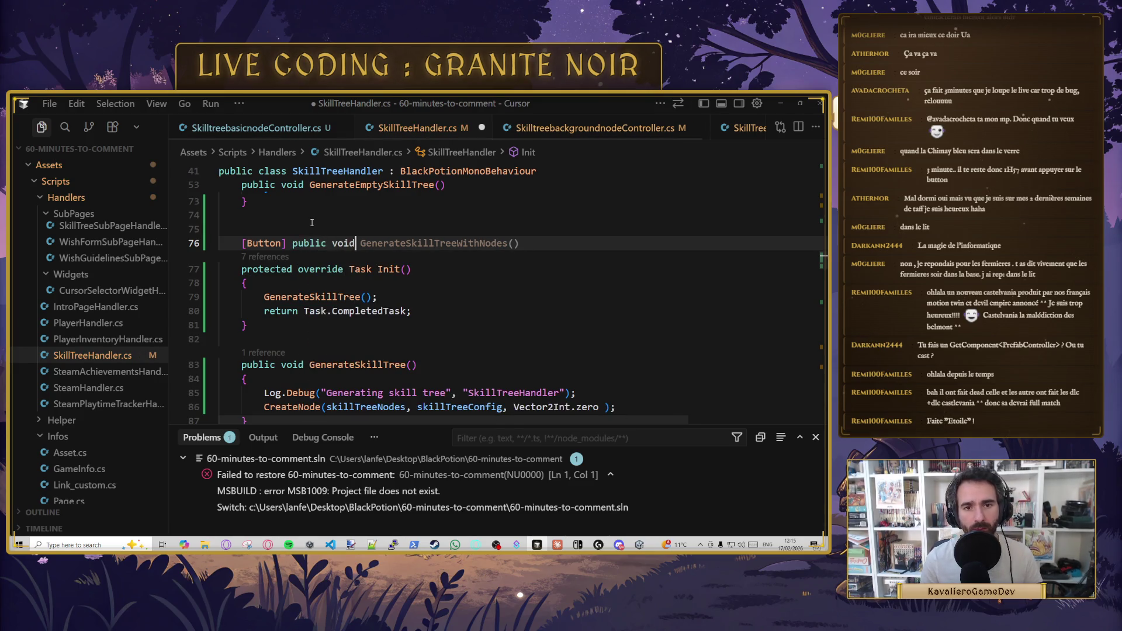
{"action": "key", "text": "Tab"}
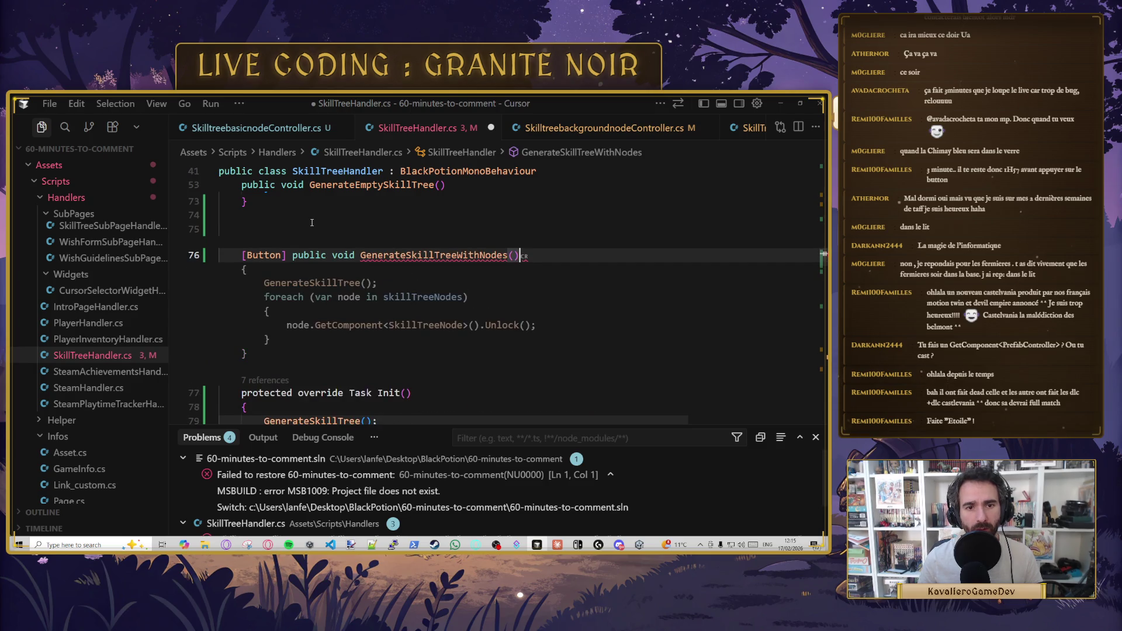
{"action": "left_click_drag", "start_coordinate": [294, 336], "coordinate": [380, 283]}
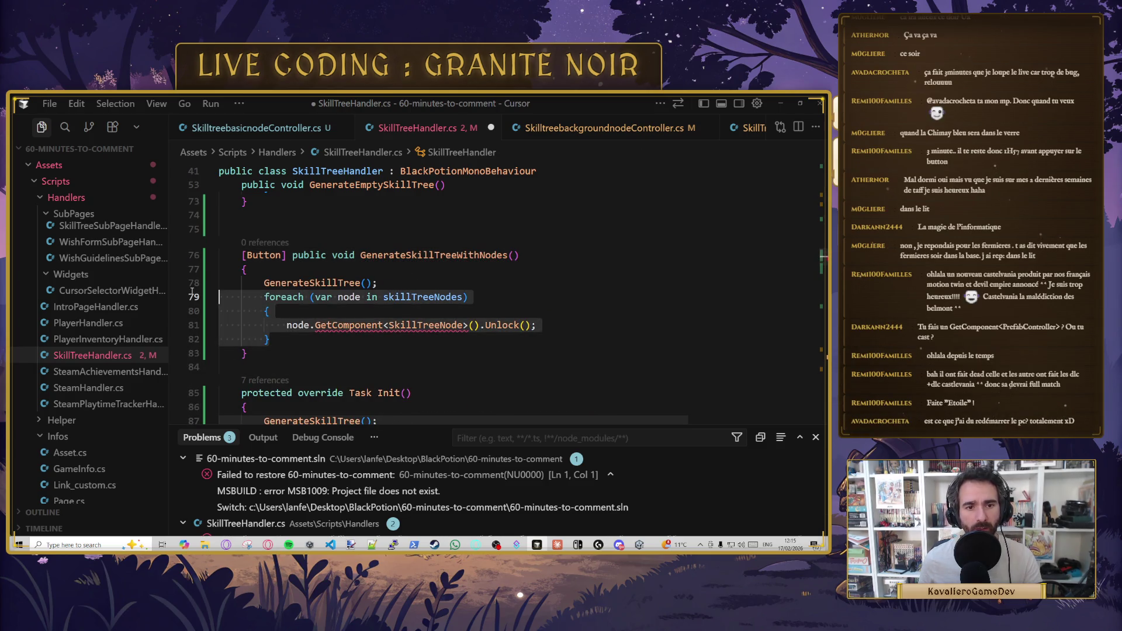
{"action": "key", "text": "BackSpace"}
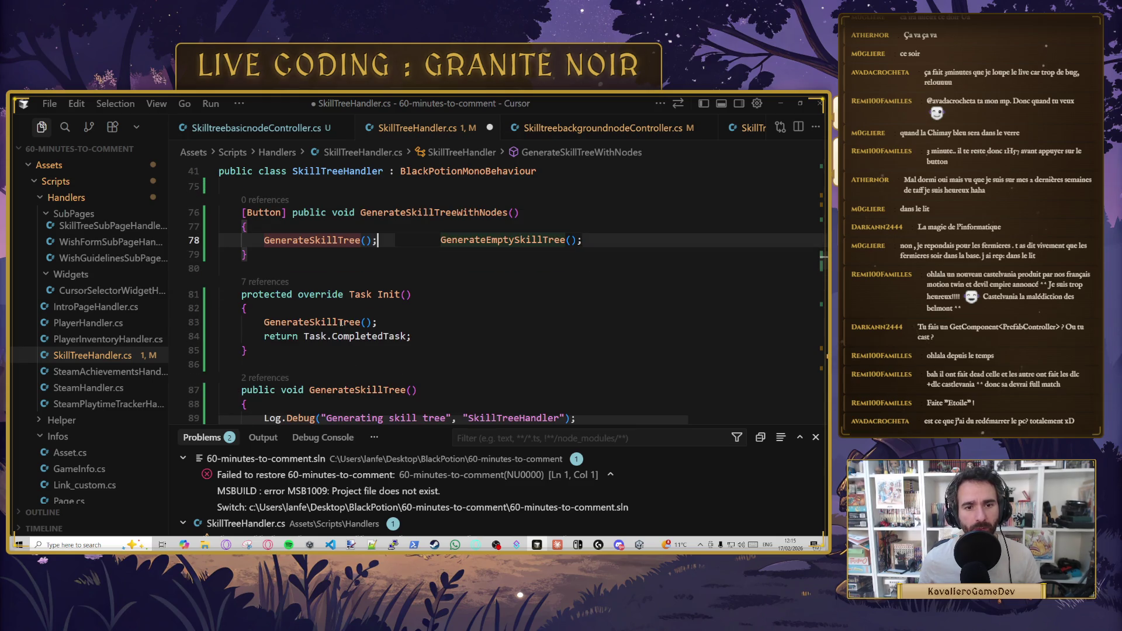
- Comment out the GenerateSkillTree call in Init, save the file, and return to Unity
{"action": "left_click", "coordinate": [274, 310]}
{"action": "left_click", "coordinate": [264, 322]}
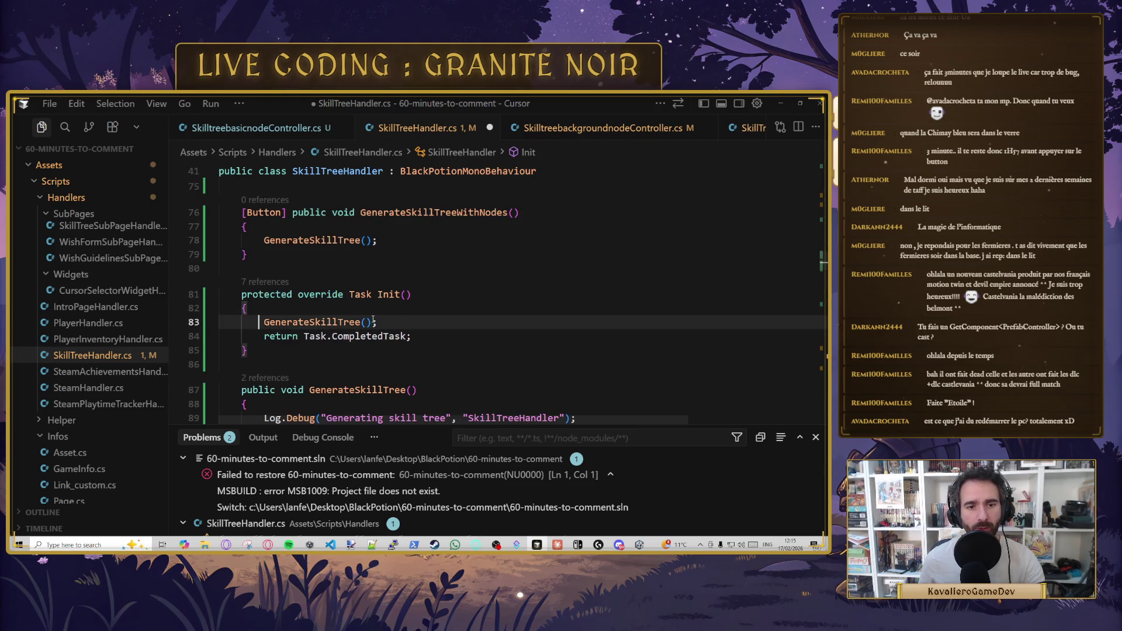
{"action": "type", "text": "///"}
{"action": "key", "text": "ctrl+s"}
{"action": "key", "text": "BackSpace"}
{"action": "key", "text": "ctrl+s"}
{"action": "scroll", "coordinate": [430, 227], "scroll_direction": "down", "scroll_amount": 2}
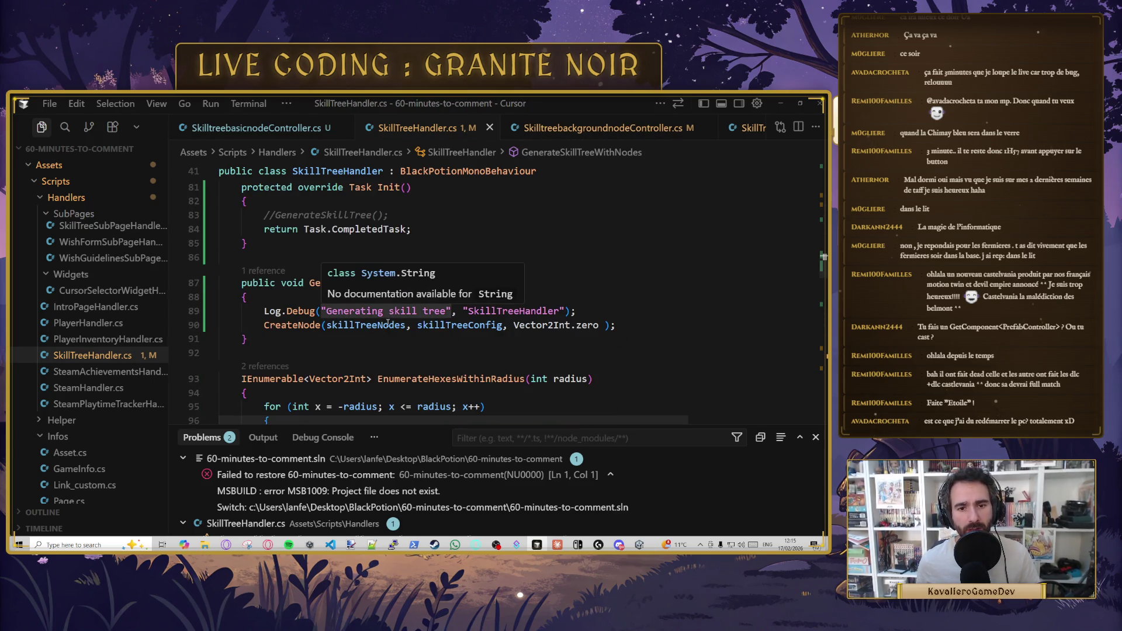
{"action": "left_click", "coordinate": [435, 368]}
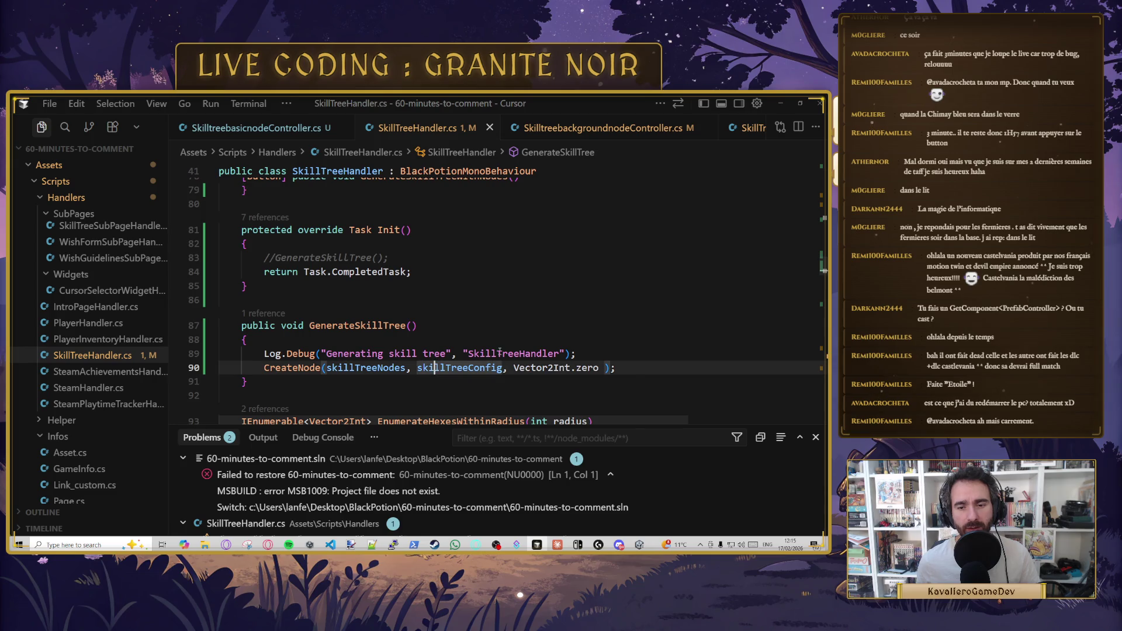
{"action": "type", "text": ", true"}
{"action": "left_click", "coordinate": [781, 103]}
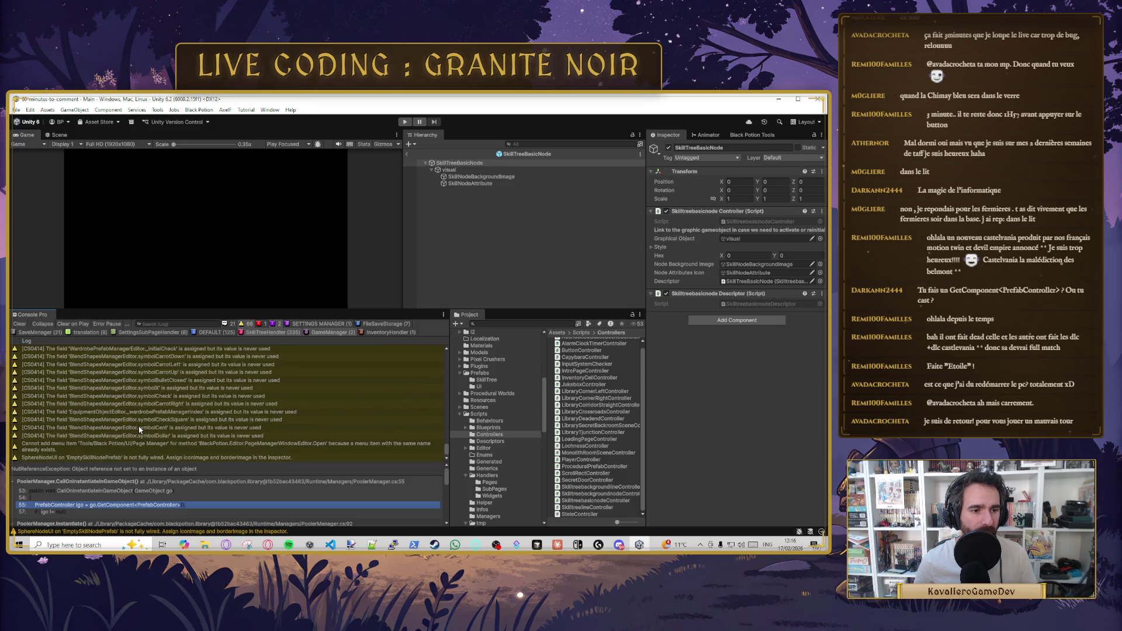
- Clear Console Pro, leave the SkillTreeBasicNode prefab for the Main scene, and enter play mode
{"action": "left_click", "coordinate": [17, 324]}
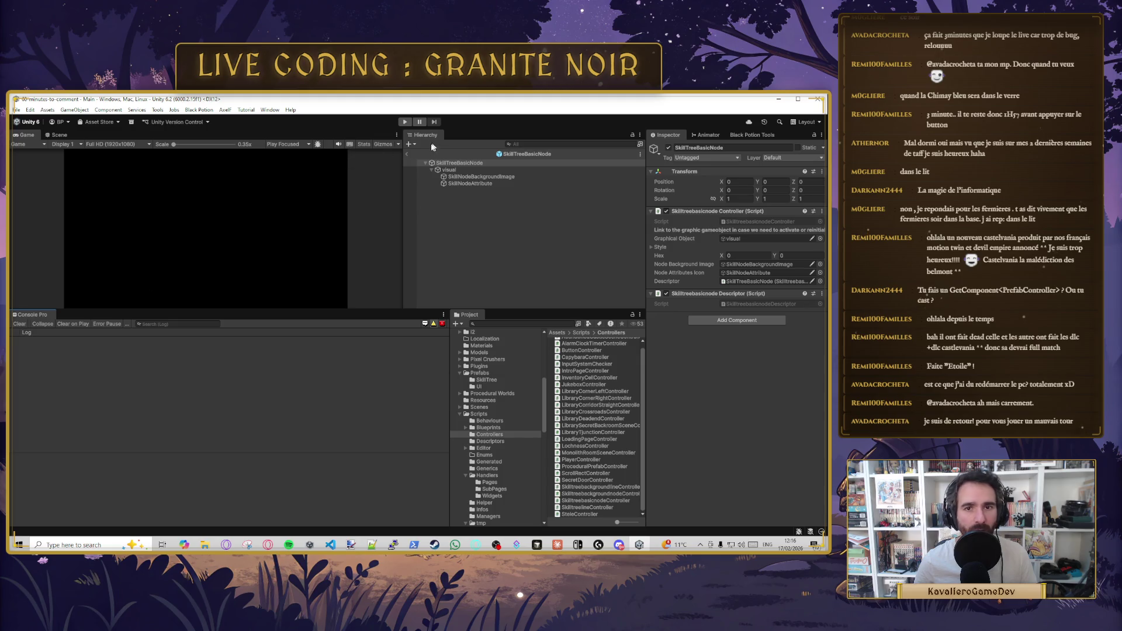
{"action": "left_click", "coordinate": [407, 154]}
{"action": "left_click", "coordinate": [405, 122]}
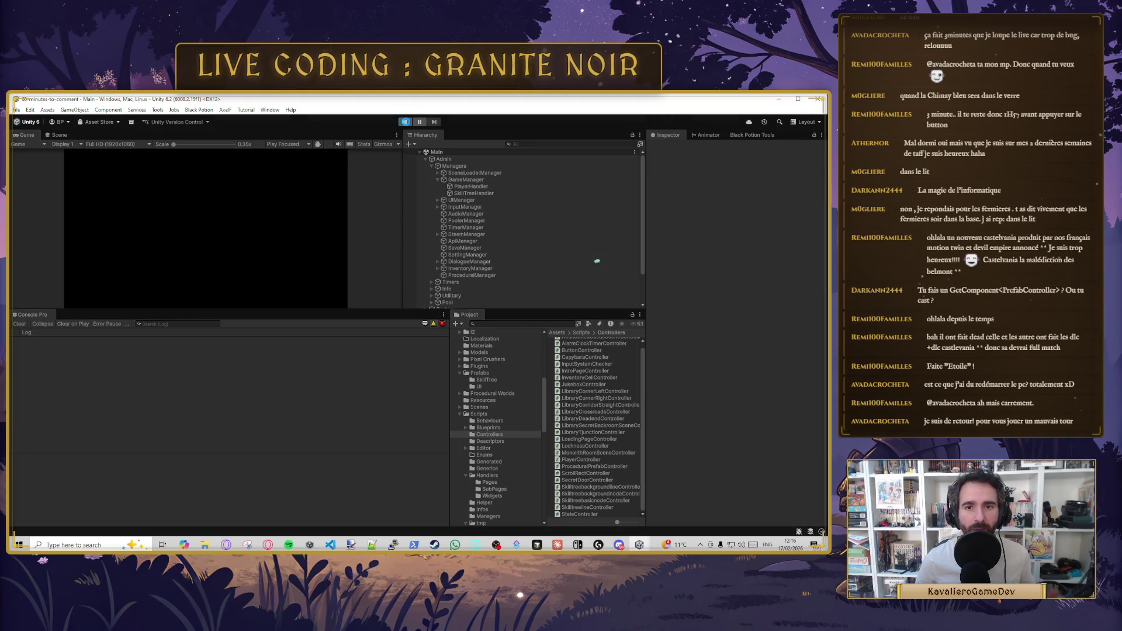
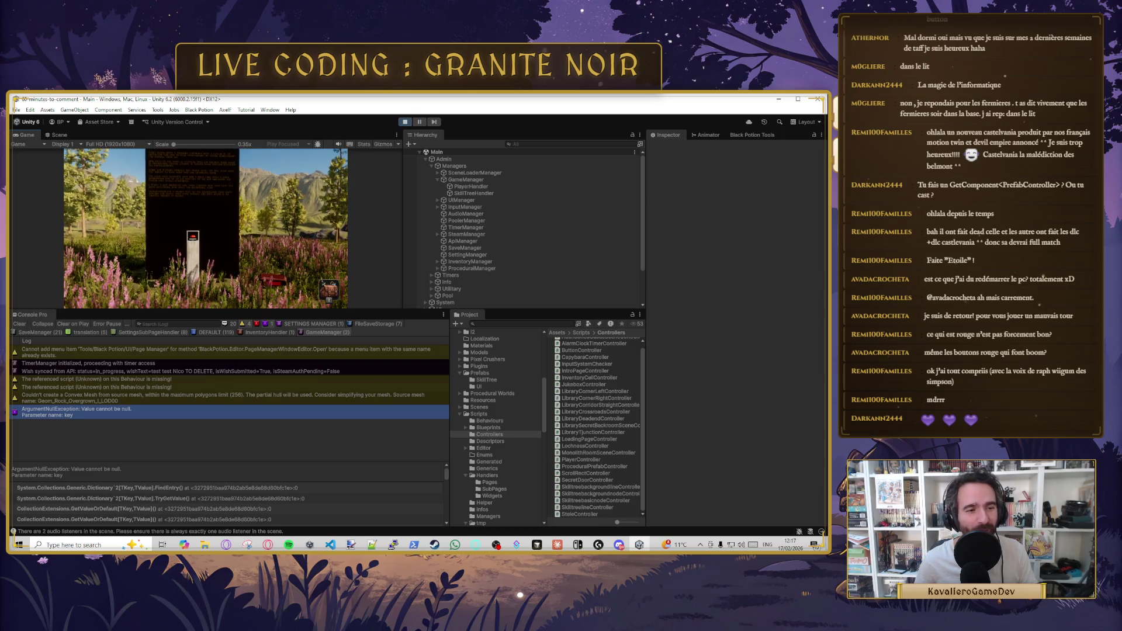
- Pause the game and enlarge the console to read the exception's stack trace
{"action": "key", "text": "Escape"}
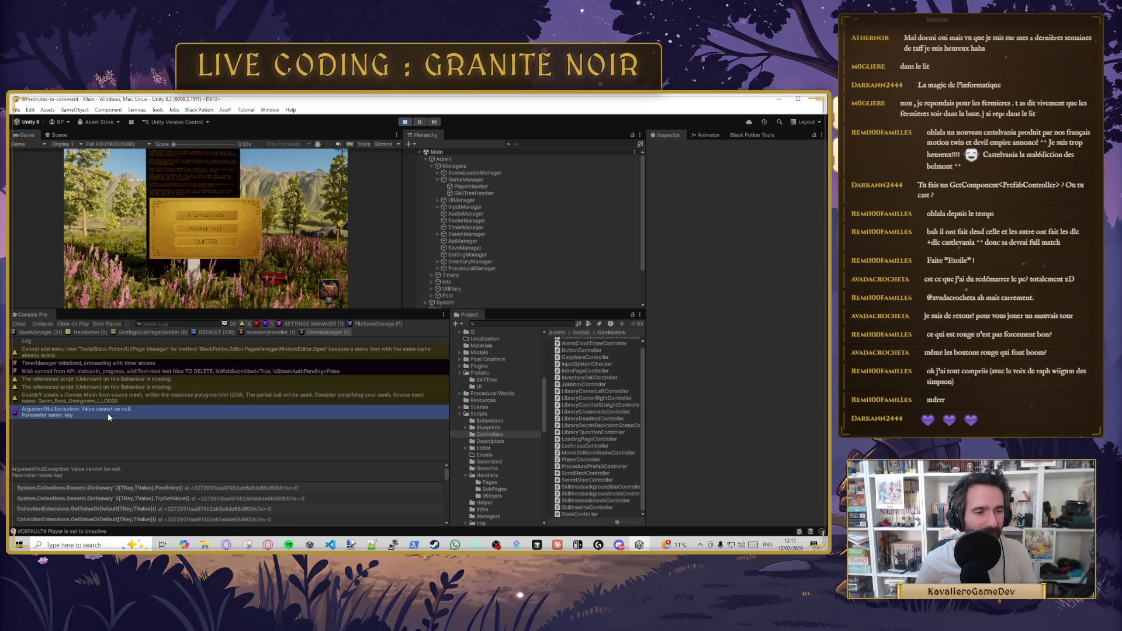
{"action": "left_click", "coordinate": [164, 492]}
{"action": "scroll", "coordinate": [162, 491], "scroll_direction": "down", "scroll_amount": 6}
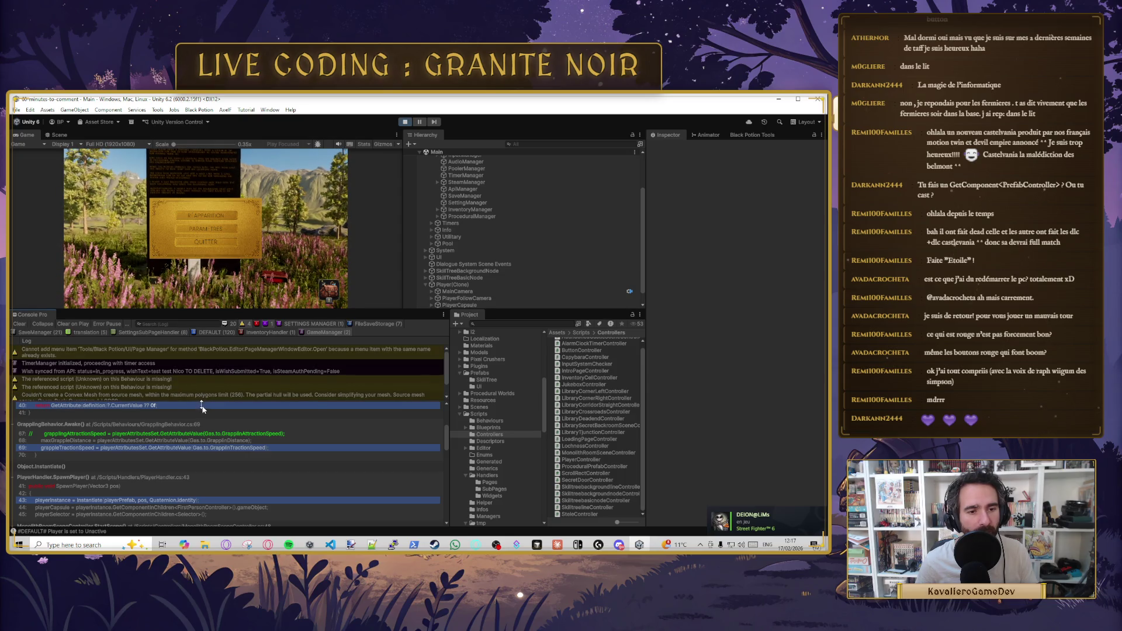
{"action": "left_click_drag", "start_coordinate": [204, 415], "coordinate": [204, 491]}
- Resume play, then deactivate the player to bring up the regenerate screen
{"action": "key", "text": "Escape"}
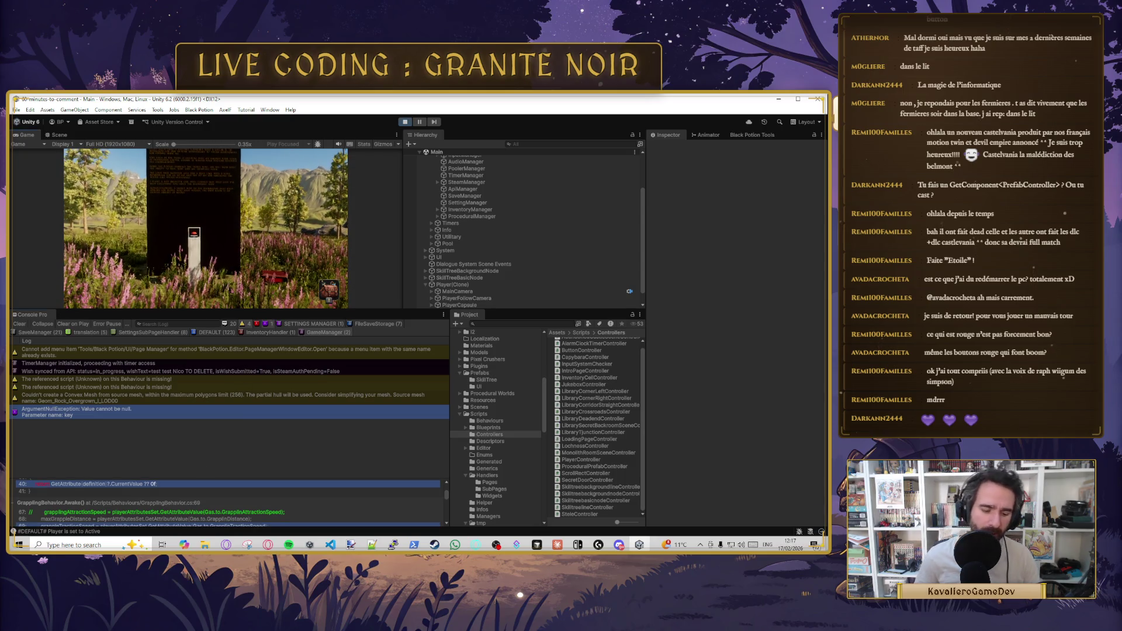
{"action": "key", "text": "Escape"}
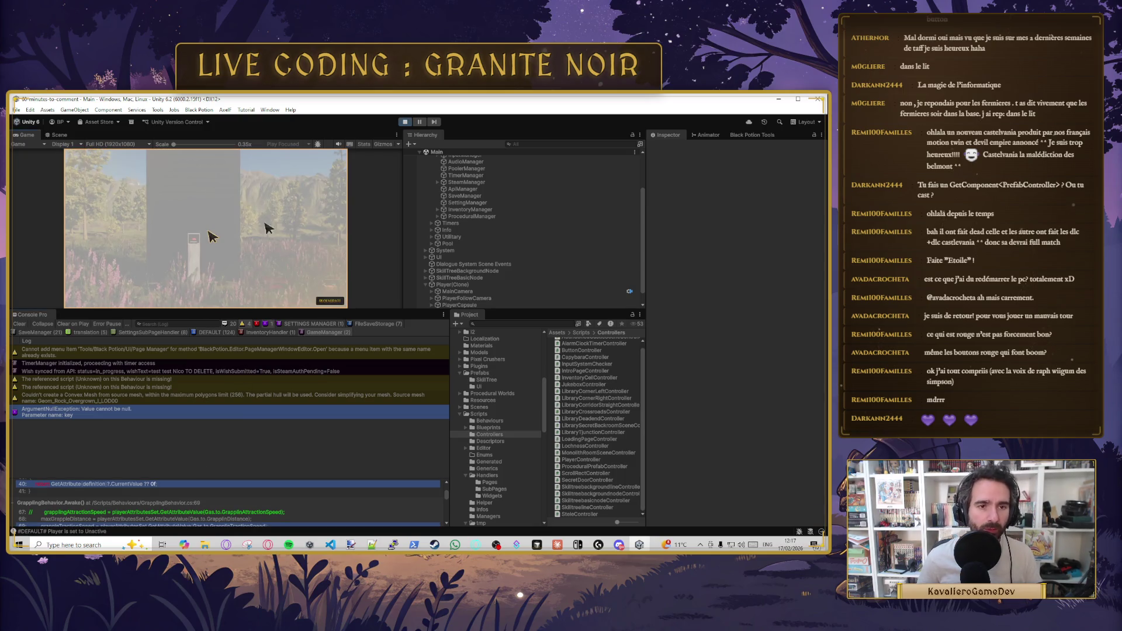
{"action": "scroll", "coordinate": [472, 212], "scroll_direction": "up", "scroll_amount": 3}
- Run Generate Empty Skill Tree on SkillTreeHandler, then clear the Console Pro log
{"action": "left_click", "coordinate": [474, 192]}
{"action": "left_click", "coordinate": [729, 276]}
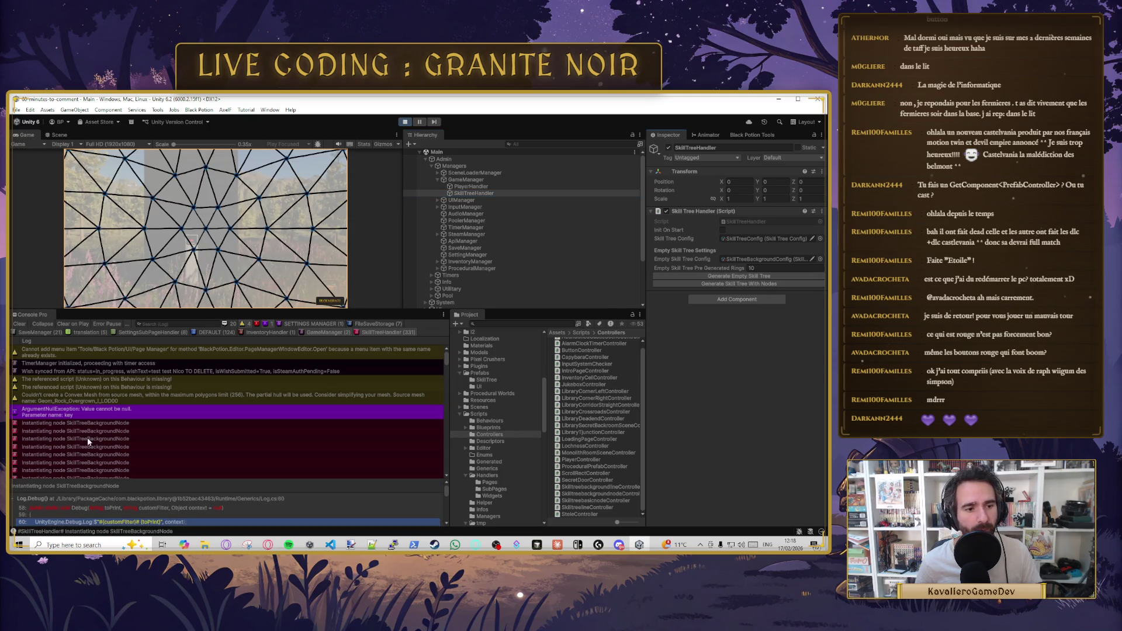
{"action": "scroll", "coordinate": [228, 426], "scroll_direction": "down", "scroll_amount": 5}
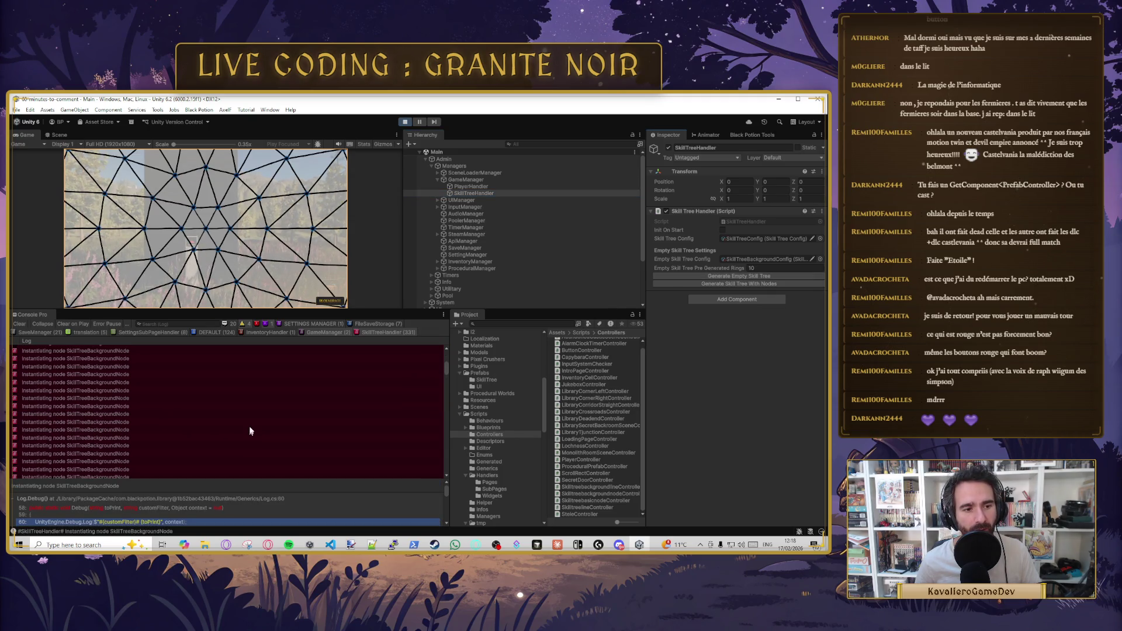
{"action": "scroll", "coordinate": [247, 427], "scroll_direction": "down", "scroll_amount": 10}
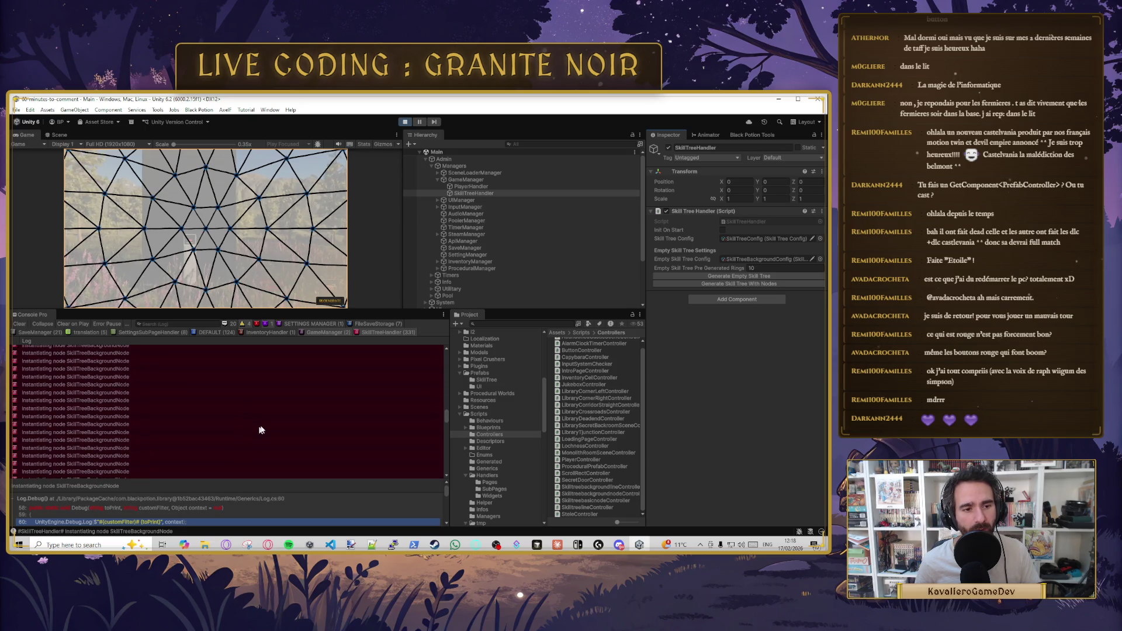
{"action": "scroll", "coordinate": [269, 427], "scroll_direction": "down", "scroll_amount": 5}
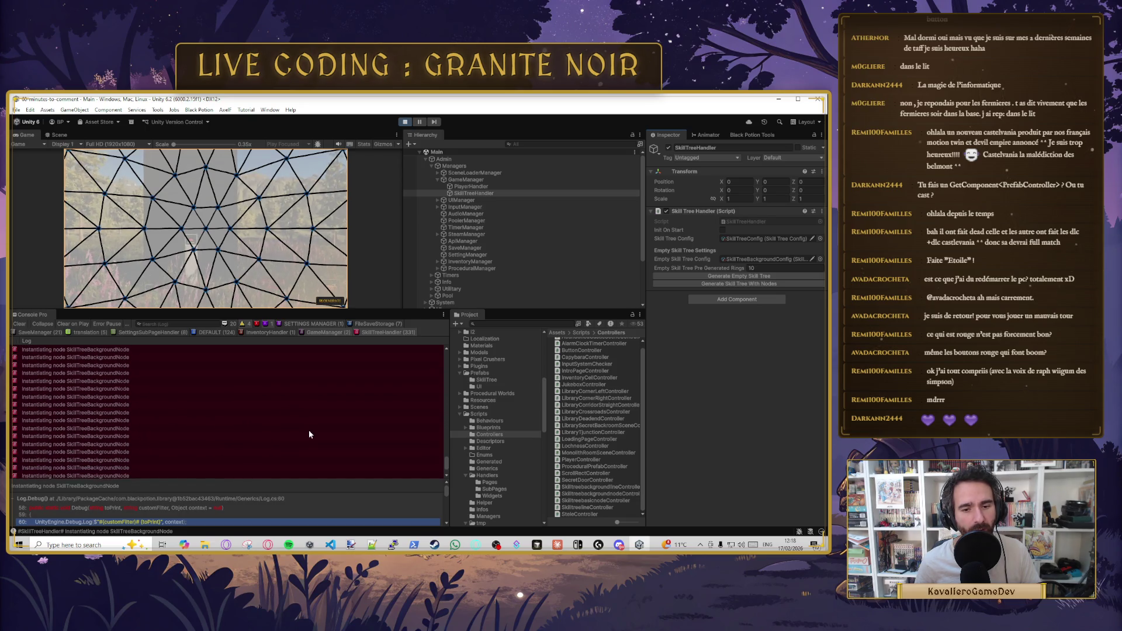
{"action": "left_click", "coordinate": [20, 325]}
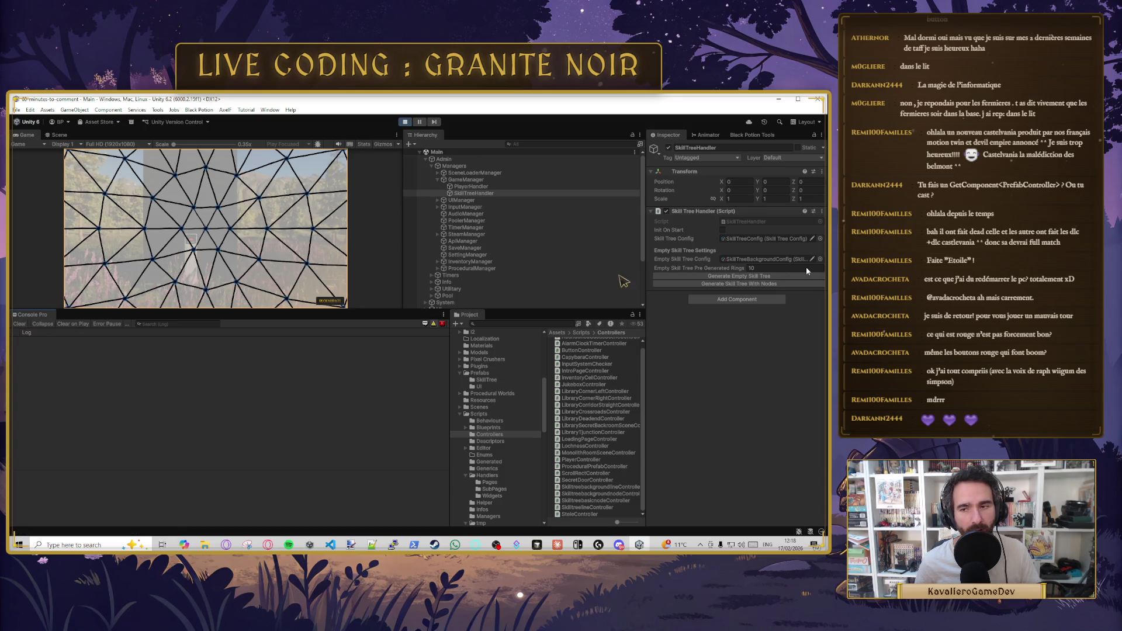
- Run Generate Skill Tree With Nodes on SkillTreeHandler to instantiate SkillTreeBasicNode objects
{"action": "left_click", "coordinate": [739, 284]}
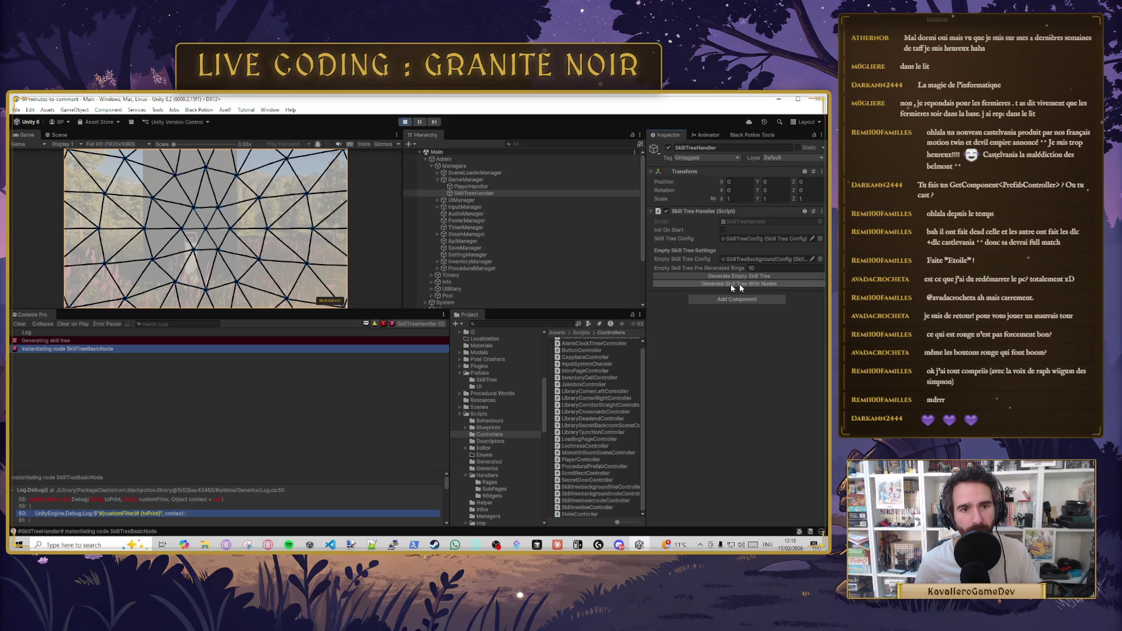
{"action": "scroll", "coordinate": [484, 235], "scroll_direction": "down", "scroll_amount": 3}
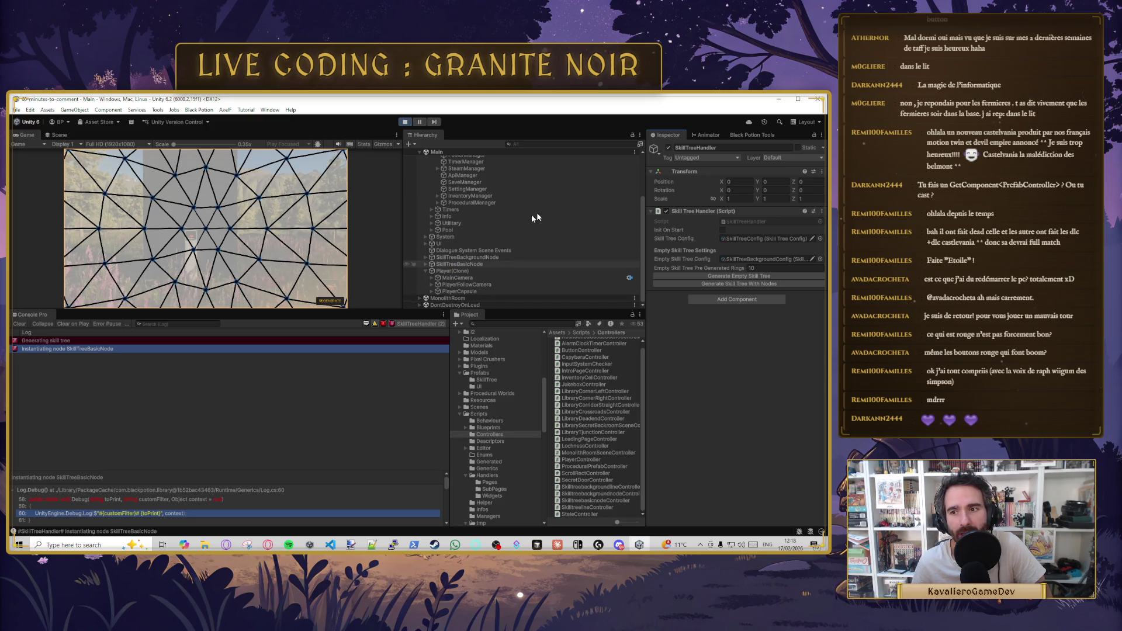
{"action": "scroll", "coordinate": [433, 291], "scroll_direction": "up", "scroll_amount": 2}
- Expand Pool, UI, SubPage and the SkillTree page object in the Hierarchy
{"action": "left_click", "coordinate": [431, 281]}
{"action": "scroll", "coordinate": [435, 274], "scroll_direction": "down", "scroll_amount": 3}
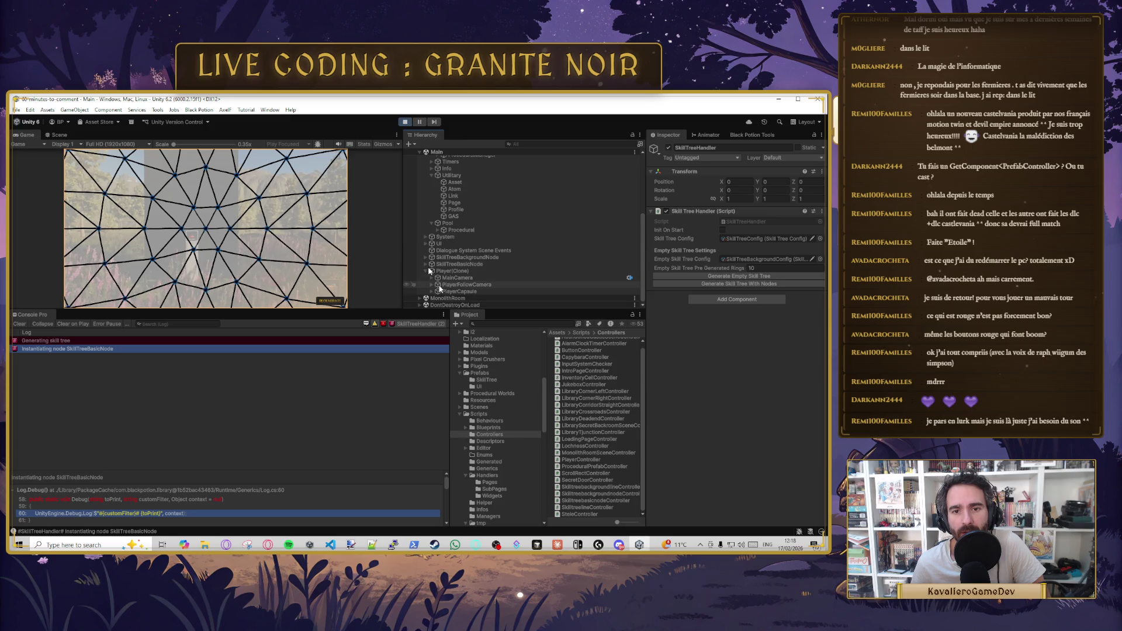
{"action": "left_click", "coordinate": [425, 243]}
{"action": "left_click", "coordinate": [432, 257]}
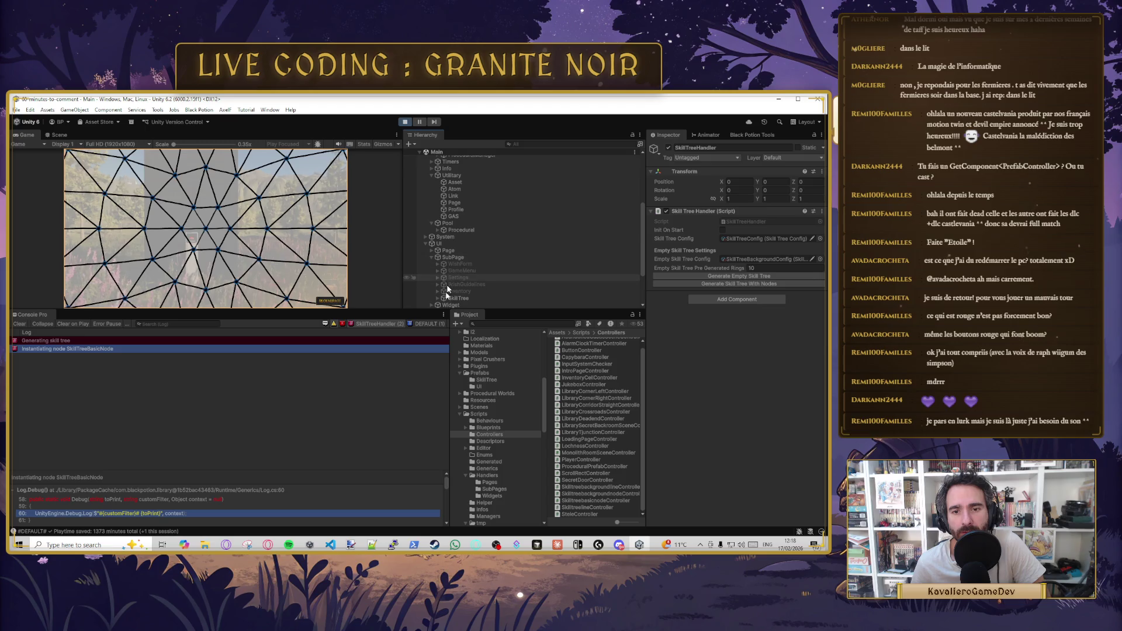
{"action": "left_click", "coordinate": [437, 299]}
{"action": "scroll", "coordinate": [438, 292], "scroll_direction": "down", "scroll_amount": 3}
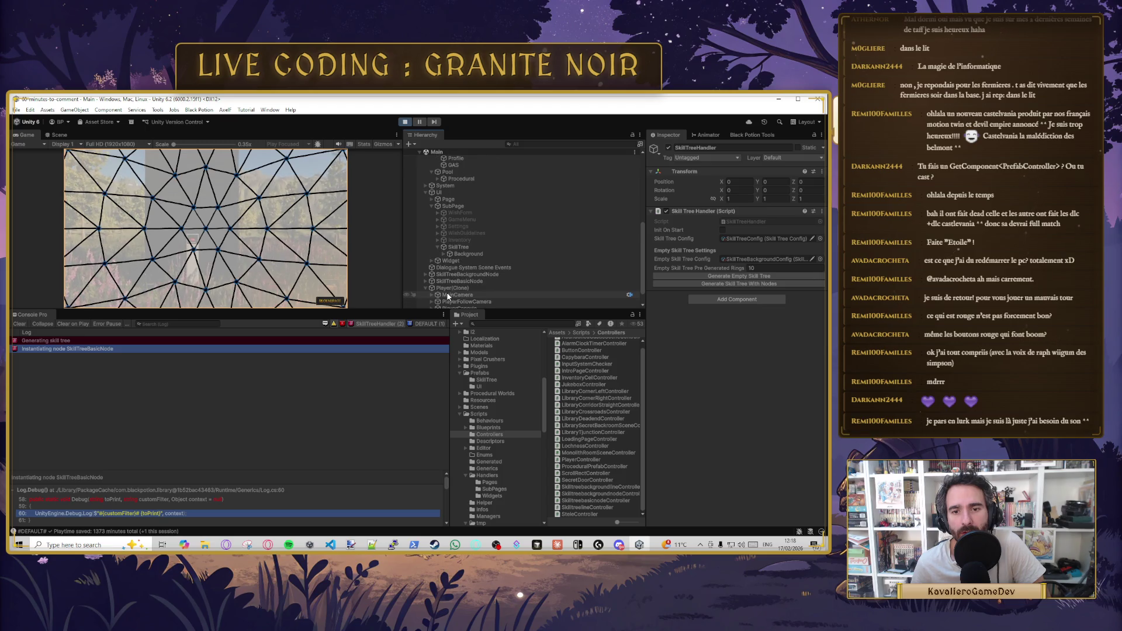
- Expand Background through RealSkillTree to Nodes and inspect the first SkillTreeBasicNode(Clone)
{"action": "left_click", "coordinate": [444, 254]}
{"action": "left_click", "coordinate": [450, 262]}
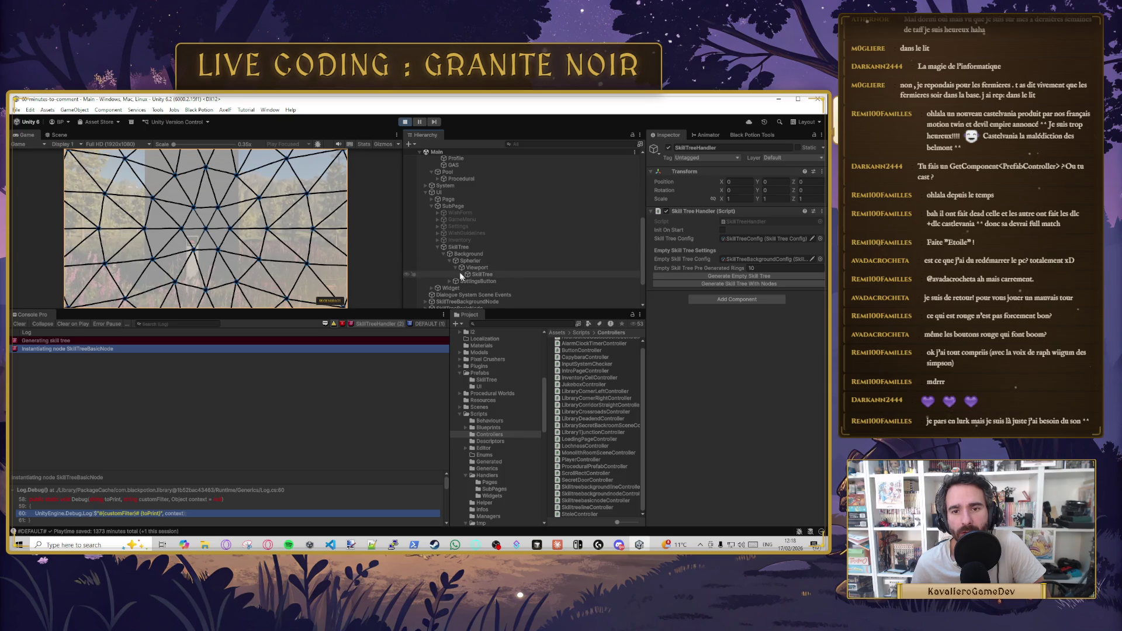
{"action": "left_click", "coordinate": [462, 274]}
{"action": "left_click", "coordinate": [467, 288]}
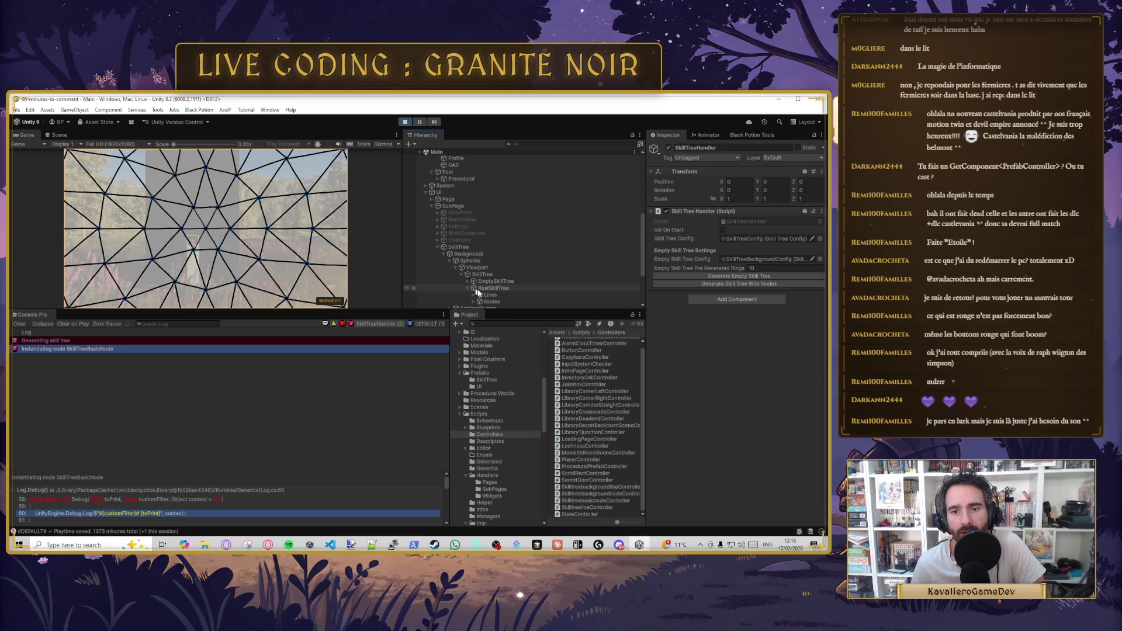
{"action": "left_click", "coordinate": [473, 301]}
{"action": "scroll", "coordinate": [502, 292], "scroll_direction": "down", "scroll_amount": 4}
{"action": "left_click", "coordinate": [534, 232]}
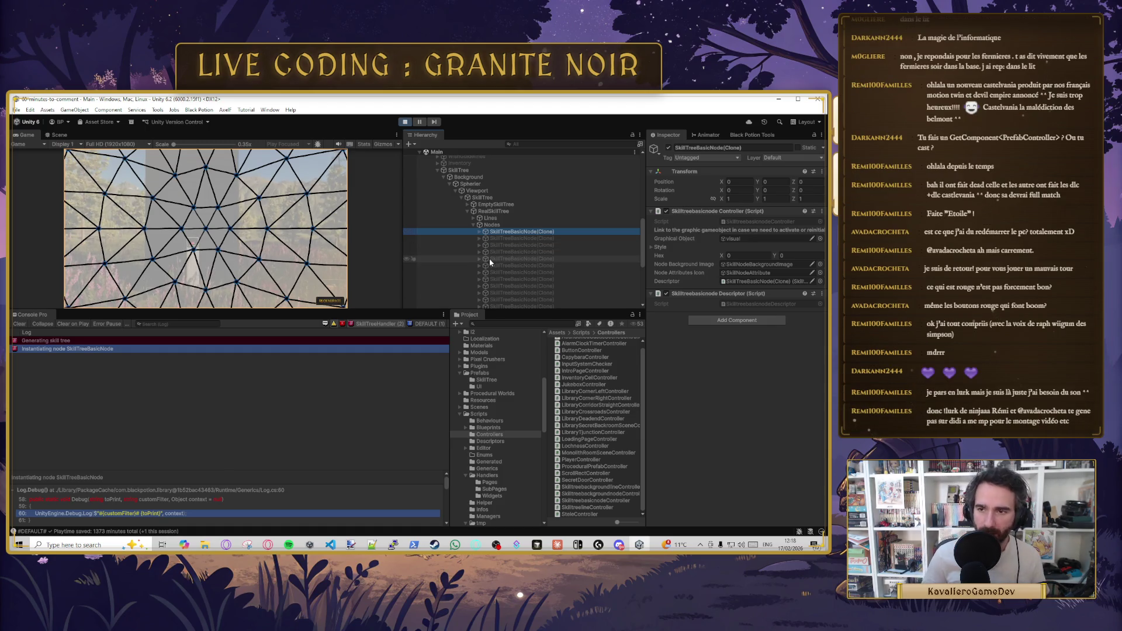
{"action": "left_click", "coordinate": [479, 231]}
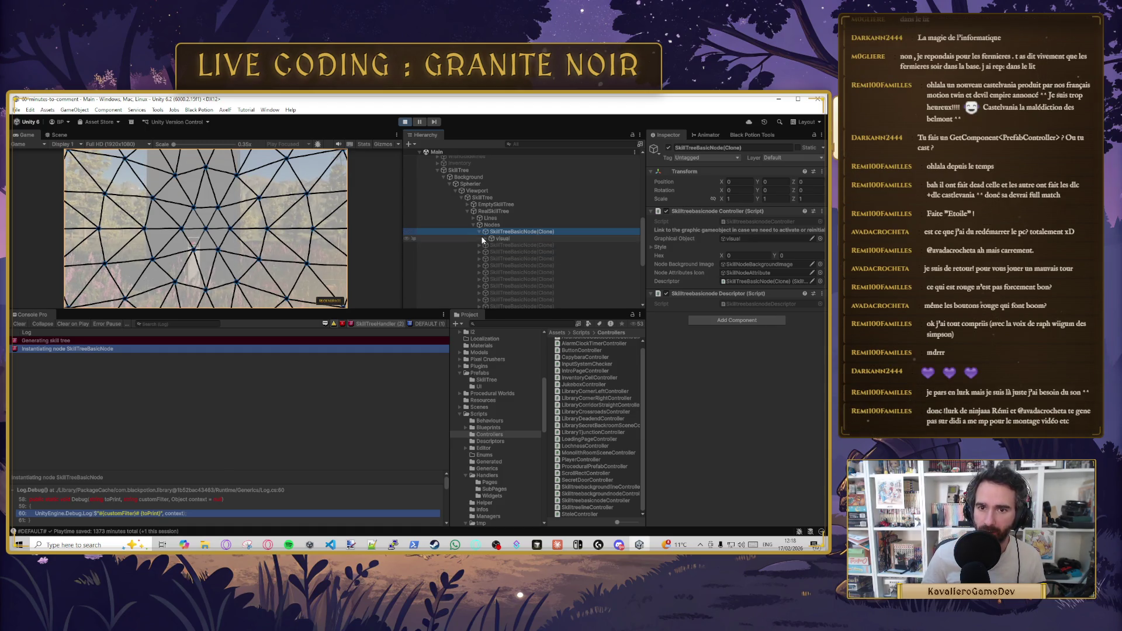
- Inspect the node's visual, SkillNodeBackgroundImage and SkillNodeAttribute children, then show the Scene view
{"action": "left_click", "coordinate": [485, 239]}
{"action": "left_click", "coordinate": [508, 245]}
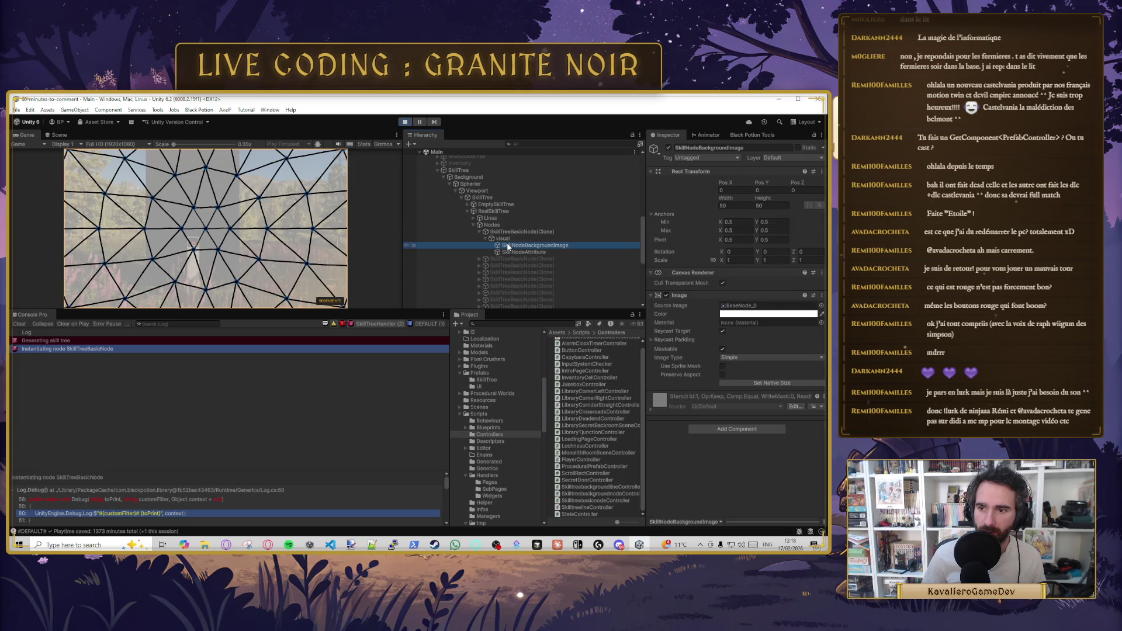
{"action": "left_click", "coordinate": [516, 253]}
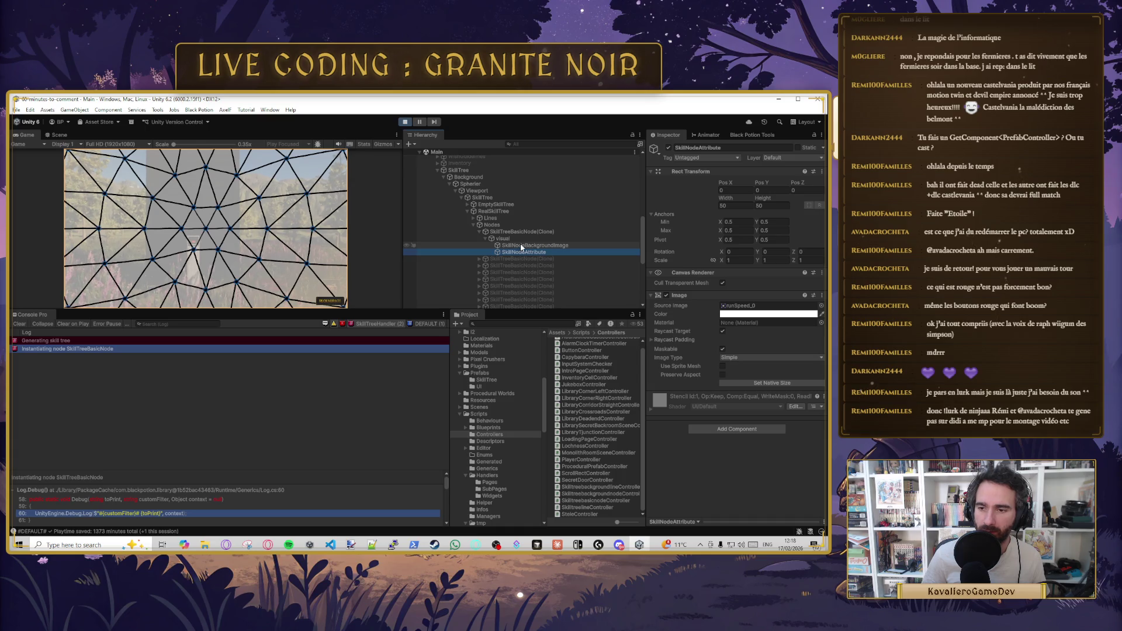
{"action": "left_click", "coordinate": [503, 239]}
{"action": "left_click", "coordinate": [511, 233]}
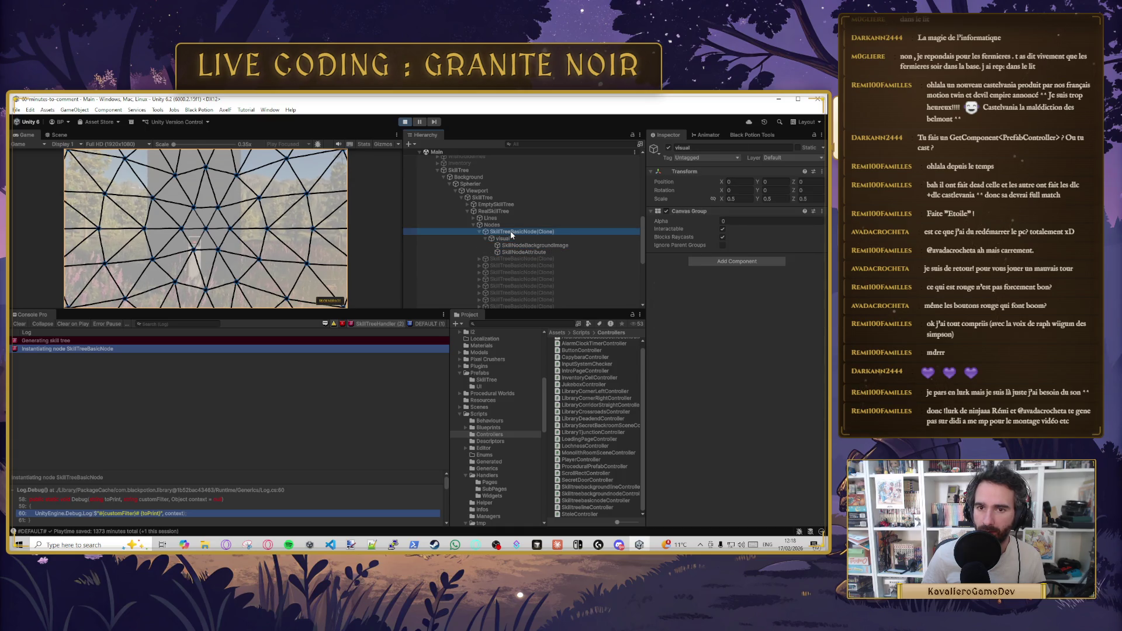
{"action": "left_click", "coordinate": [59, 135]}
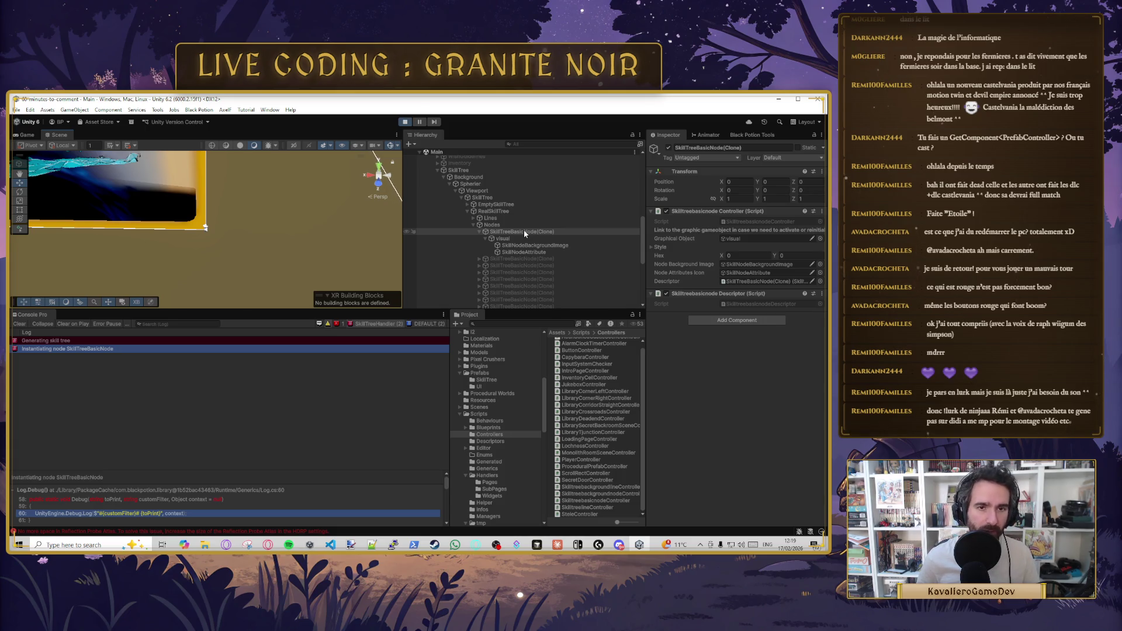
- Frame the first basic node in the Scene view and zoom in on it
{"action": "double_click", "coordinate": [524, 232]}
{"action": "mouse_move", "coordinate": [222, 250]}
{"action": "left_mouse_down"}
{"action": "mouse_move", "coordinate": [236, 227]}
{"action": "mouse_move", "coordinate": [227, 220]}
{"action": "mouse_move", "coordinate": [248, 230]}
{"action": "left_mouse_up"}
{"action": "scroll", "coordinate": [249, 234], "scroll_direction": "up", "scroll_amount": 6}
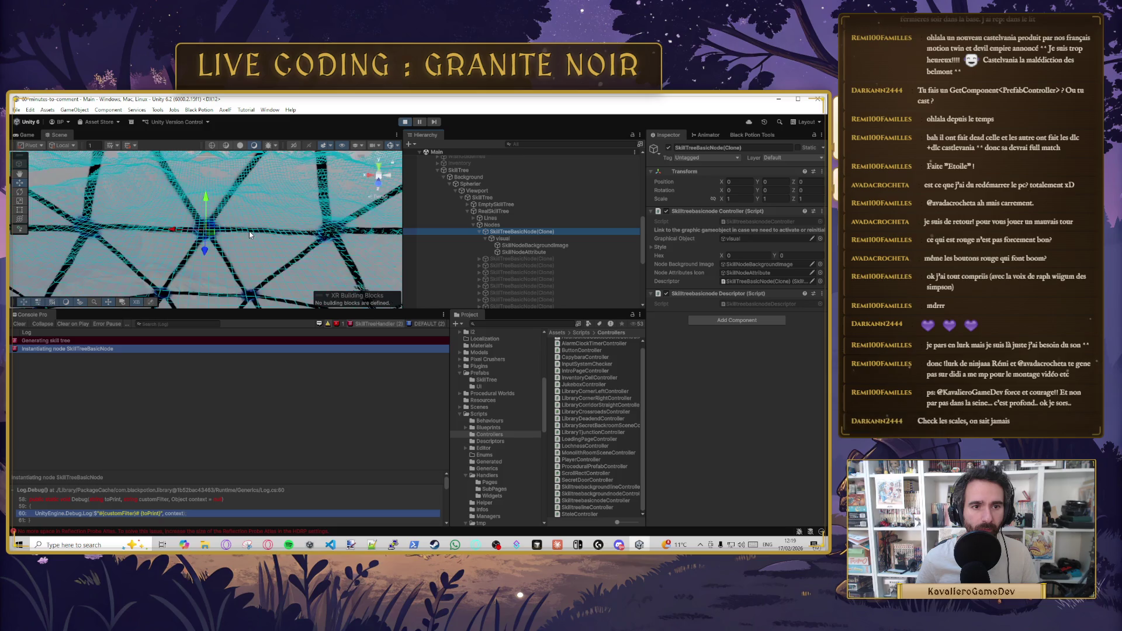
{"action": "scroll", "coordinate": [250, 240], "scroll_direction": "up", "scroll_amount": 5}
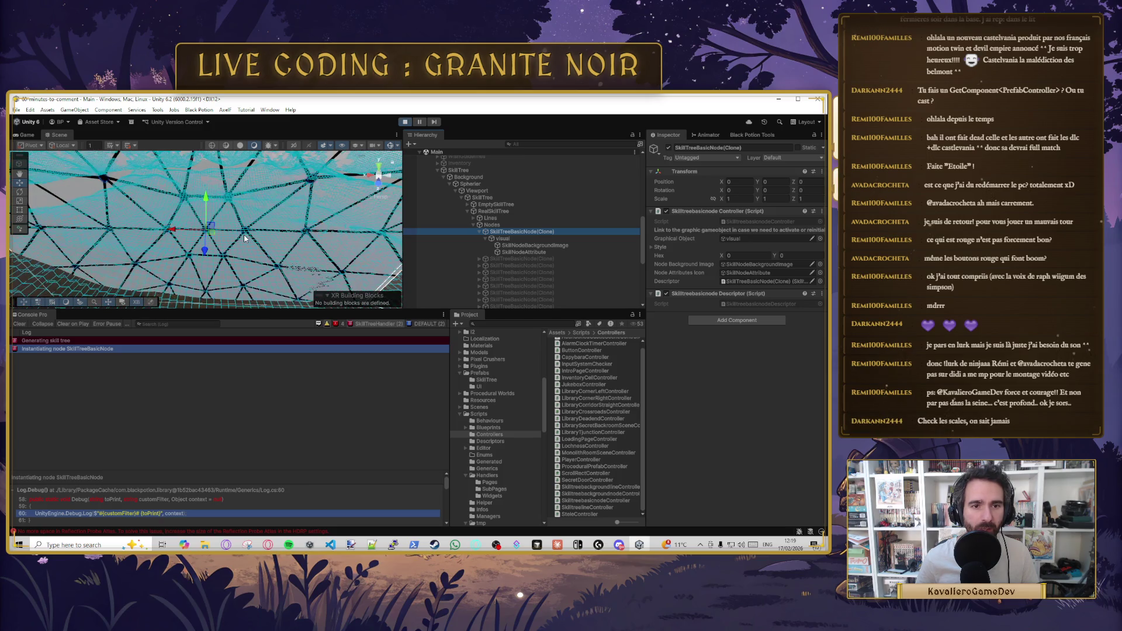
{"action": "scroll", "coordinate": [241, 237], "scroll_direction": "up", "scroll_amount": 4}
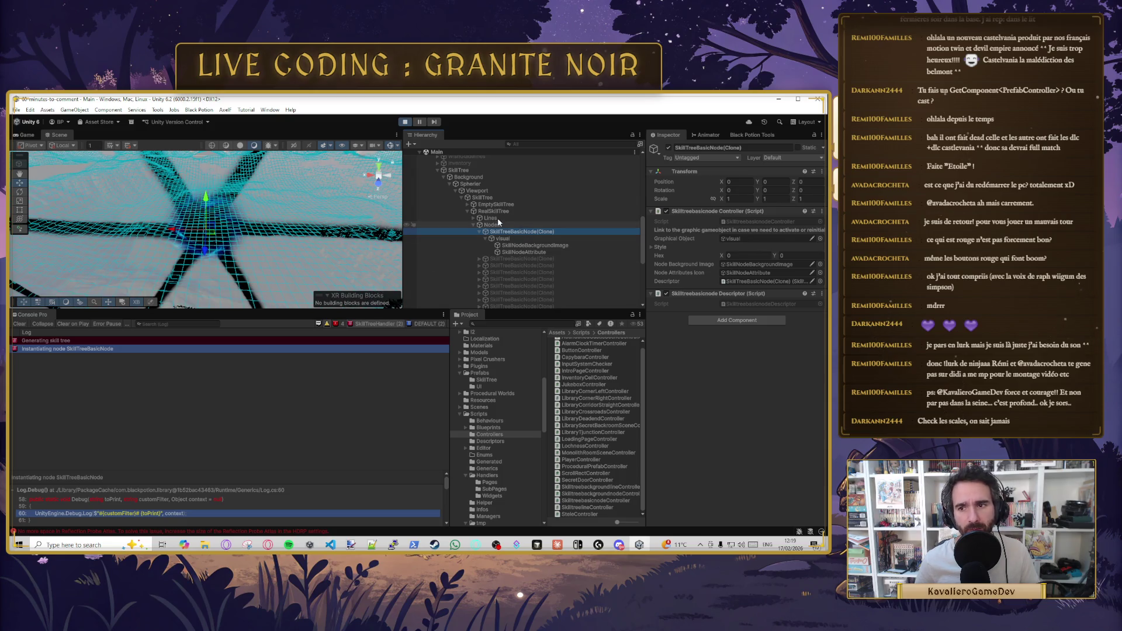
- Edit the visual child's Canvas Group Alpha and make it ignore parent groups
{"action": "left_click", "coordinate": [504, 239]}
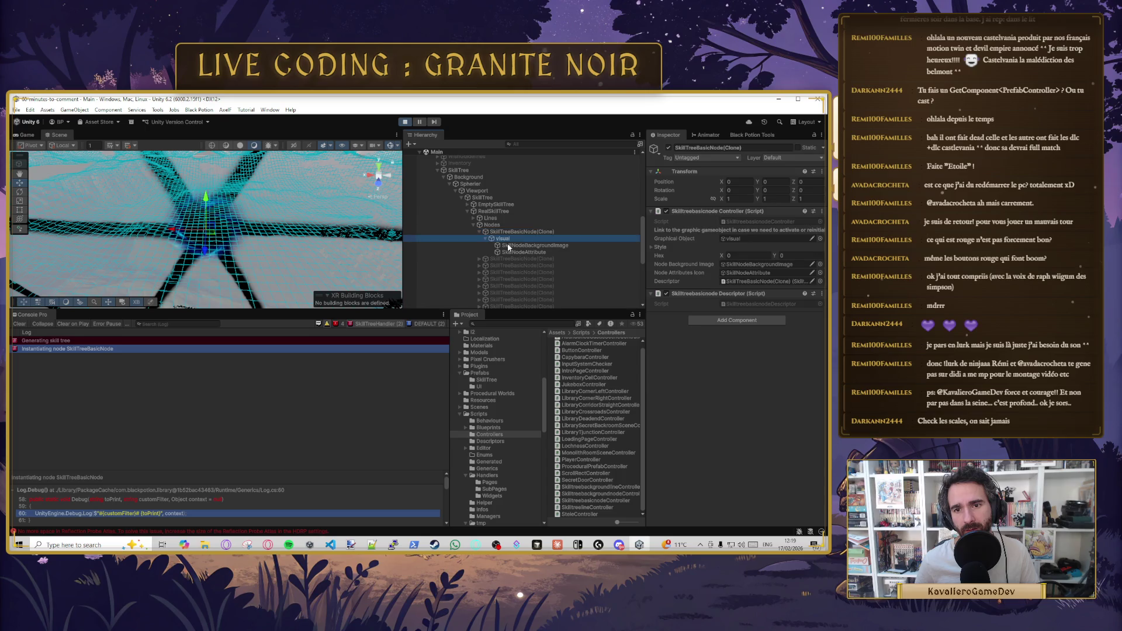
{"action": "left_click", "coordinate": [508, 246]}
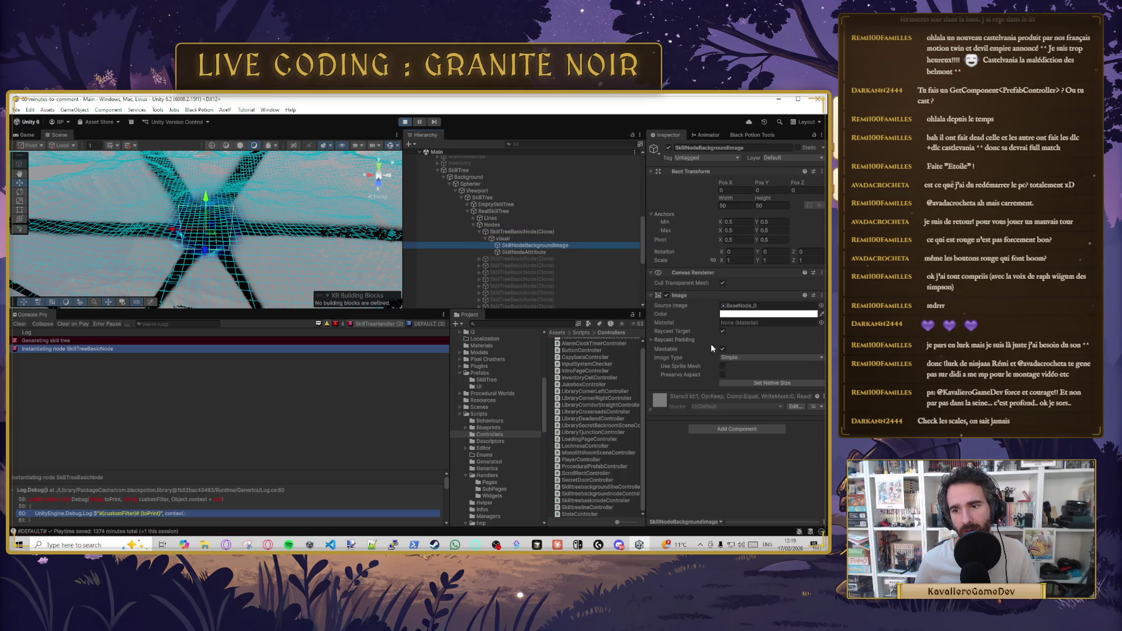
{"action": "left_click", "coordinate": [579, 231]}
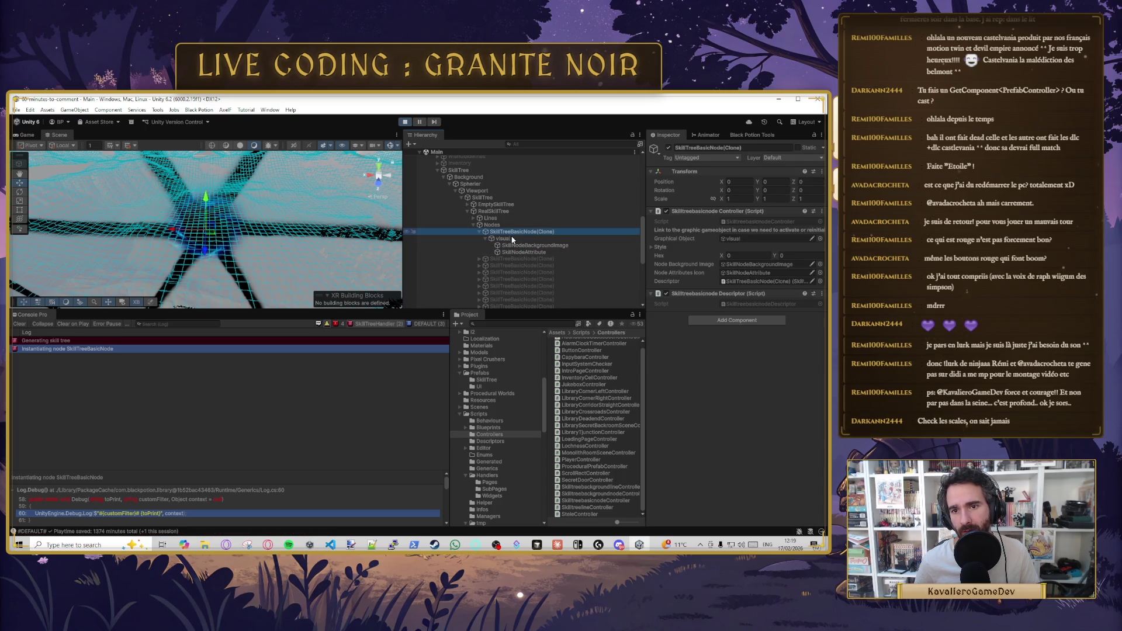
{"action": "left_click", "coordinate": [575, 238]}
{"action": "left_click", "coordinate": [727, 222]}
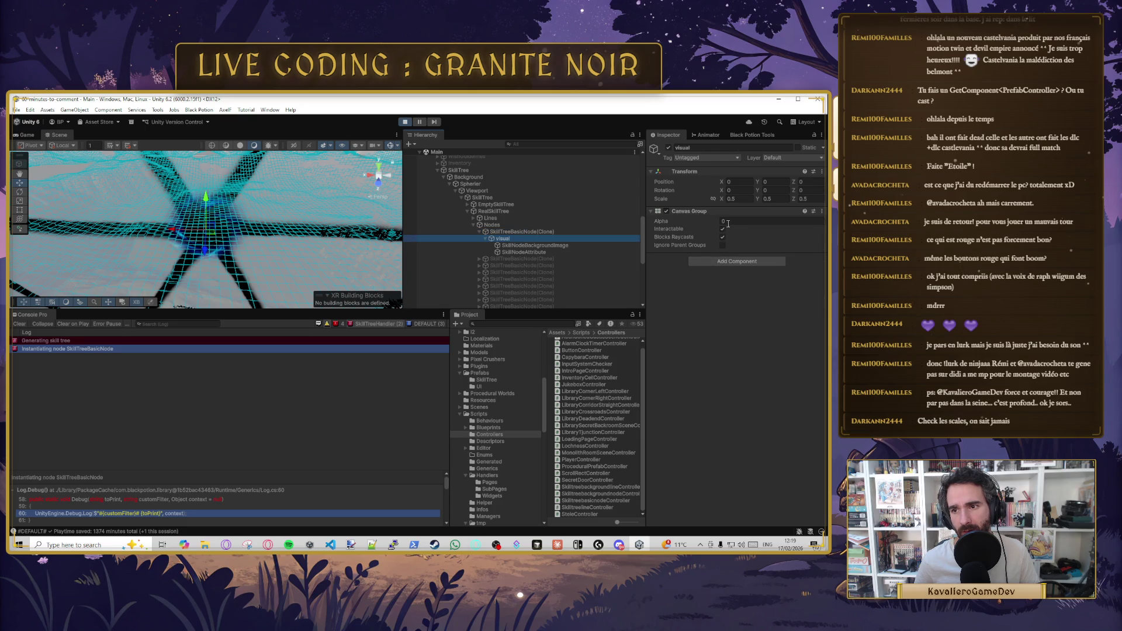
{"action": "left_click", "coordinate": [722, 244]}
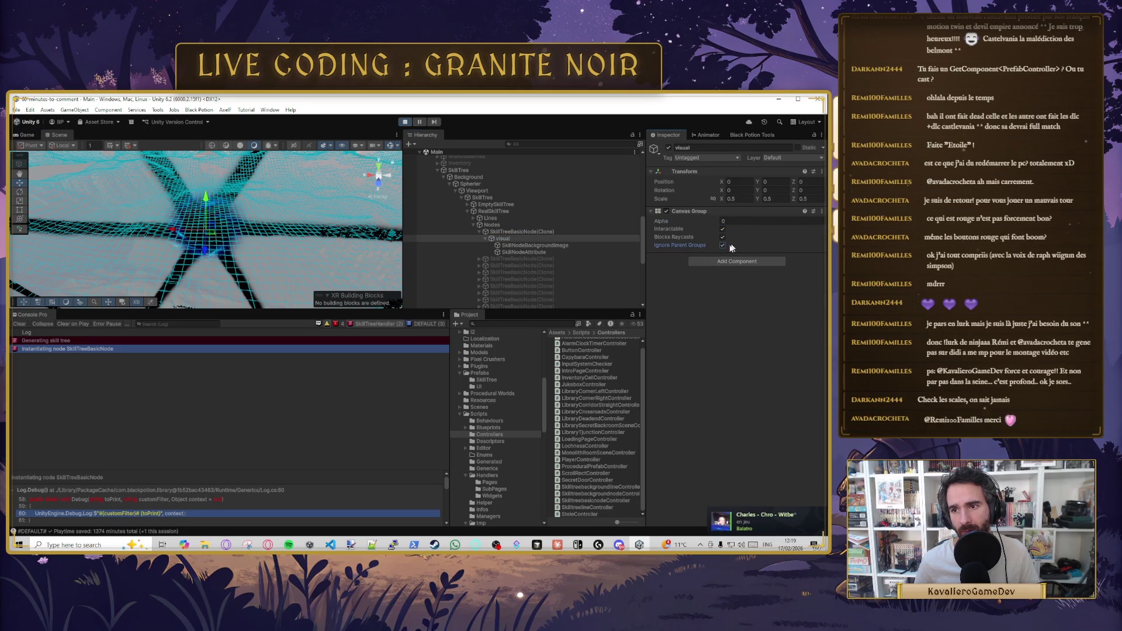
- Check the background image, then select EmptySkillTree and deactivate it
{"action": "left_click", "coordinate": [524, 246]}
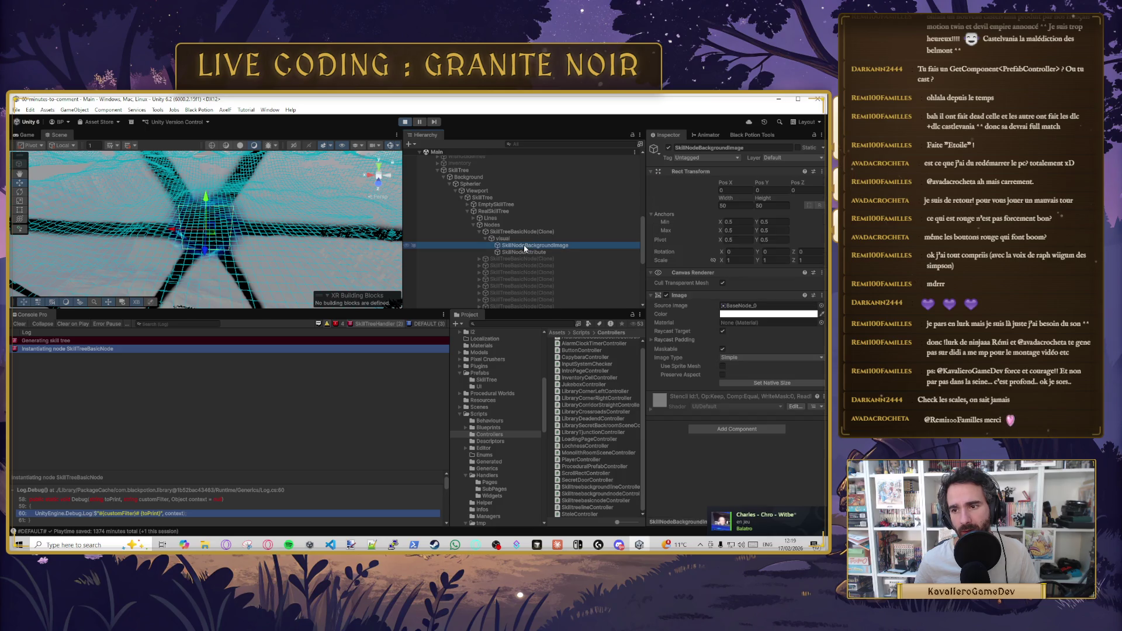
{"action": "left_click", "coordinate": [500, 205]}
{"action": "left_click", "coordinate": [667, 148]}
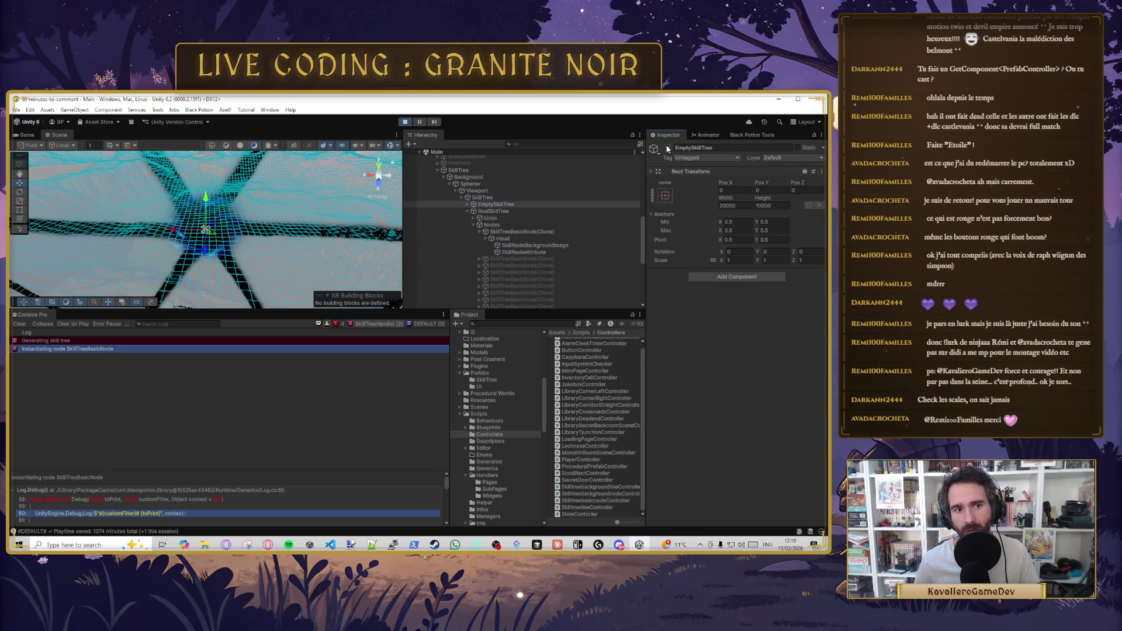
- Review the background image's sprite asset and the node's visual and controller scripts
{"action": "left_click", "coordinate": [520, 246]}
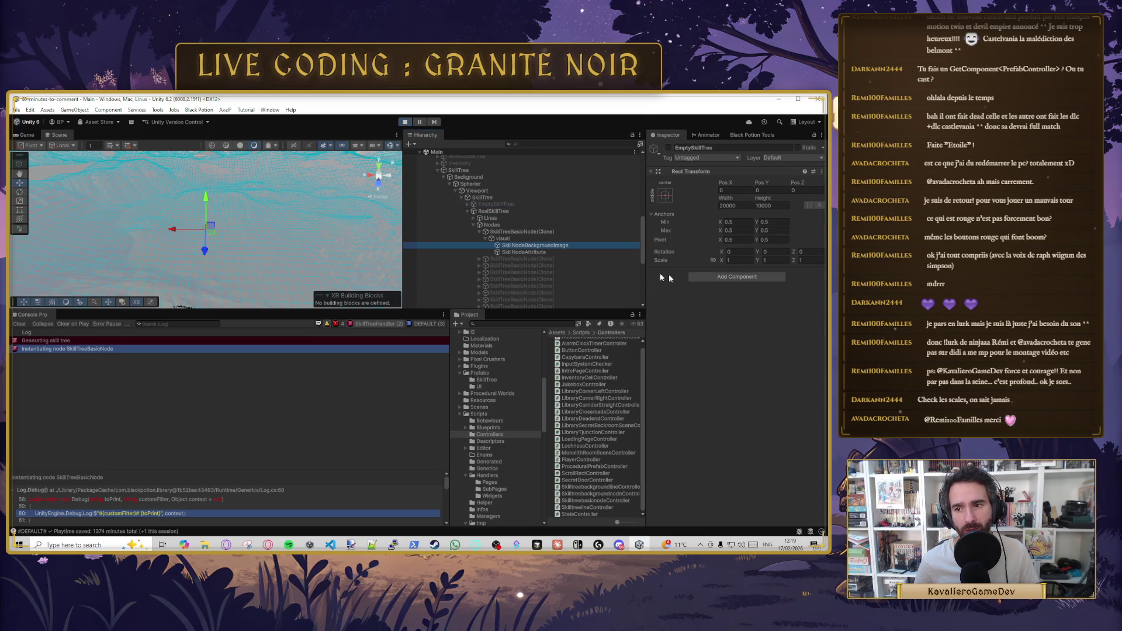
{"action": "left_click", "coordinate": [742, 305]}
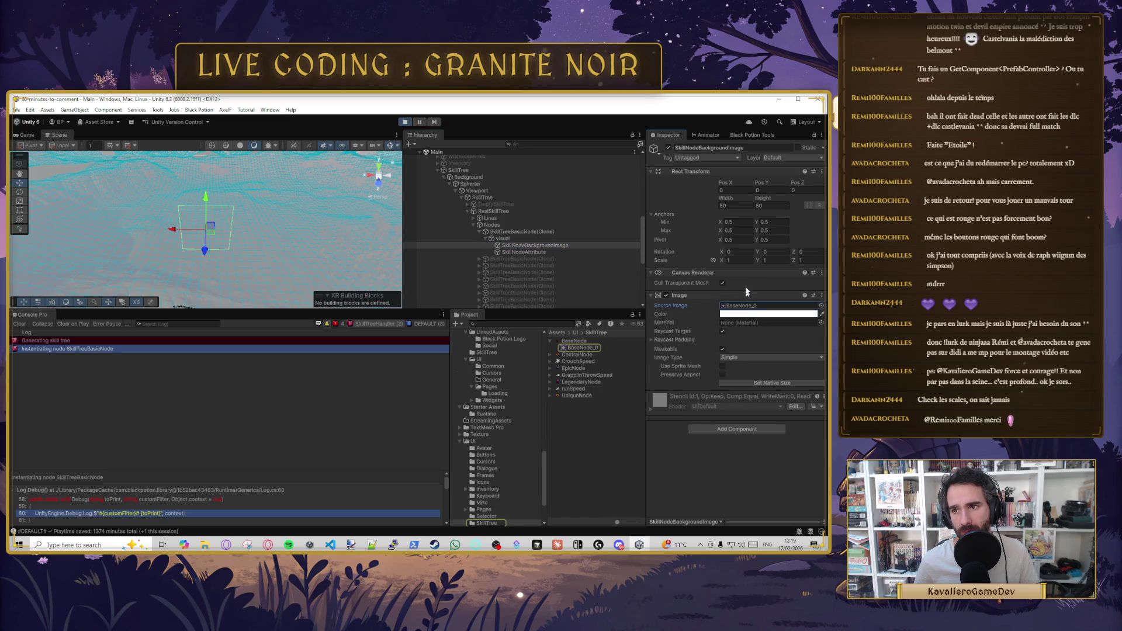
{"action": "left_click", "coordinate": [534, 237]}
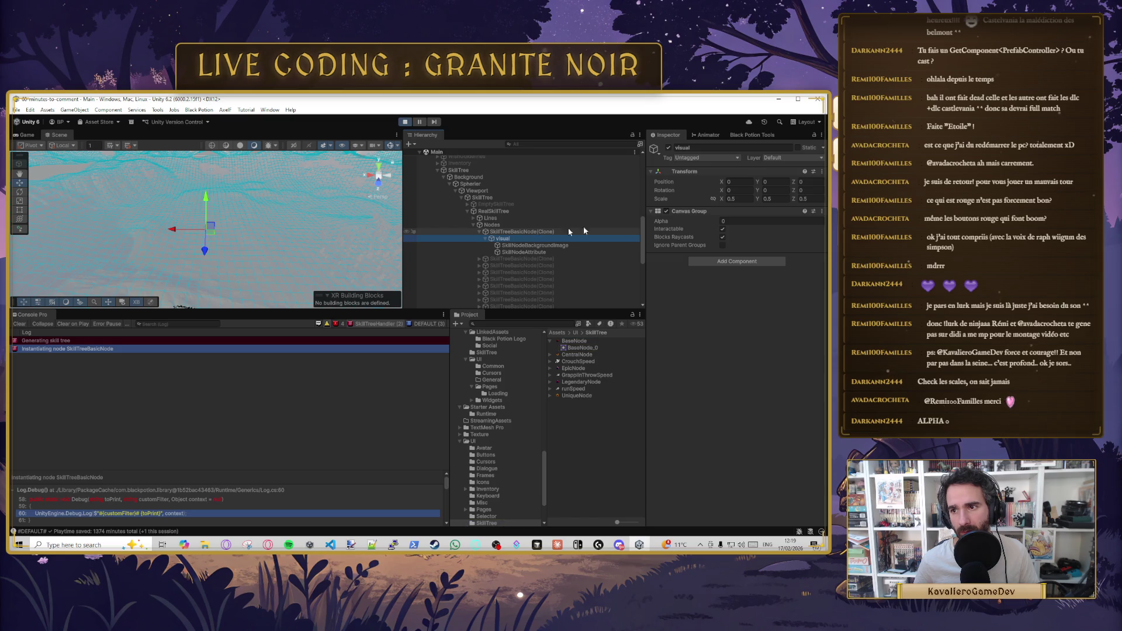
{"action": "left_click", "coordinate": [527, 234]}
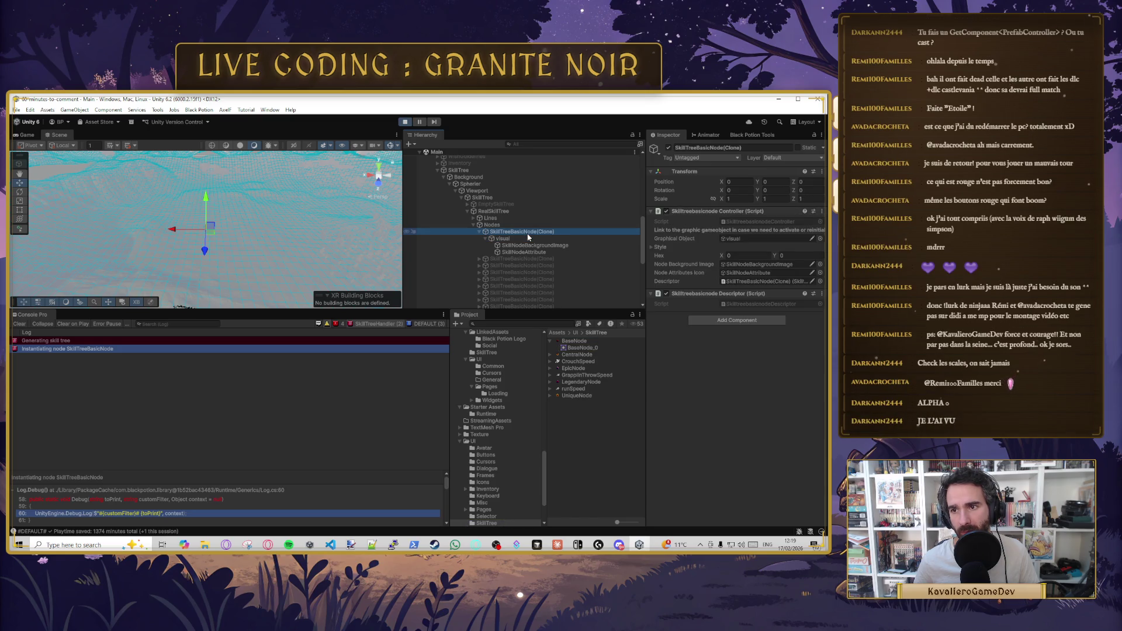
{"action": "left_click", "coordinate": [517, 239]}
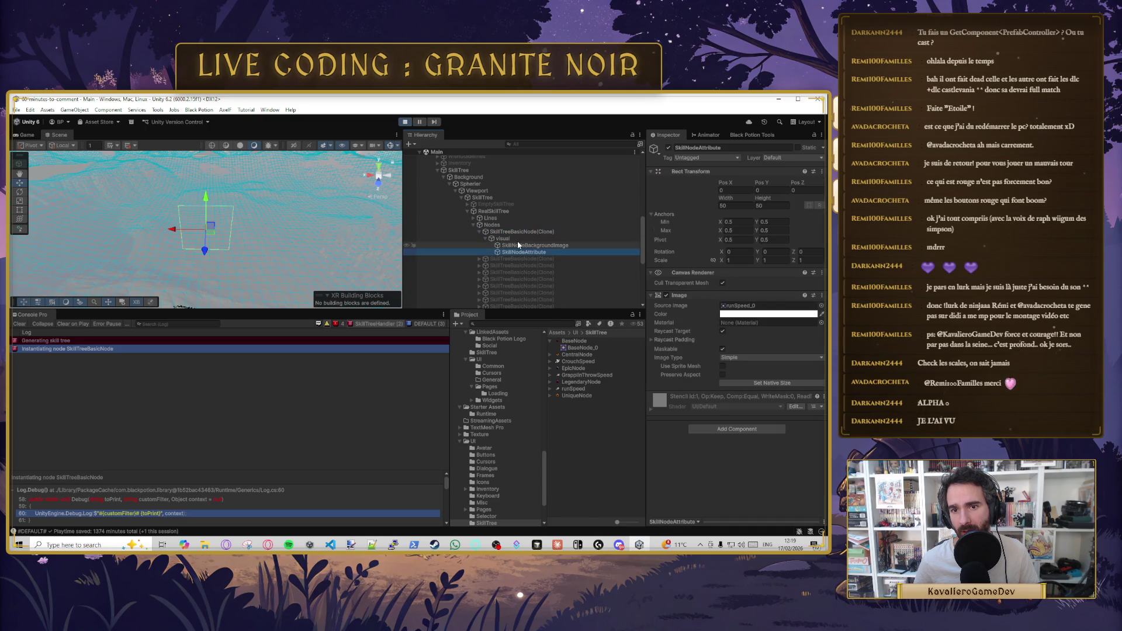
- Set the visual's Canvas Group Alpha to 1 and stop play mode
{"action": "left_click", "coordinate": [730, 222]}
{"action": "type", "text": "1"}
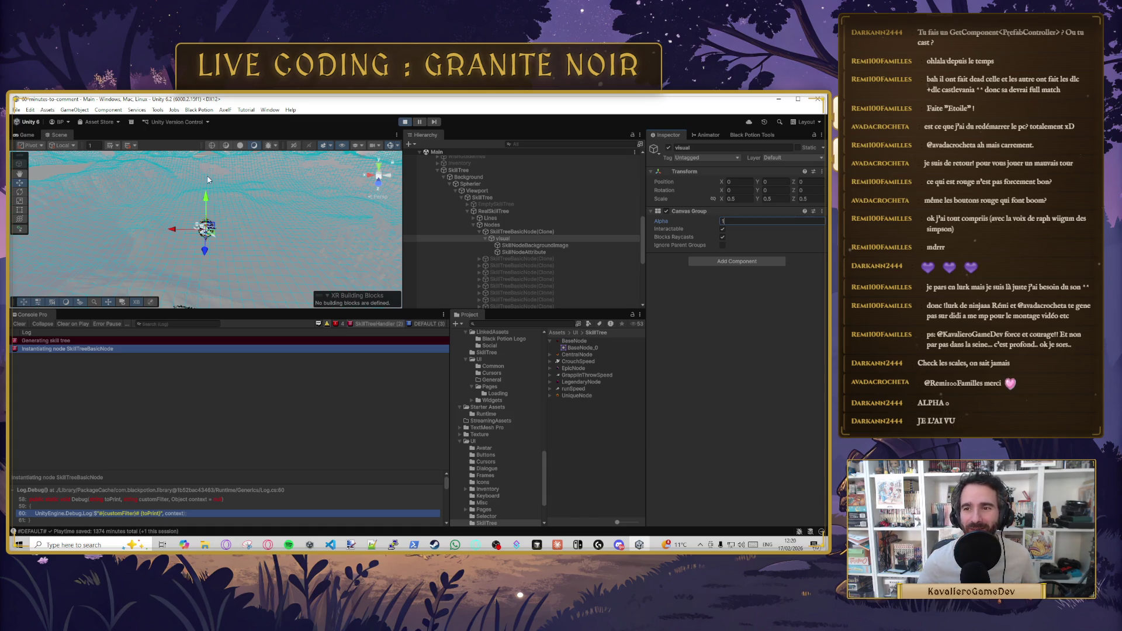
{"action": "key", "text": "Return"}
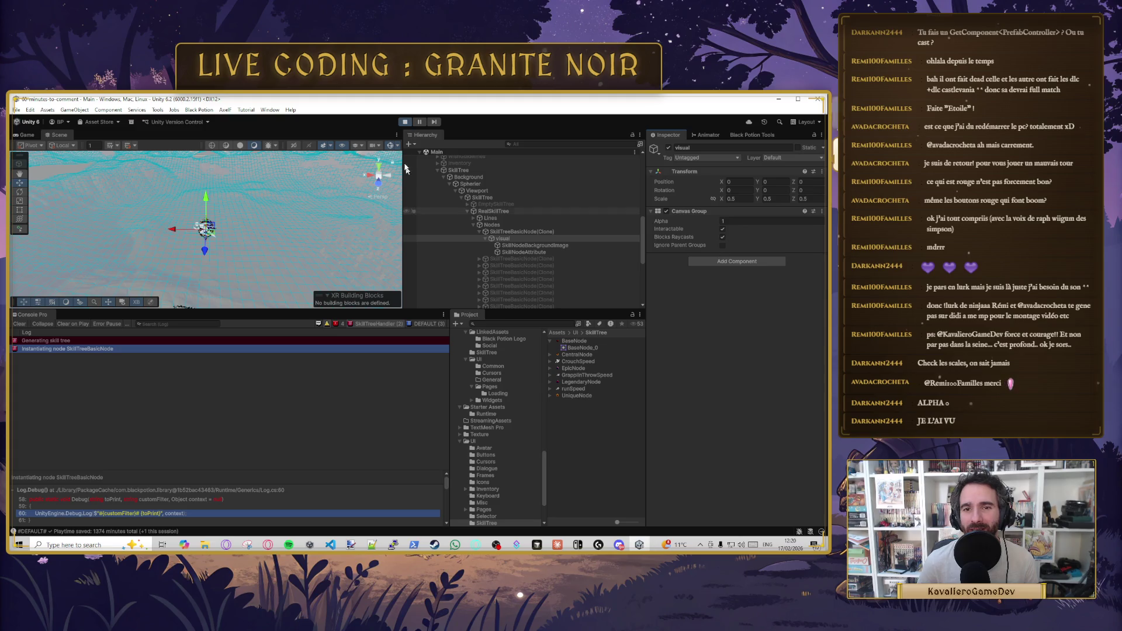
{"action": "left_click", "coordinate": [405, 121]}
{"action": "left_click", "coordinate": [536, 545]}
- Scroll through SkillTreeHandler.cs's CreateNode and CreateLinks methods in Cursor
{"action": "scroll", "coordinate": [405, 329], "scroll_direction": "down", "scroll_amount": 15}
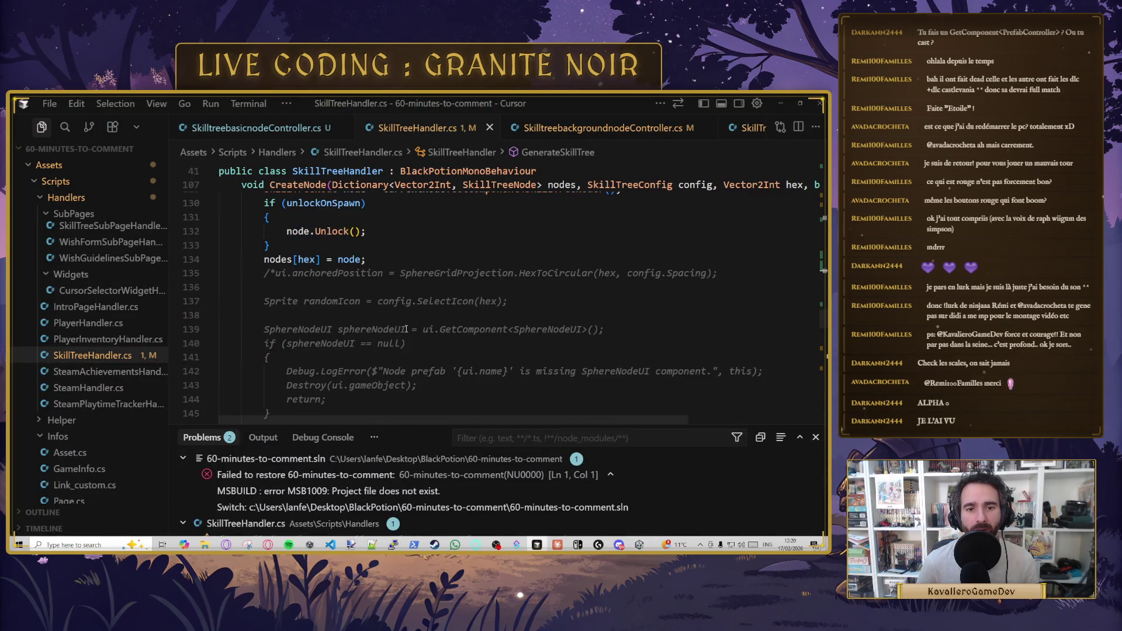
{"action": "scroll", "coordinate": [406, 329], "scroll_direction": "down", "scroll_amount": 3}
{"action": "scroll", "coordinate": [406, 329], "scroll_direction": "up", "scroll_amount": 3}
{"action": "scroll", "coordinate": [406, 327], "scroll_direction": "down", "scroll_amount": 7}
{"action": "scroll", "coordinate": [389, 329], "scroll_direction": "down", "scroll_amount": 10}
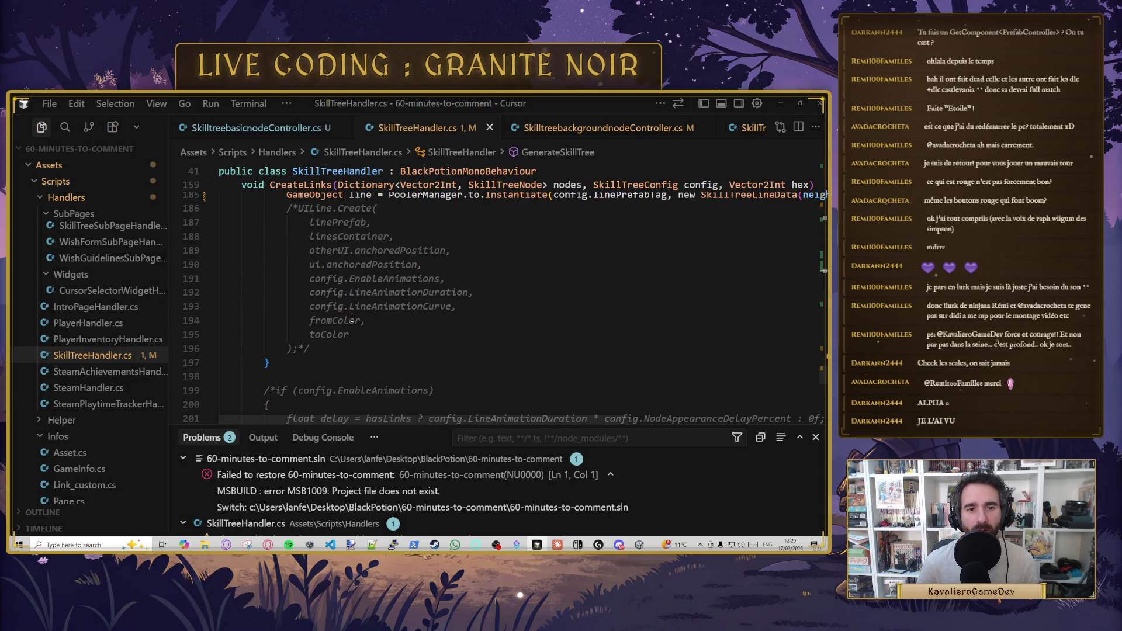
{"action": "scroll", "coordinate": [351, 318], "scroll_direction": "down", "scroll_amount": 2}
{"action": "left_click_drag", "start_coordinate": [282, 361], "coordinate": [264, 305]}
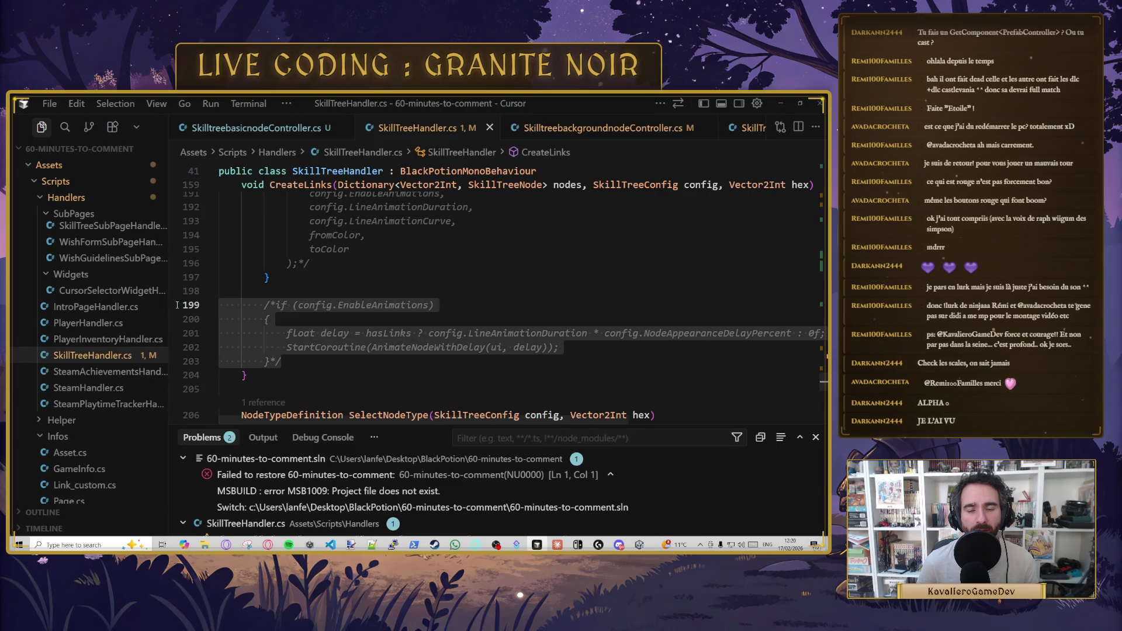
{"action": "scroll", "coordinate": [378, 297], "scroll_direction": "up", "scroll_amount": 6}
{"action": "scroll", "coordinate": [378, 297], "scroll_direction": "up", "scroll_amount": 18}
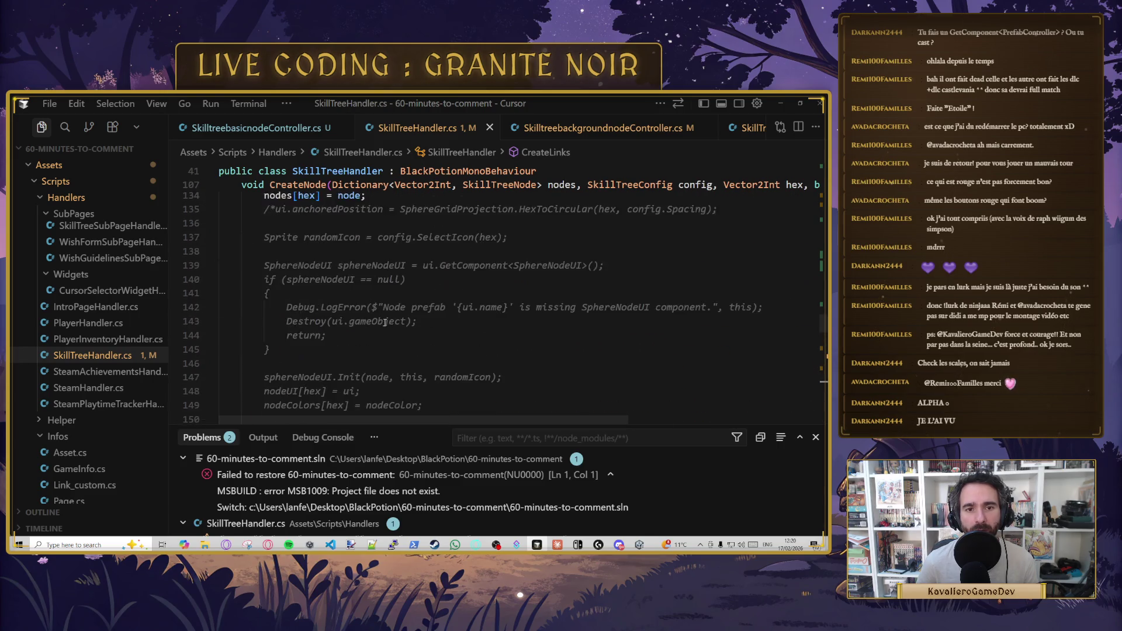
{"action": "scroll", "coordinate": [390, 323], "scroll_direction": "up", "scroll_amount": 6}
{"action": "scroll", "coordinate": [390, 323], "scroll_direction": "down", "scroll_amount": 10}
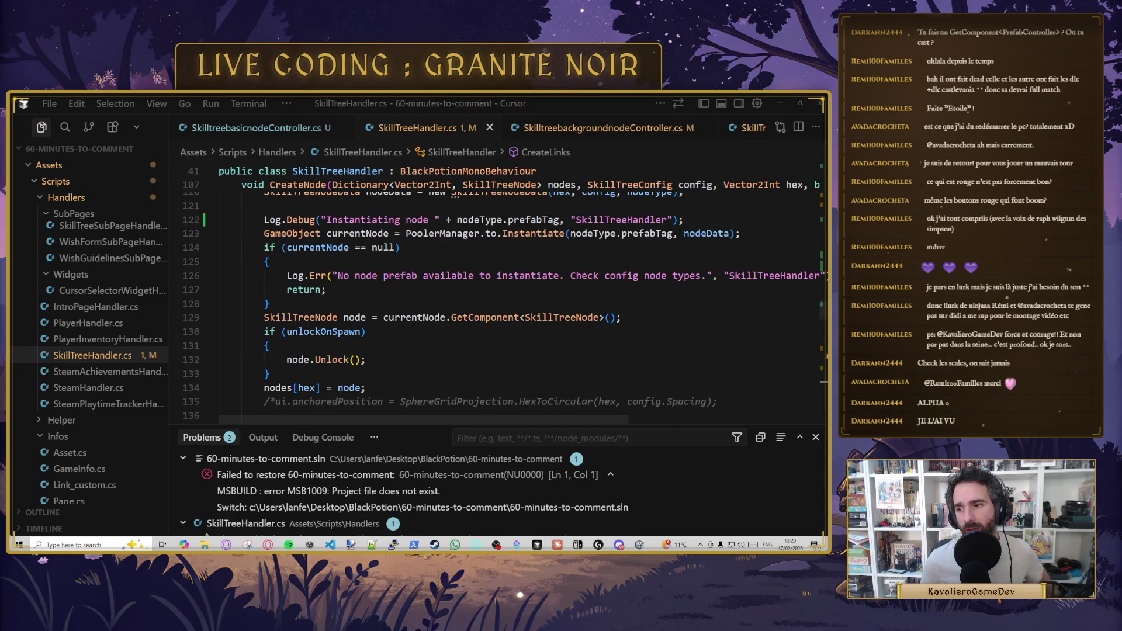
{"action": "scroll", "coordinate": [497, 295], "scroll_direction": "up", "scroll_amount": 7}
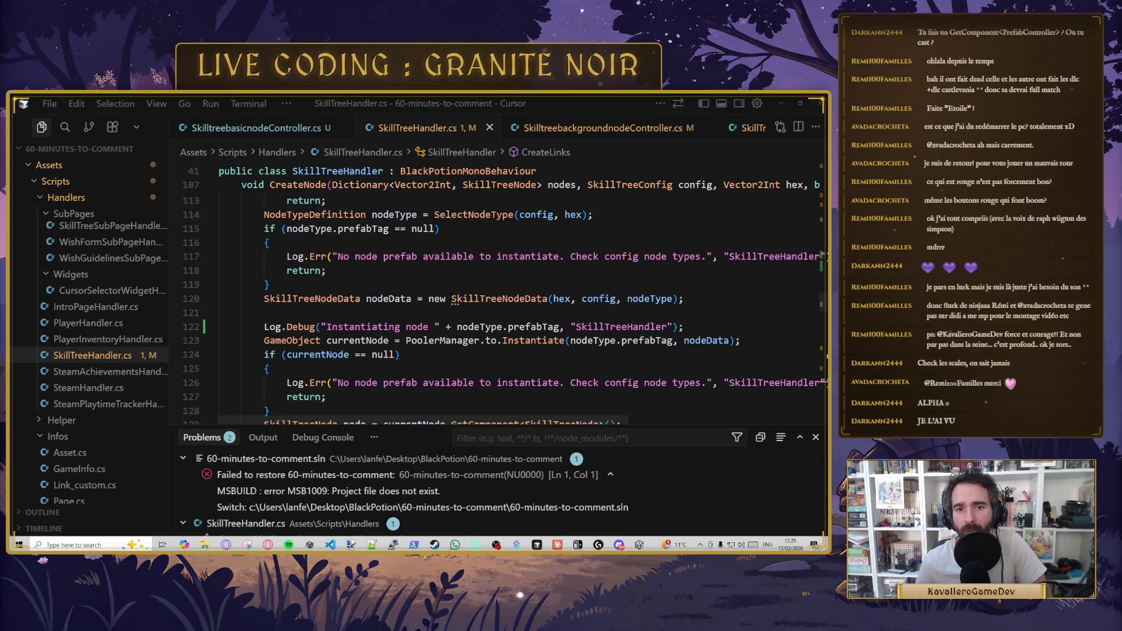
{"action": "scroll", "coordinate": [497, 295], "scroll_direction": "up", "scroll_amount": 8}
{"action": "scroll", "coordinate": [497, 295], "scroll_direction": "down", "scroll_amount": 1}
{"action": "scroll", "coordinate": [496, 295], "scroll_direction": "up", "scroll_amount": 5}
{"action": "scroll", "coordinate": [497, 295], "scroll_direction": "up", "scroll_amount": 8}
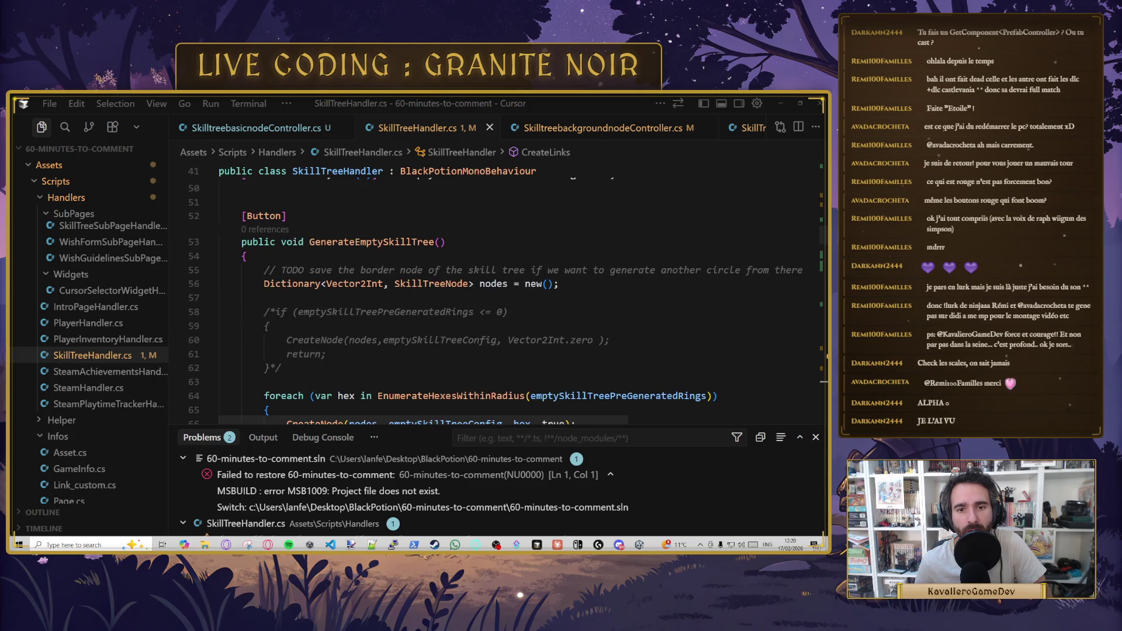
{"action": "scroll", "coordinate": [497, 295], "scroll_direction": "down", "scroll_amount": 10}
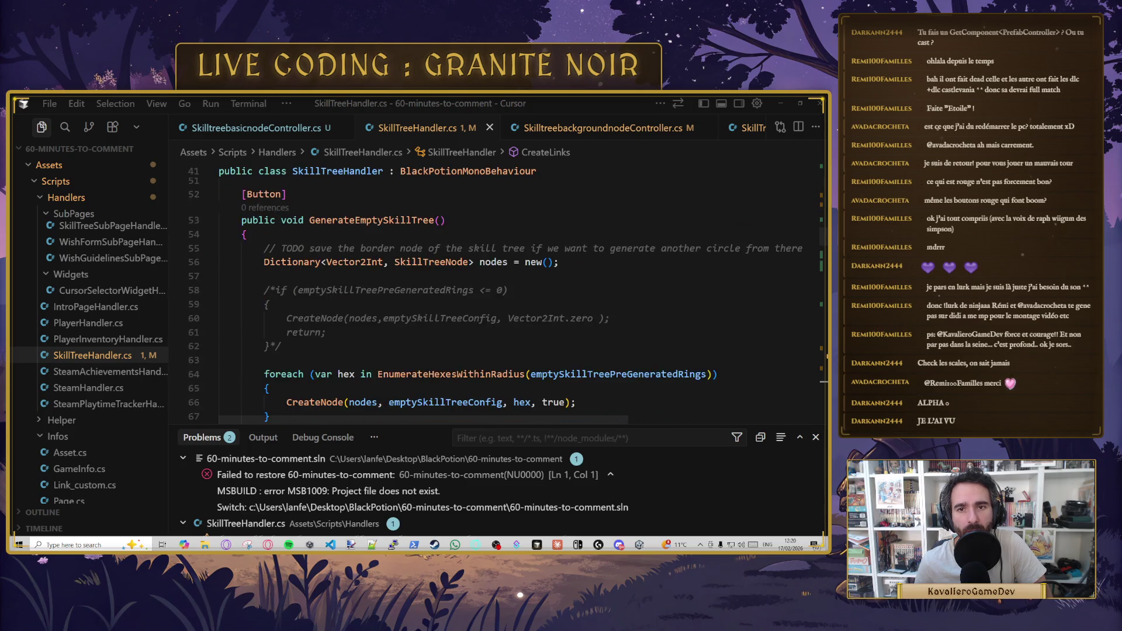
{"action": "scroll", "coordinate": [496, 295], "scroll_direction": "down", "scroll_amount": 12}
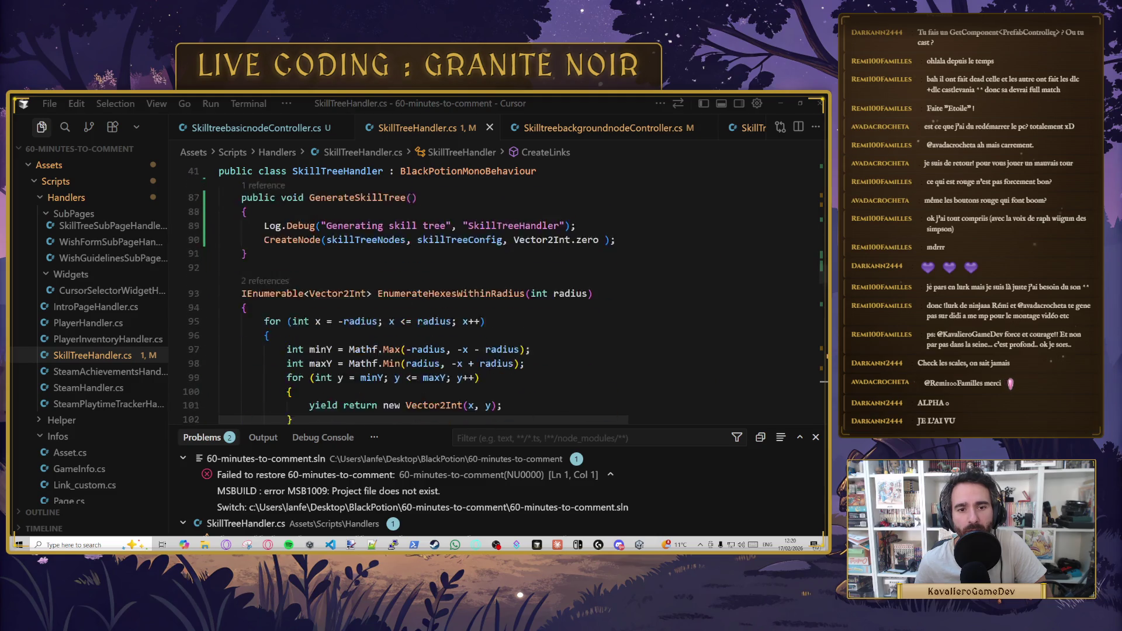
{"action": "scroll", "coordinate": [505, 307], "scroll_direction": "down", "scroll_amount": 6}
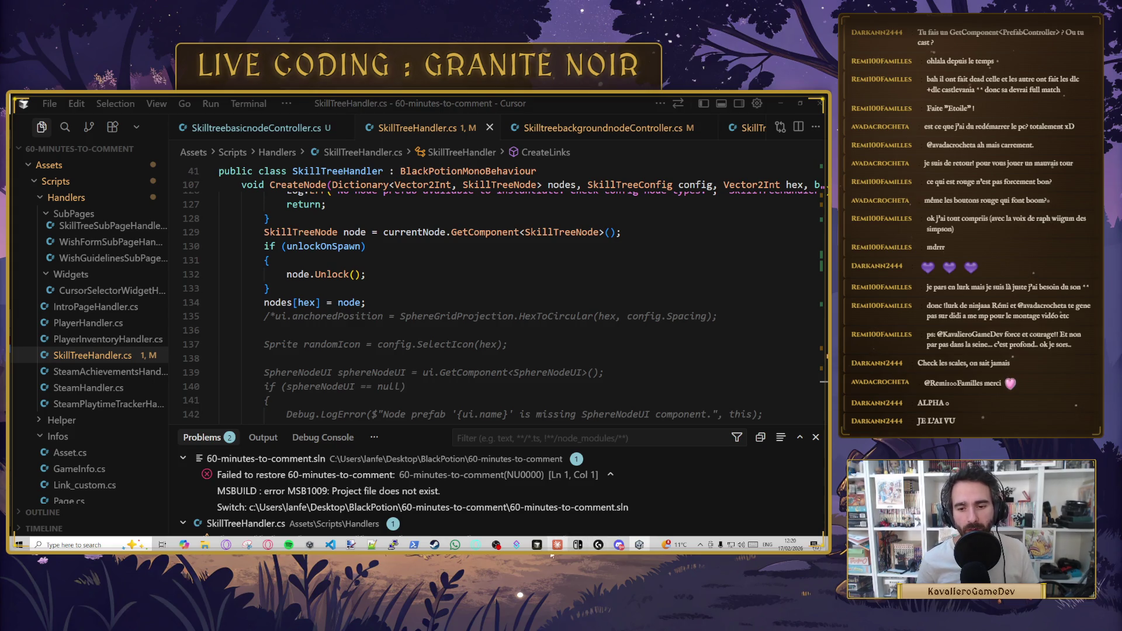
- Place the caret on an empty line inside CreateNode near line 138
{"action": "left_click", "coordinate": [430, 307]}
{"action": "scroll", "coordinate": [430, 306], "scroll_direction": "down", "scroll_amount": 3}
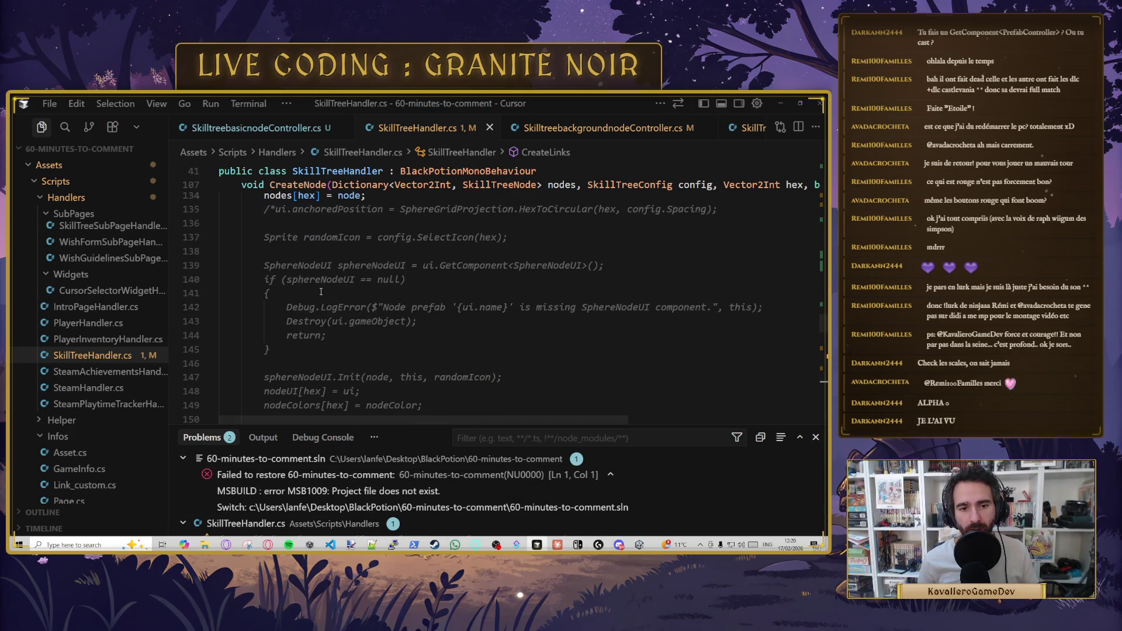
{"action": "left_click", "coordinate": [357, 256]}
{"action": "key", "text": "ctrl+p"}
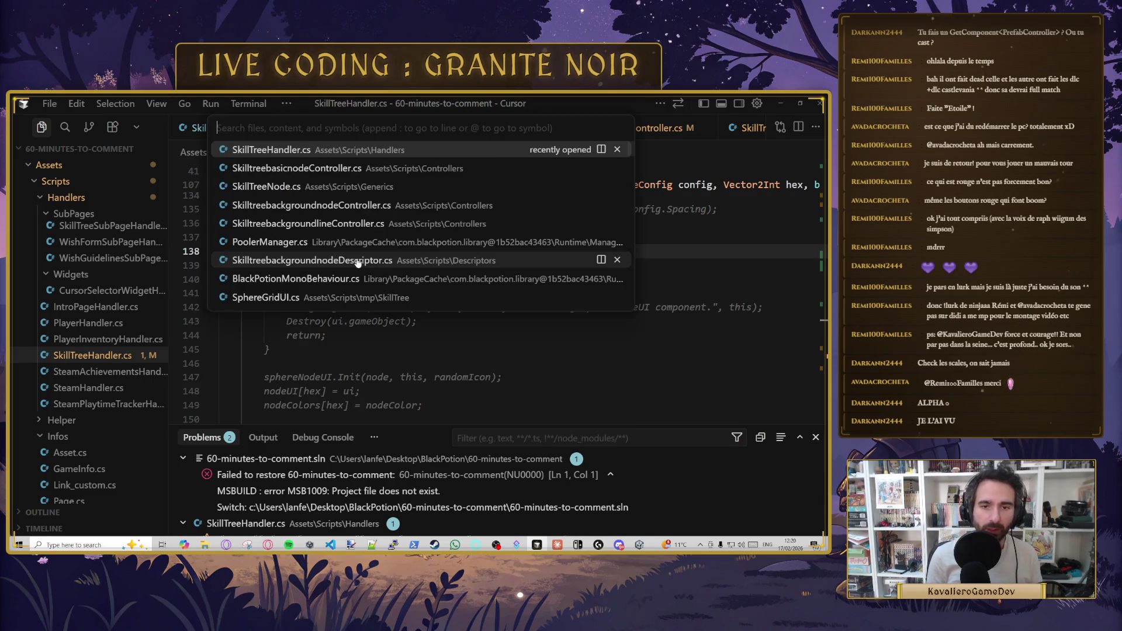
{"action": "type", "text": "shp"}
{"action": "key", "text": "BackSpace"}
{"action": "key", "text": "BackSpace"}
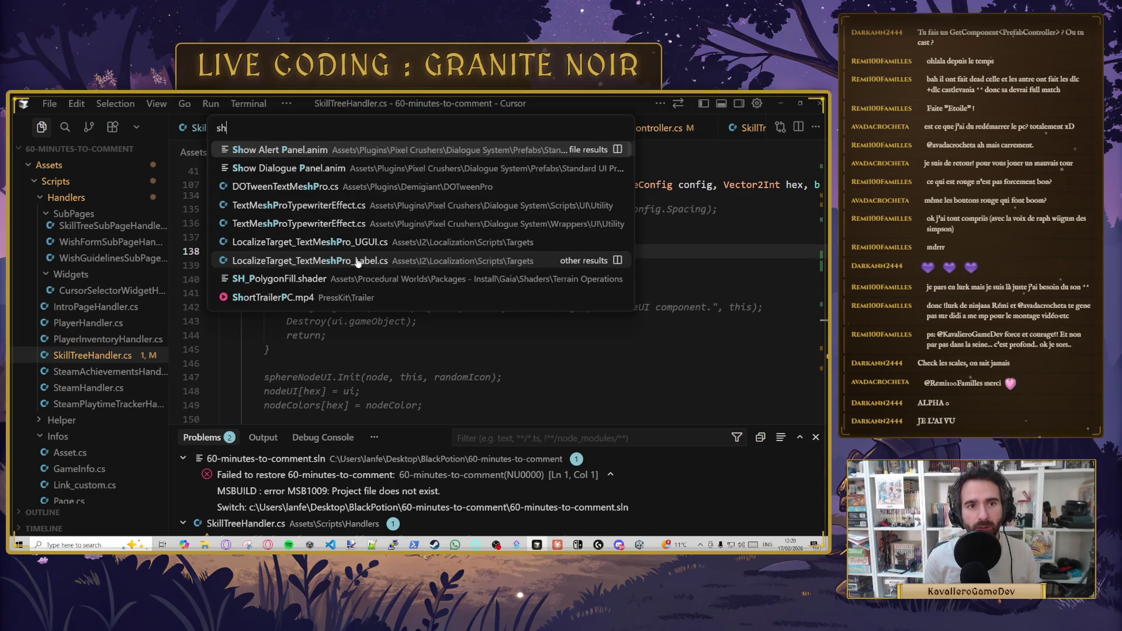
{"action": "type", "text": "pher"}
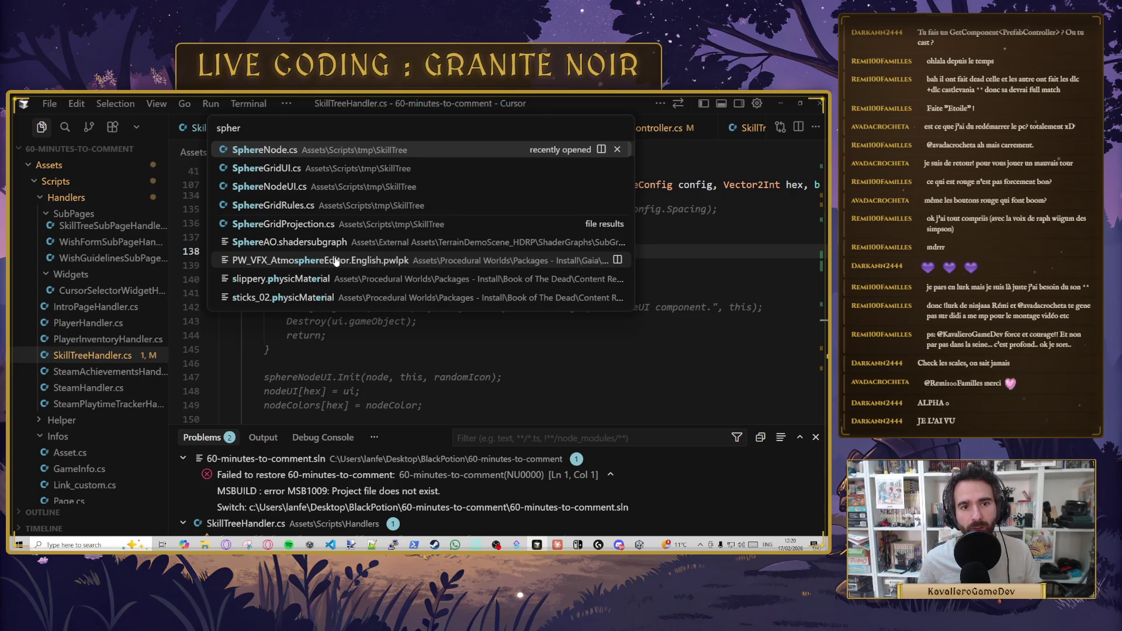
{"action": "left_click", "coordinate": [368, 168]}
{"action": "scroll", "coordinate": [441, 291], "scroll_direction": "down", "scroll_amount": 5}
{"action": "scroll", "coordinate": [441, 291], "scroll_direction": "down", "scroll_amount": 8}
{"action": "scroll", "coordinate": [441, 287], "scroll_direction": "down", "scroll_amount": 12}
{"action": "scroll", "coordinate": [434, 288], "scroll_direction": "down", "scroll_amount": 5}
{"action": "scroll", "coordinate": [349, 303], "scroll_direction": "down", "scroll_amount": 4}
{"action": "scroll", "coordinate": [349, 295], "scroll_direction": "up", "scroll_amount": 3}
{"action": "scroll", "coordinate": [348, 286], "scroll_direction": "down", "scroll_amount": 2}
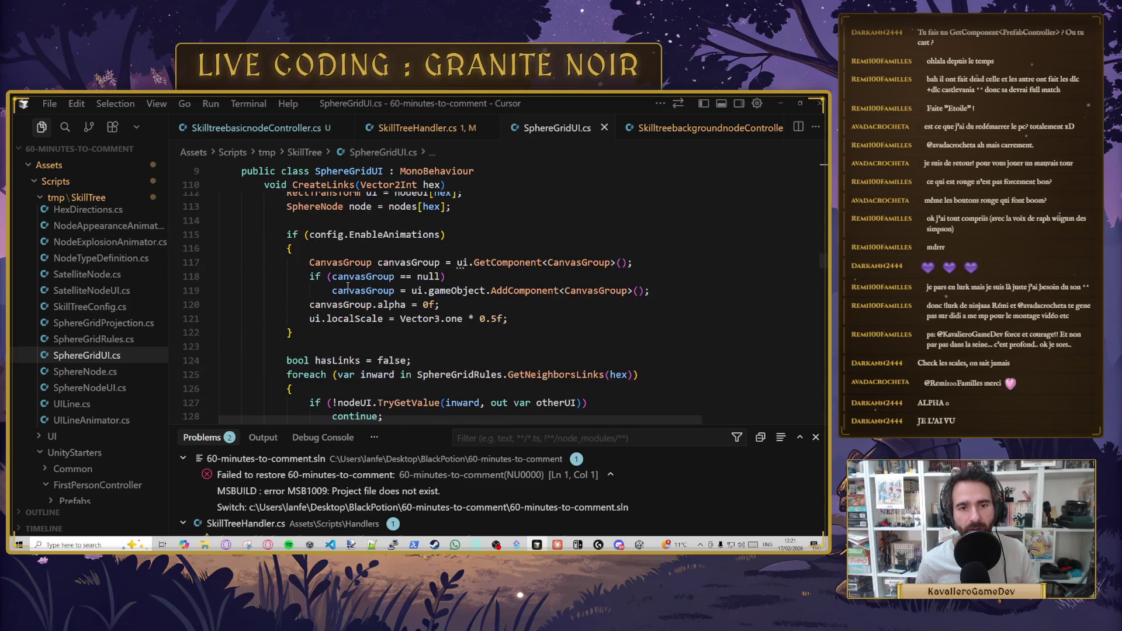
{"action": "scroll", "coordinate": [347, 287], "scroll_direction": "down", "scroll_amount": 3}
{"action": "left_click", "coordinate": [406, 290]}
{"action": "key", "text": "ctrl+f"}
{"action": "type", "text": "createno"}
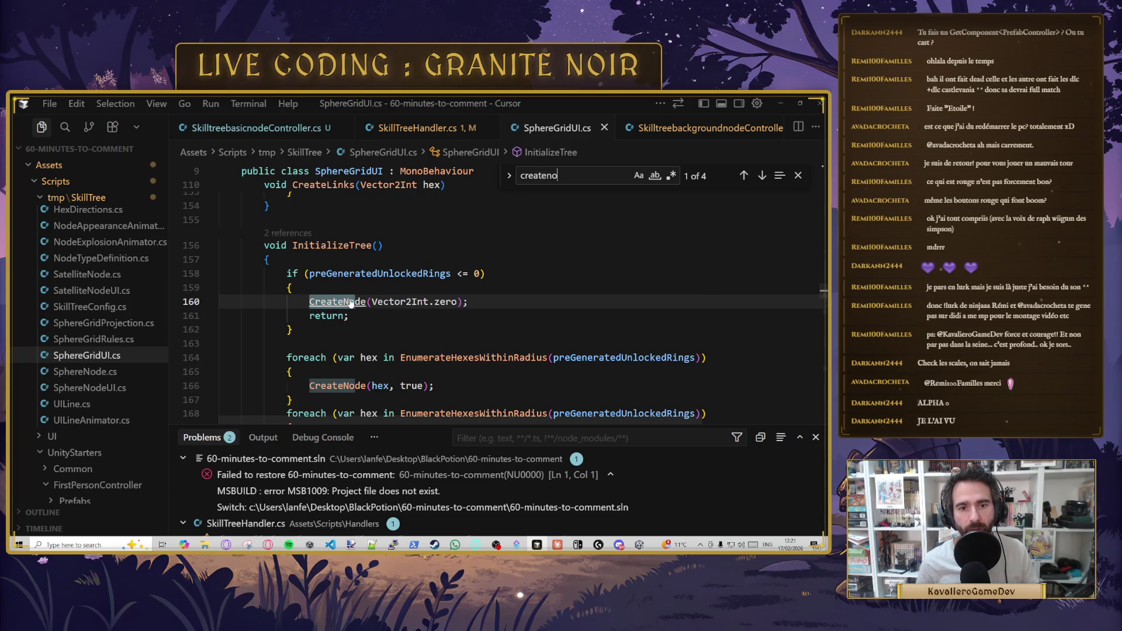
{"action": "left_click", "coordinate": [351, 303], "text": "ctrl"}
{"action": "scroll", "coordinate": [448, 257], "scroll_direction": "down", "scroll_amount": 3}
{"action": "scroll", "coordinate": [448, 257], "scroll_direction": "down", "scroll_amount": 6}
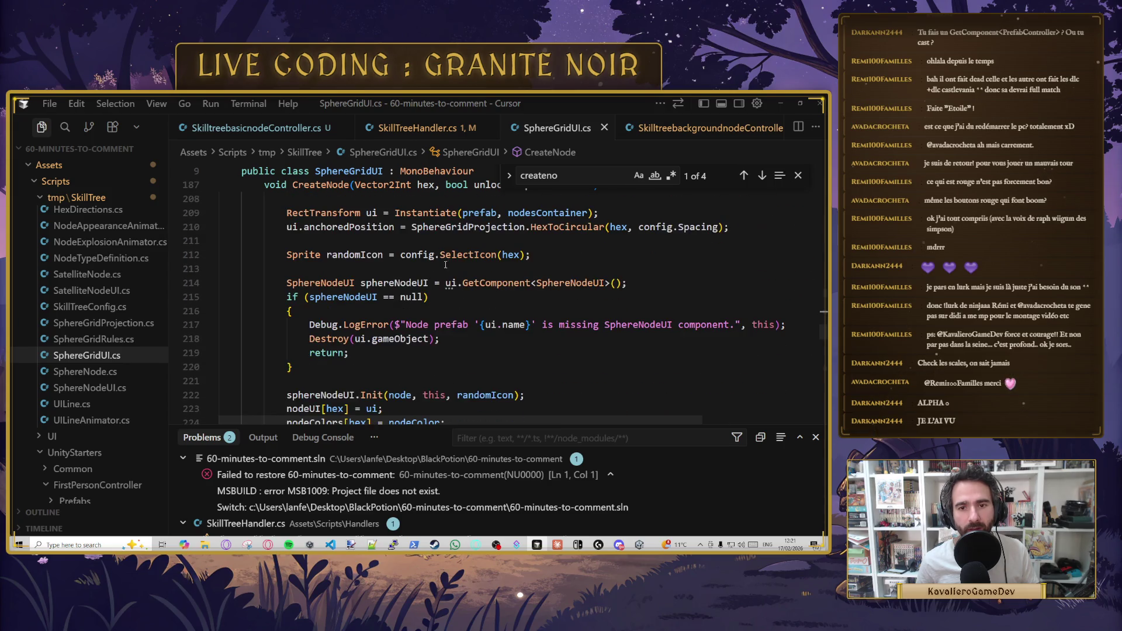
{"action": "scroll", "coordinate": [526, 230], "scroll_direction": "down", "scroll_amount": 5}
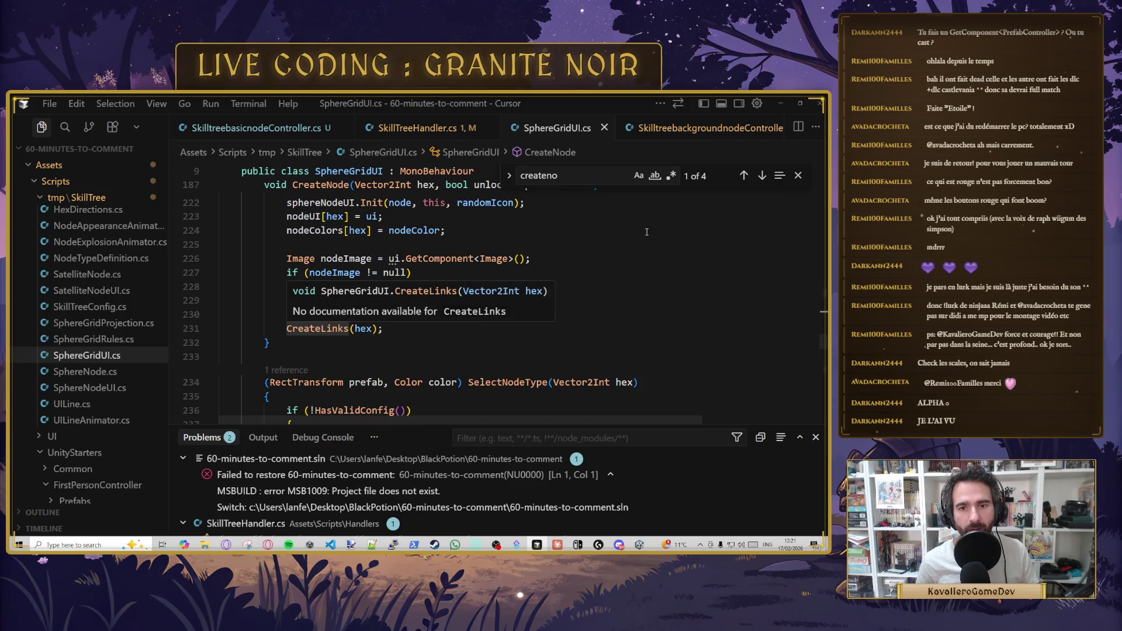
{"action": "left_click", "coordinate": [479, 272]}
{"action": "scroll", "coordinate": [479, 313], "scroll_direction": "up", "scroll_amount": 2}
{"action": "scroll", "coordinate": [409, 307], "scroll_direction": "down", "scroll_amount": 5}
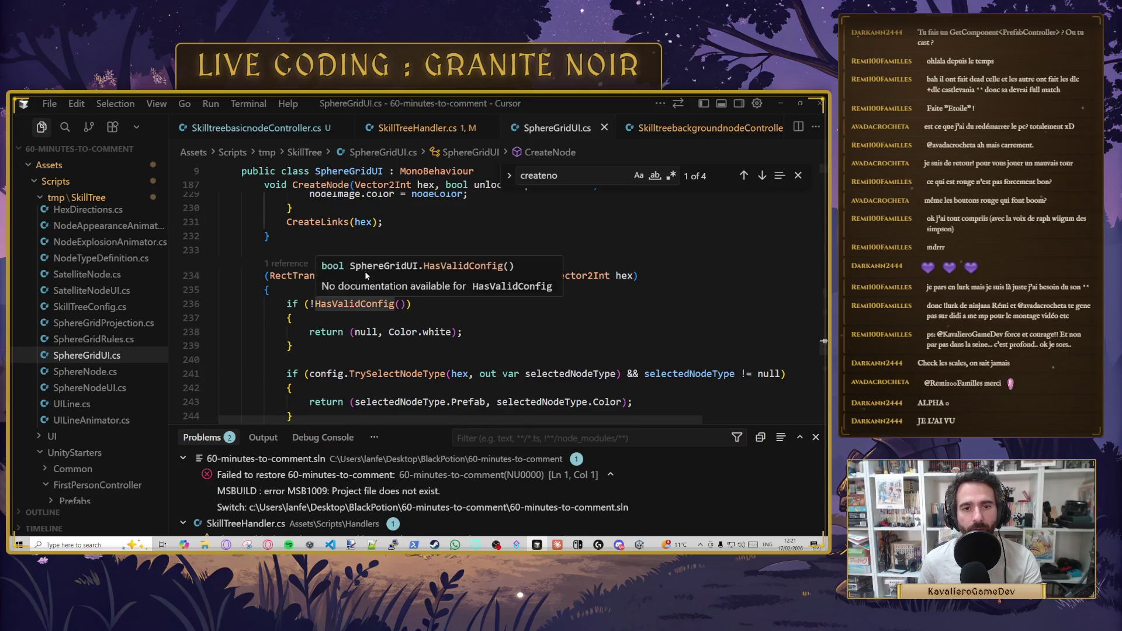
{"action": "scroll", "coordinate": [368, 295], "scroll_direction": "down", "scroll_amount": 2}
{"action": "scroll", "coordinate": [414, 289], "scroll_direction": "down", "scroll_amount": 5}
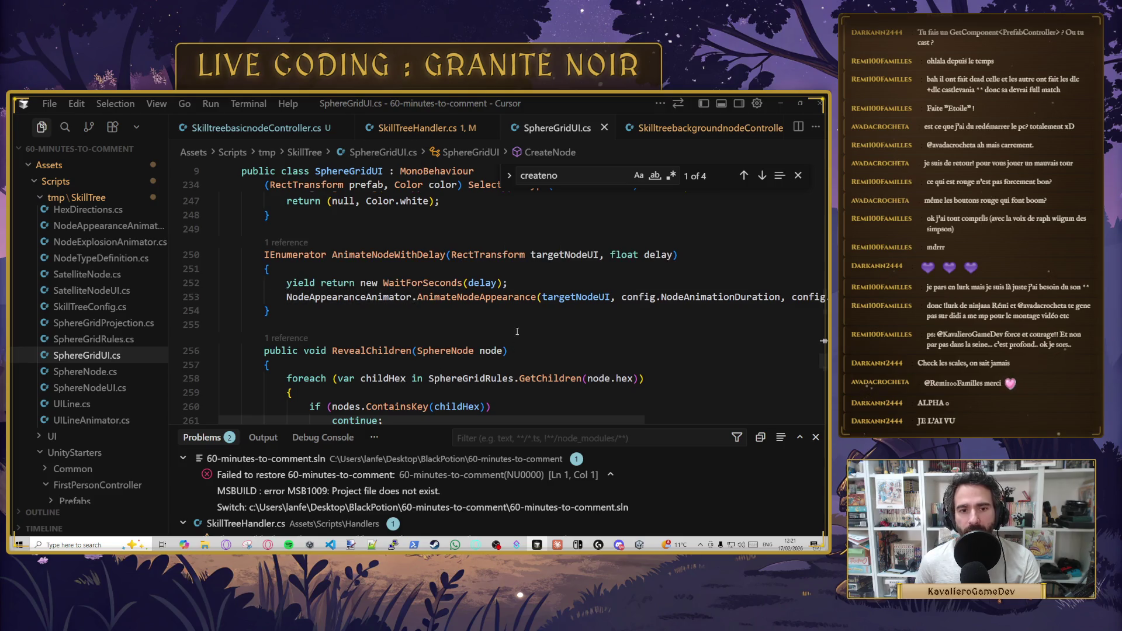
{"action": "left_click", "coordinate": [643, 332]}
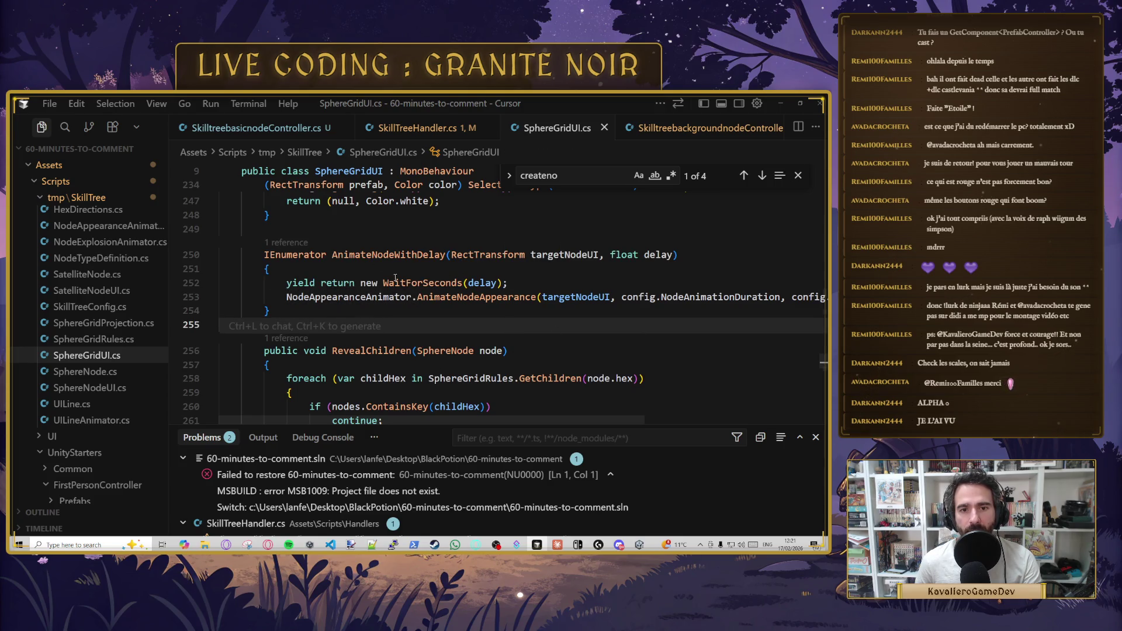
{"action": "left_click", "coordinate": [446, 255]}
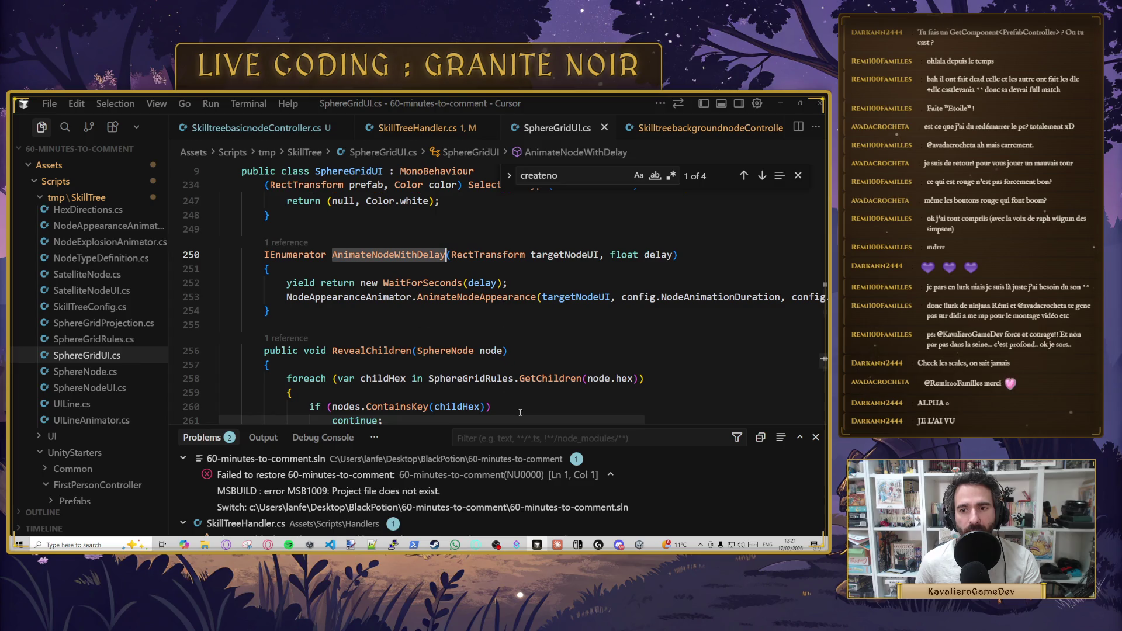
{"action": "scroll", "coordinate": [531, 416], "scroll_direction": "right", "scroll_amount": 5}
{"action": "scroll", "coordinate": [382, 407], "scroll_direction": "left", "scroll_amount": 5}
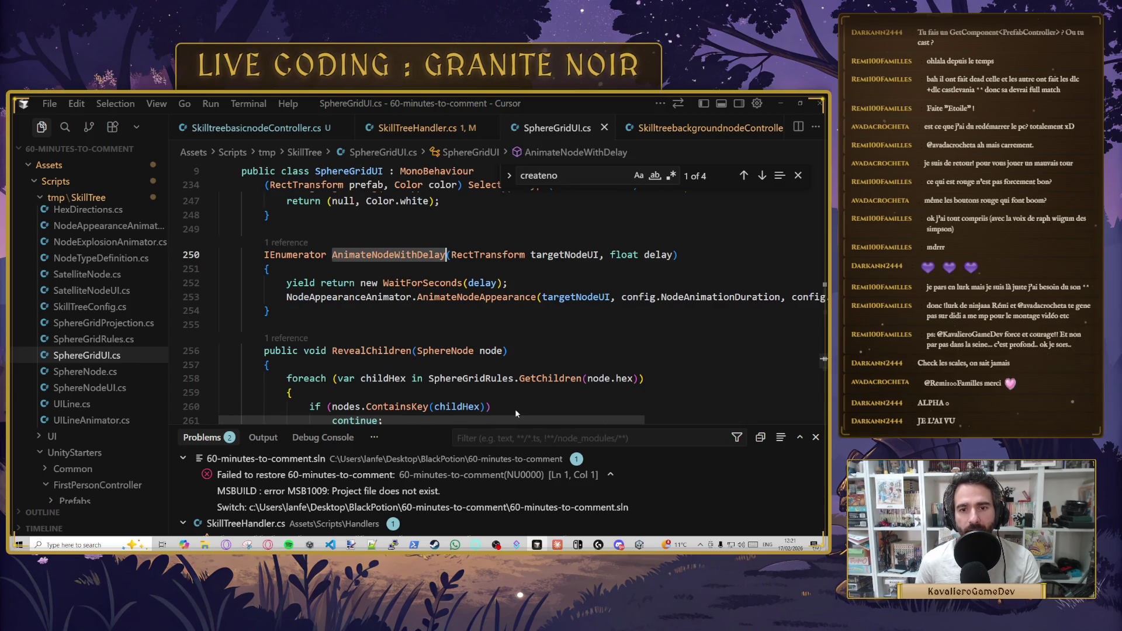
{"action": "scroll", "coordinate": [515, 413], "scroll_direction": "right", "scroll_amount": 3}
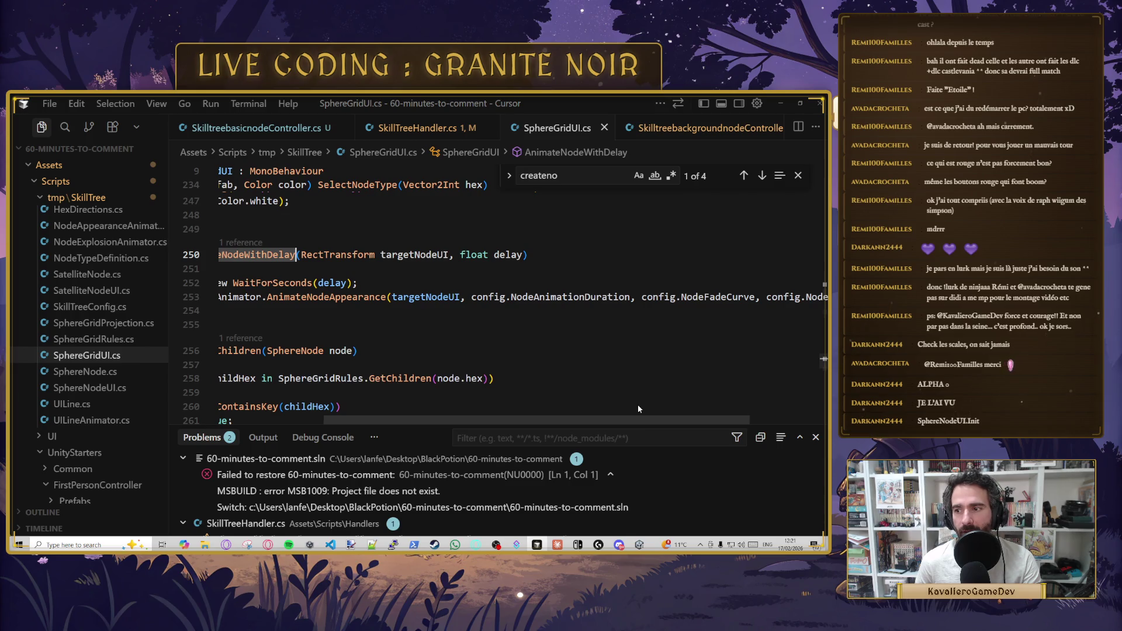
{"action": "scroll", "coordinate": [638, 409], "scroll_direction": "left", "scroll_amount": 3}
{"action": "left_click", "coordinate": [493, 325]}
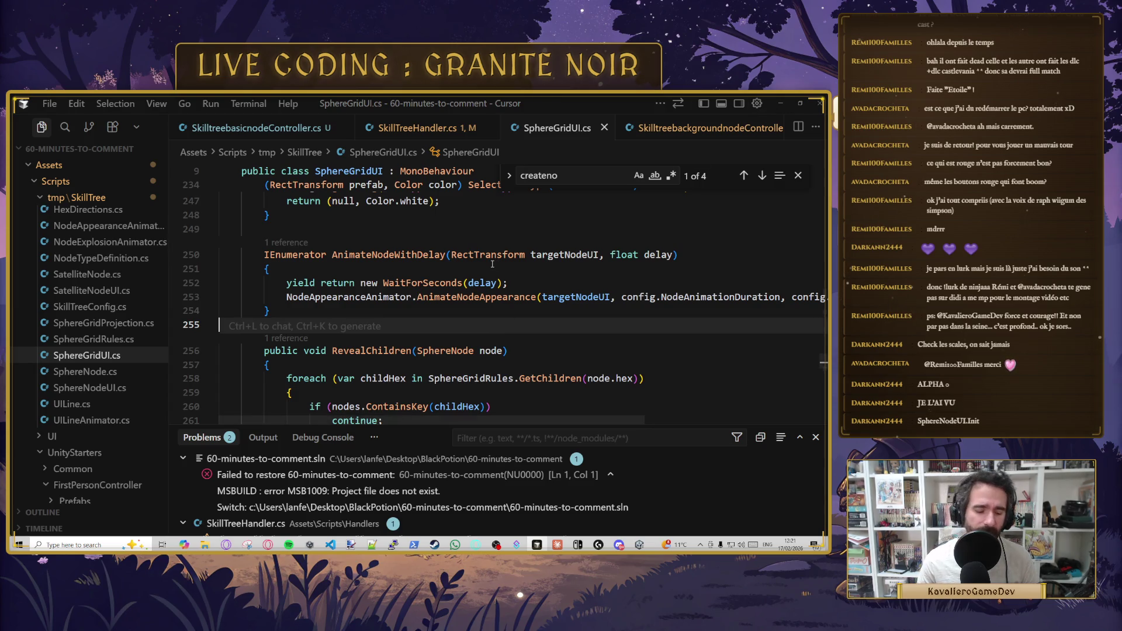
{"action": "key", "text": "ctrl+p"}
- Open SphereNode.cs via quick search and review its class body
{"action": "type", "text": "sphere"}
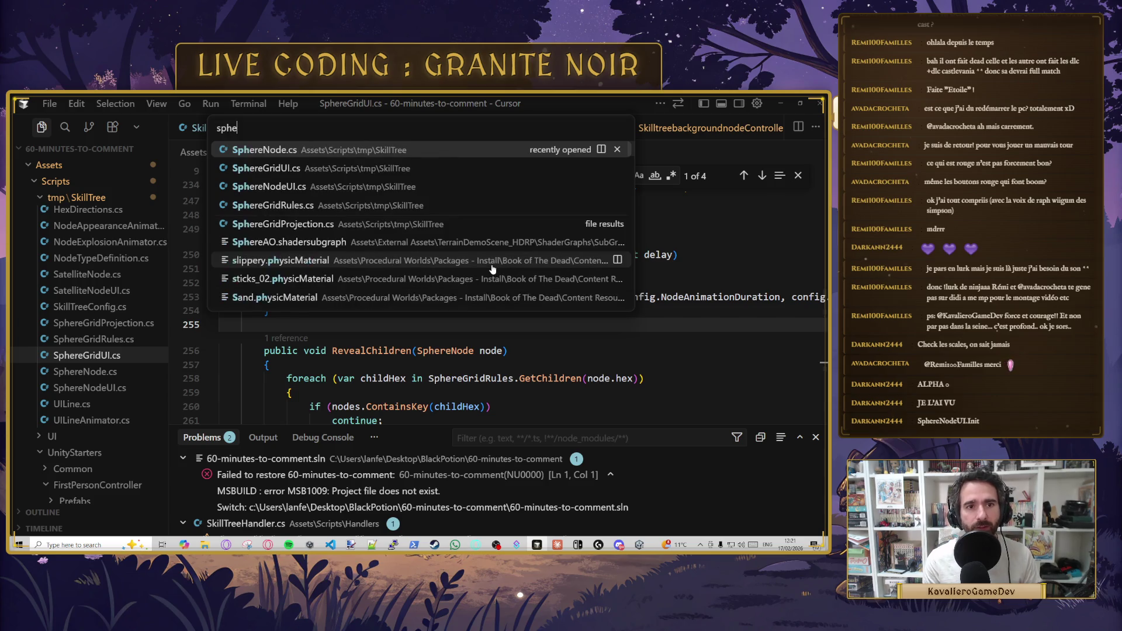
{"action": "key", "text": "Return"}
{"action": "scroll", "coordinate": [409, 286], "scroll_direction": "down", "scroll_amount": 5}
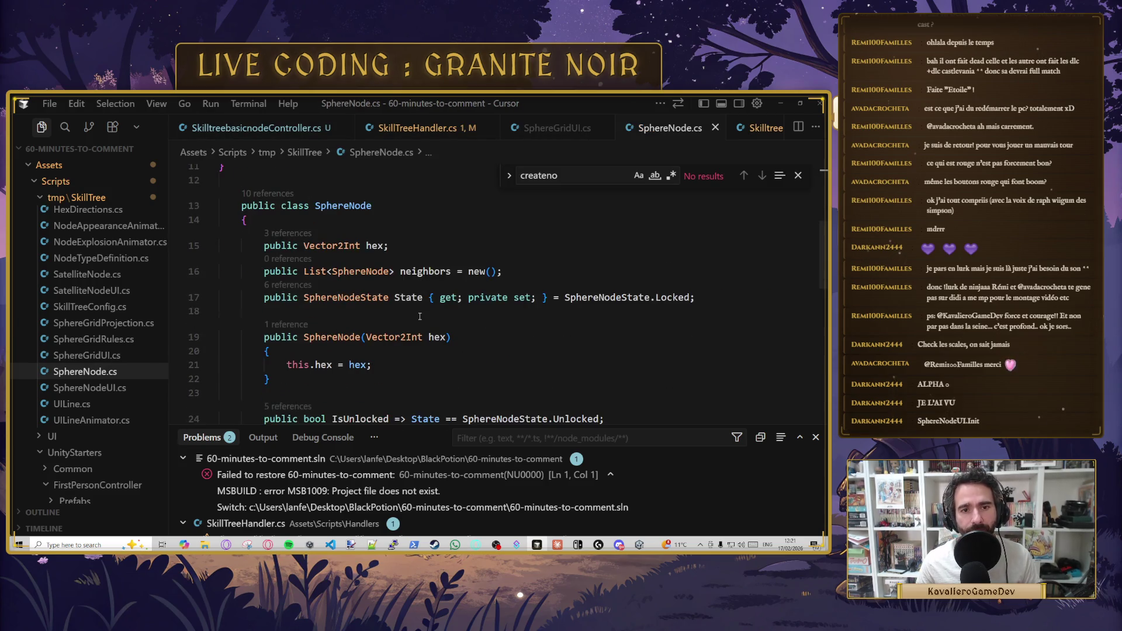
{"action": "scroll", "coordinate": [409, 286], "scroll_direction": "down", "scroll_amount": 4}
{"action": "scroll", "coordinate": [390, 290], "scroll_direction": "up", "scroll_amount": 3}
{"action": "scroll", "coordinate": [391, 290], "scroll_direction": "up", "scroll_amount": 6}
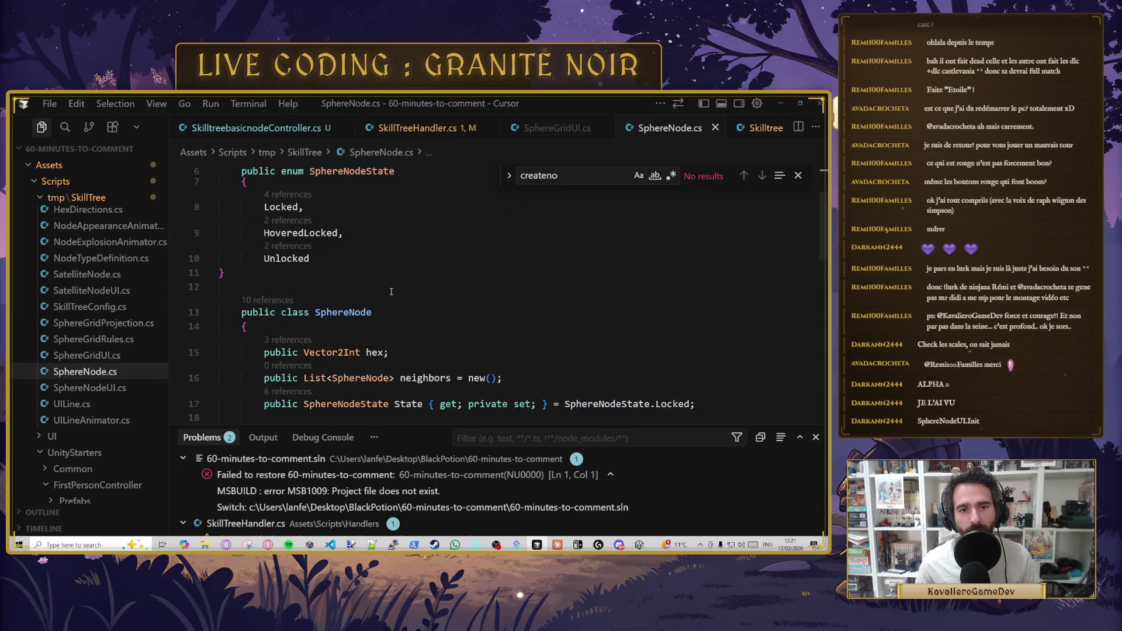
{"action": "scroll", "coordinate": [390, 291], "scroll_direction": "down", "scroll_amount": 2}
{"action": "left_click", "coordinate": [485, 292]}
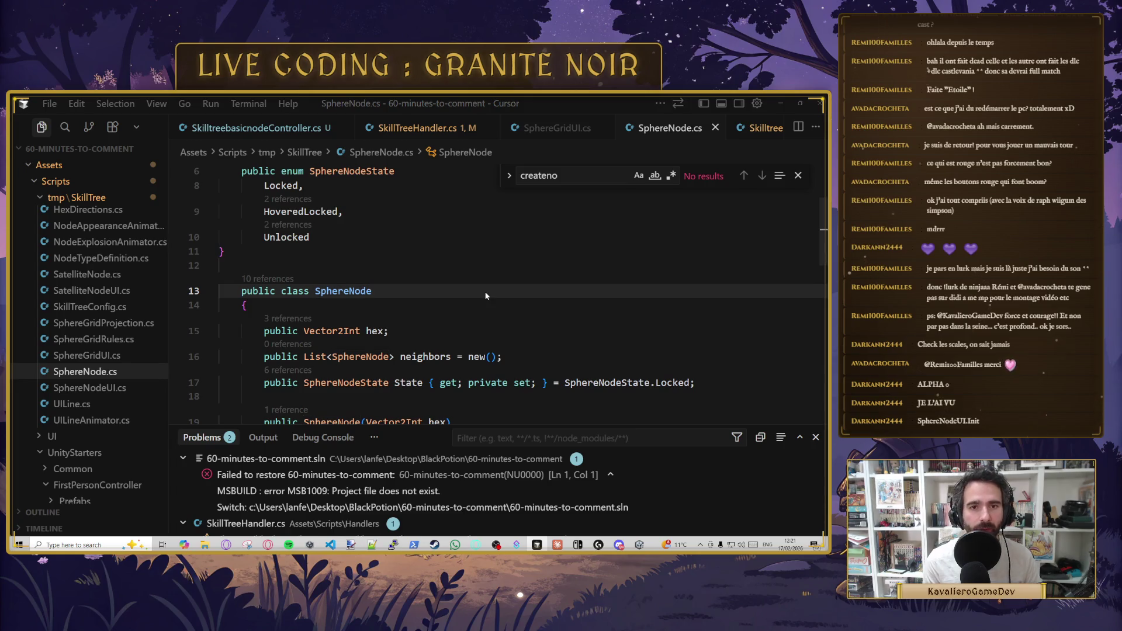
{"action": "left_click", "coordinate": [411, 303]}
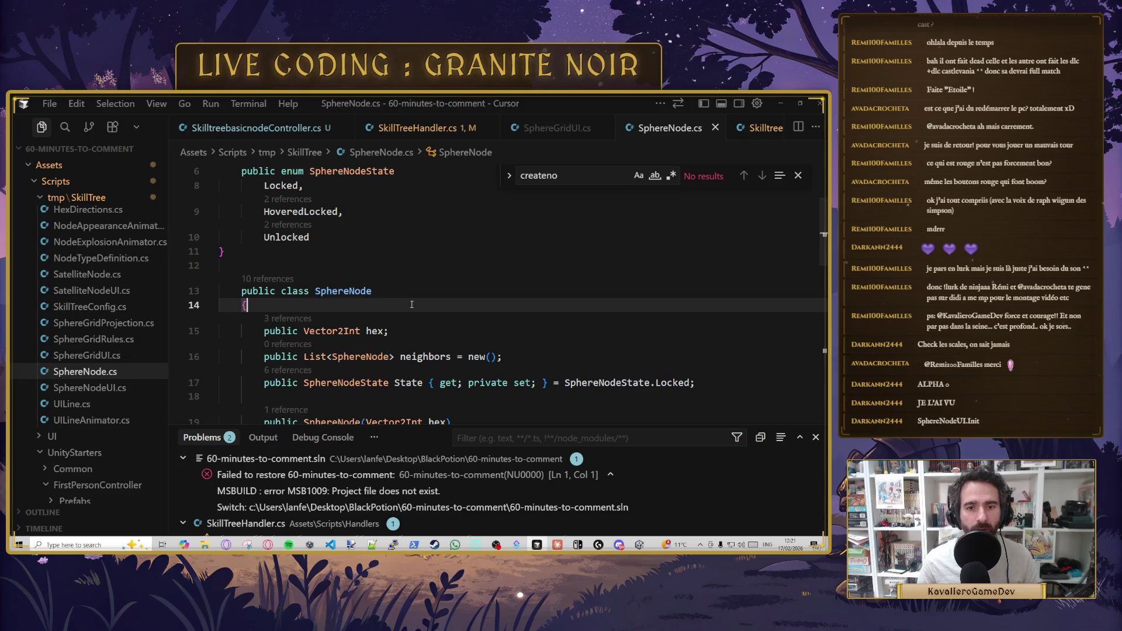
- Open SphereNodeUI.cs via quick search and look over its code
{"action": "key", "text": "ctrl+p"}
{"action": "type", "text": "spheren"}
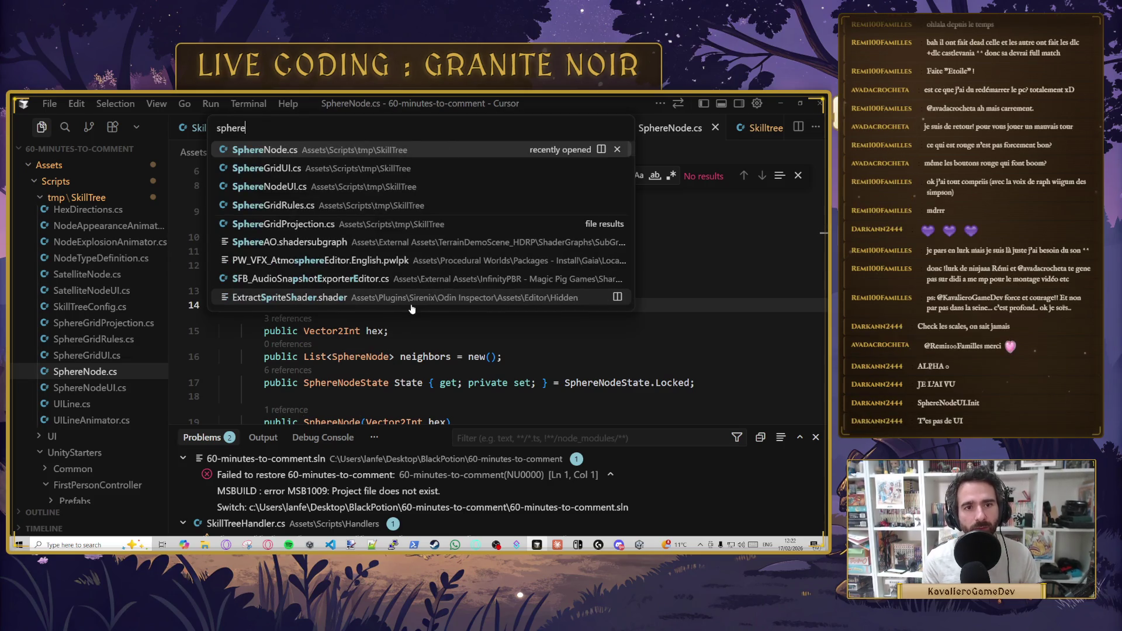
{"action": "key", "text": "Down"}
{"action": "key", "text": "Return"}
{"action": "scroll", "coordinate": [362, 259], "scroll_direction": "down", "scroll_amount": 1}
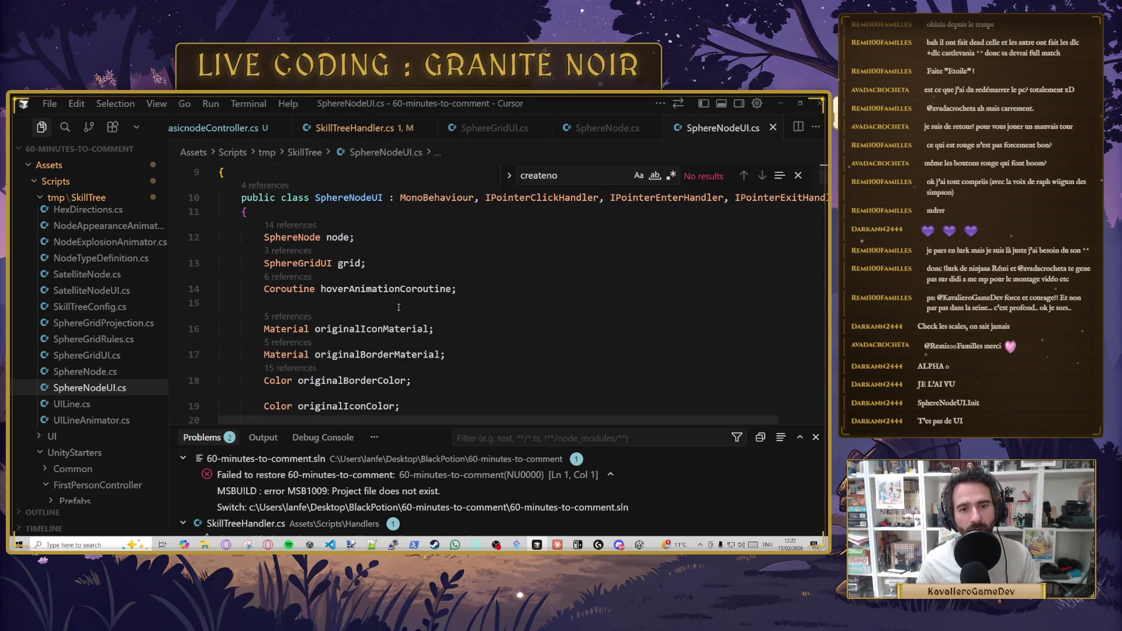
{"action": "scroll", "coordinate": [565, 240], "scroll_direction": "up", "scroll_amount": 1}
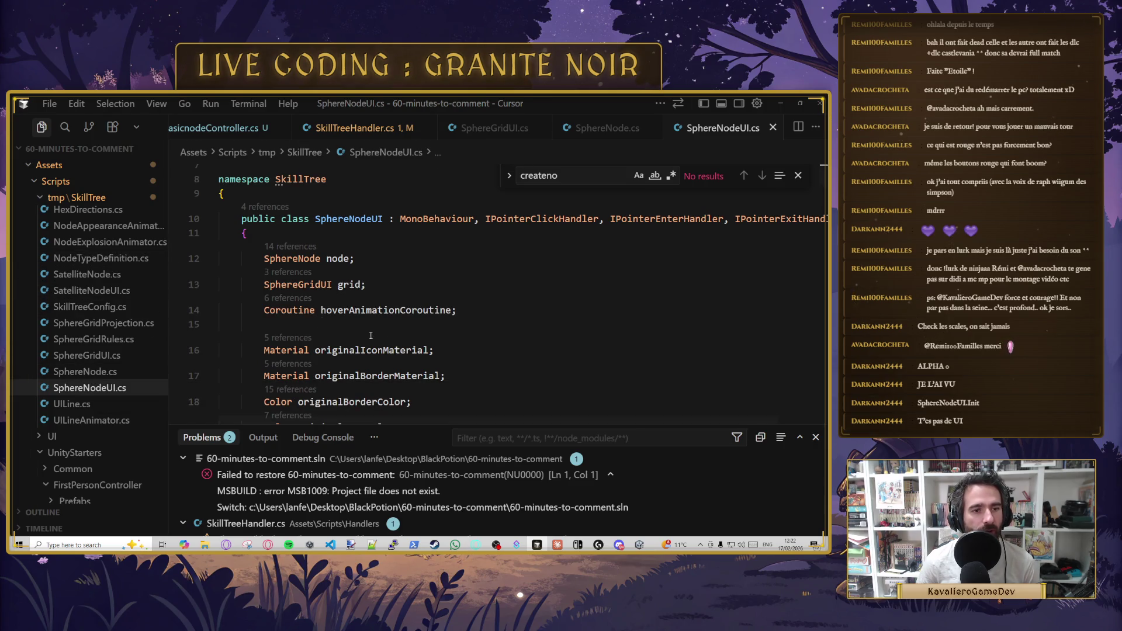
{"action": "left_click", "coordinate": [304, 324]}
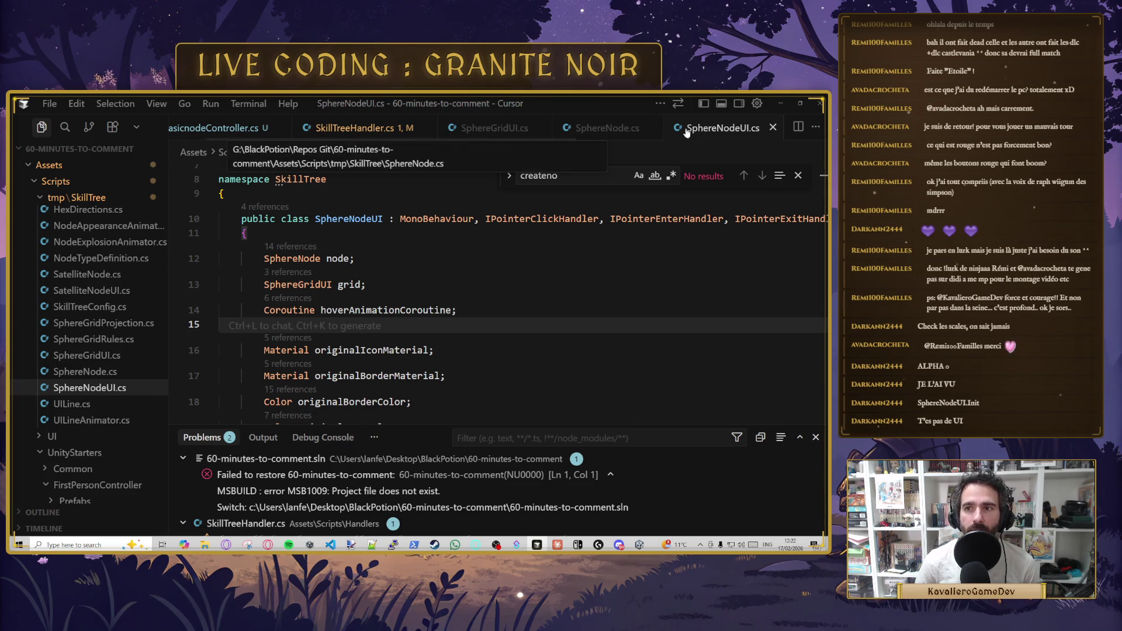
- Close SphereNode.cs, SphereGridUI.cs, SkillTreeNode.cs and SkillTreeHandler.cs, returning to SkilltreebasicnodeController.cs
{"action": "left_click", "coordinate": [654, 127]}
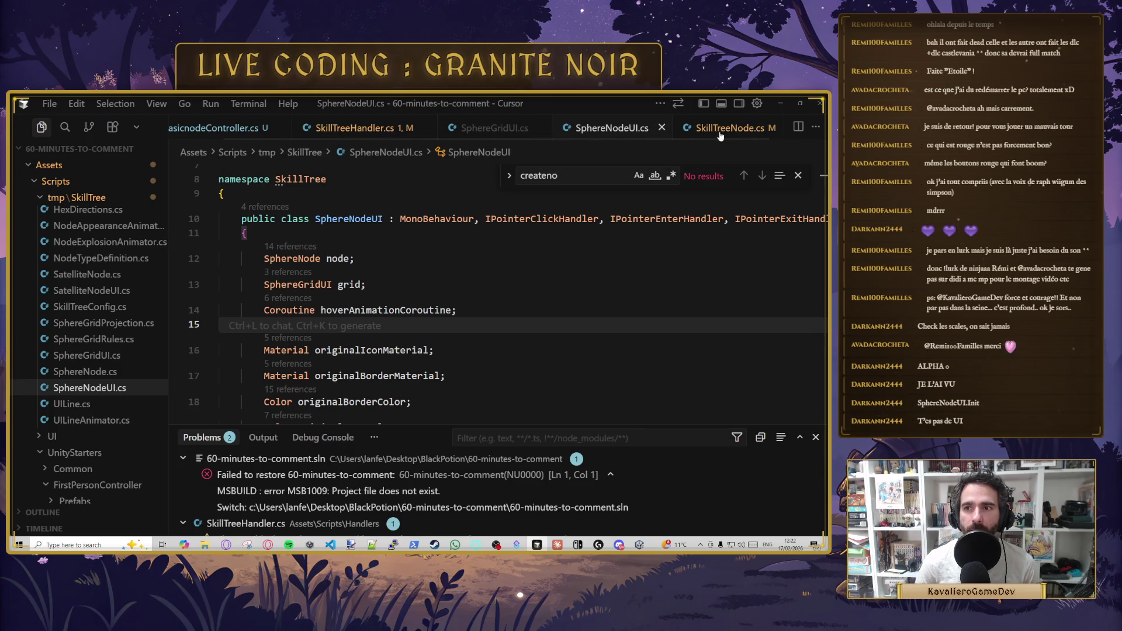
{"action": "middle_click", "coordinate": [718, 127]}
{"action": "middle_click", "coordinate": [719, 127]}
{"action": "middle_click", "coordinate": [450, 128]}
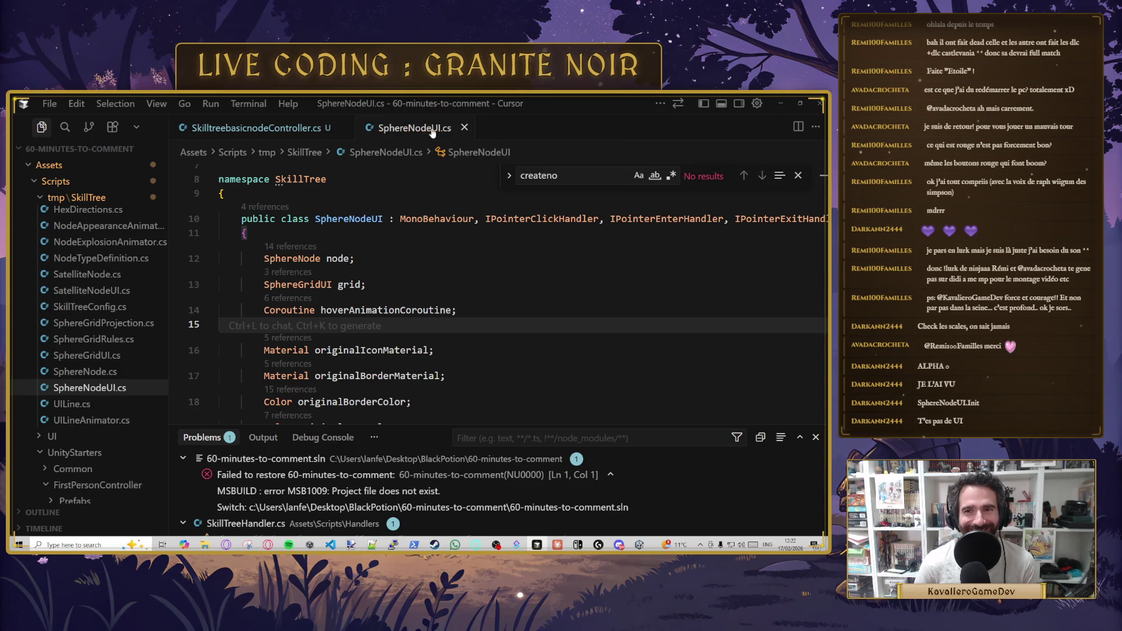
{"action": "left_click", "coordinate": [273, 129]}
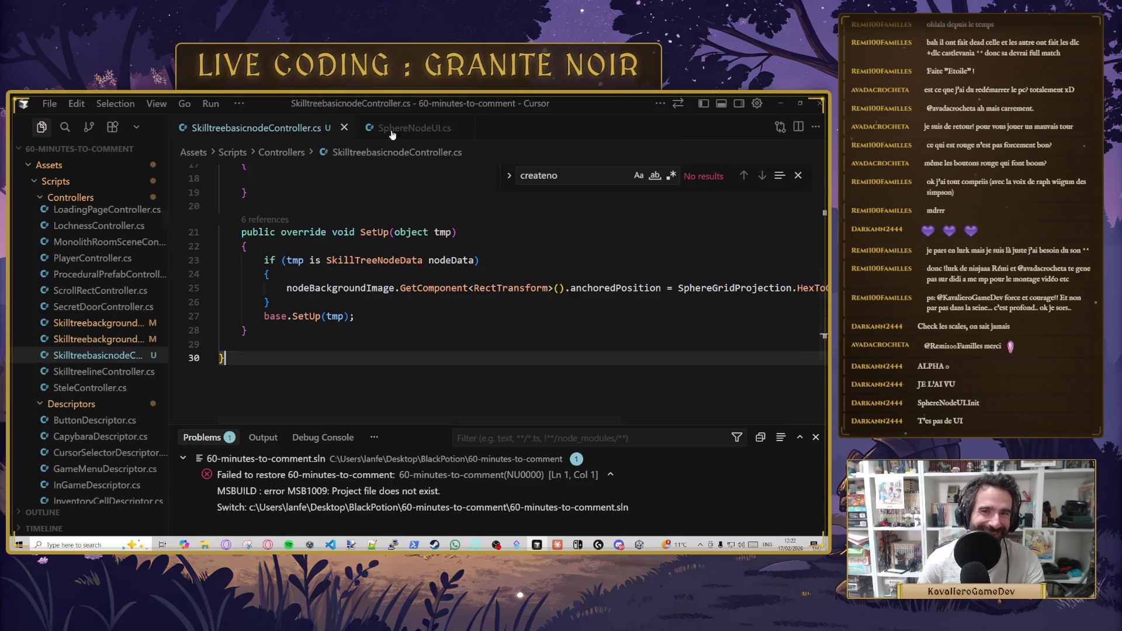
- Split the editor with SphereNodeUI.cs on the right and widen the controller pane
{"action": "left_click", "coordinate": [414, 127]}
{"action": "left_click_drag", "start_coordinate": [739, 301], "coordinate": [740, 300]}
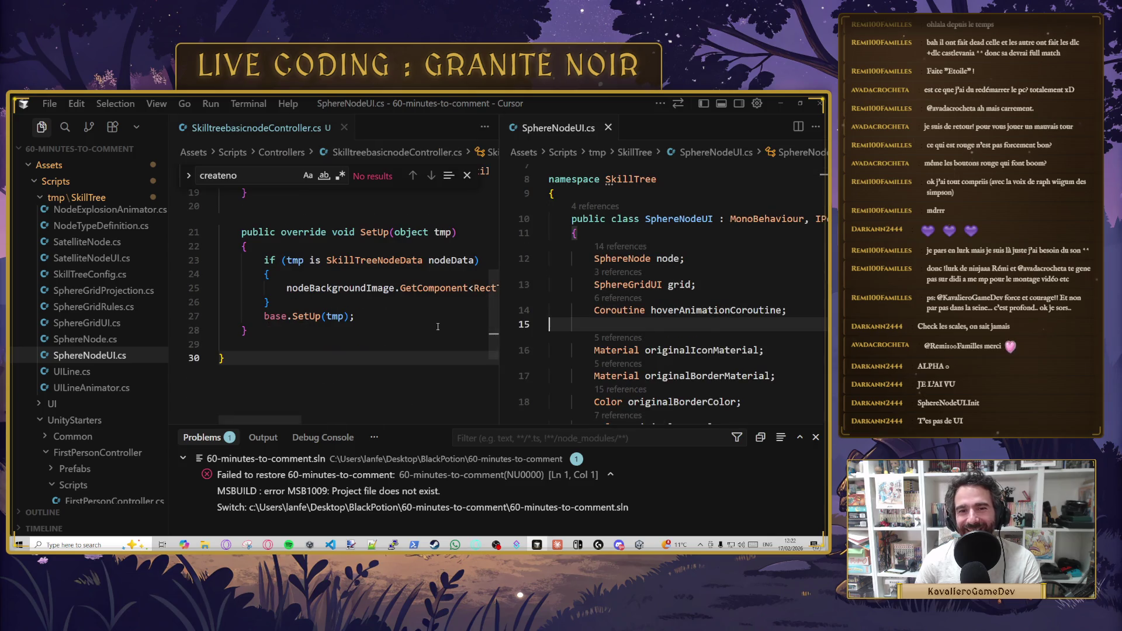
{"action": "scroll", "coordinate": [395, 385], "scroll_direction": "up", "scroll_amount": 4}
{"action": "scroll", "coordinate": [395, 385], "scroll_direction": "down", "scroll_amount": 3}
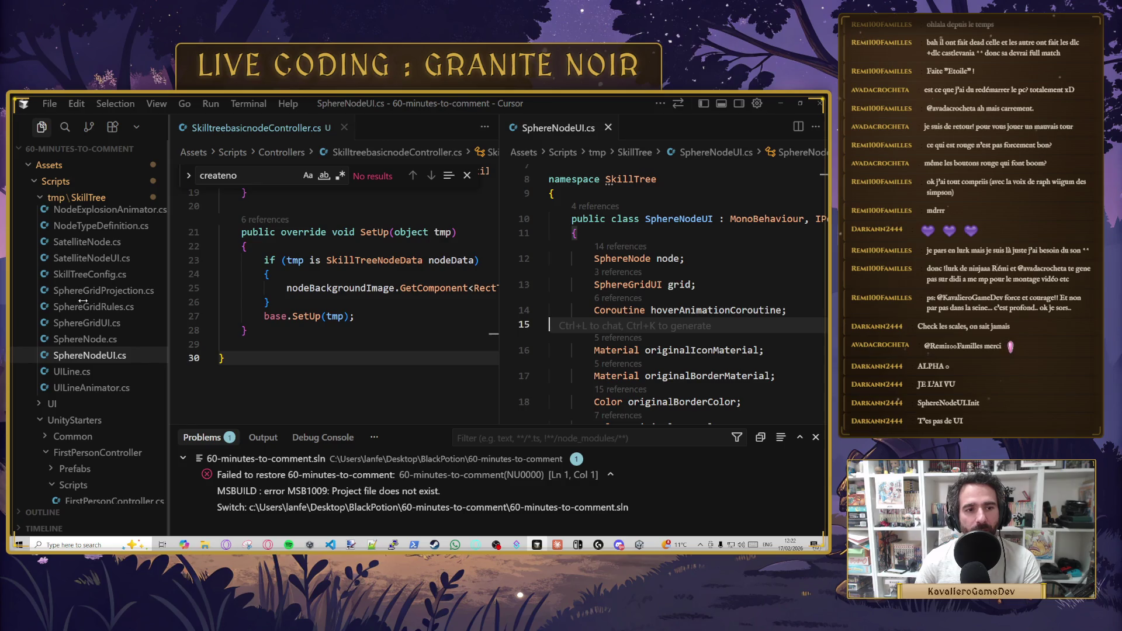
{"action": "mouse_move", "coordinate": [497, 304]}
{"action": "left_mouse_down"}
{"action": "mouse_move", "coordinate": [753, 312]}
{"action": "mouse_move", "coordinate": [447, 319]}
{"action": "left_mouse_up"}
- Scroll SphereNodeUI.cs to its Init method and mark the grid assignment
{"action": "scroll", "coordinate": [647, 321], "scroll_direction": "down", "scroll_amount": 2}
{"action": "scroll", "coordinate": [646, 321], "scroll_direction": "down", "scroll_amount": 10}
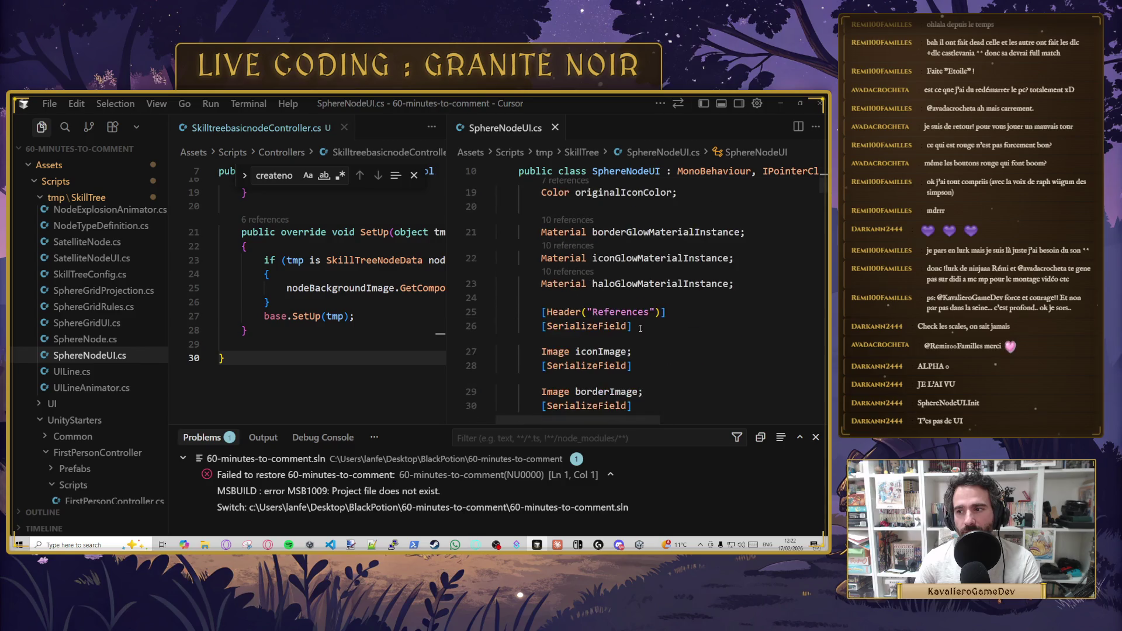
{"action": "scroll", "coordinate": [634, 319], "scroll_direction": "down", "scroll_amount": 2}
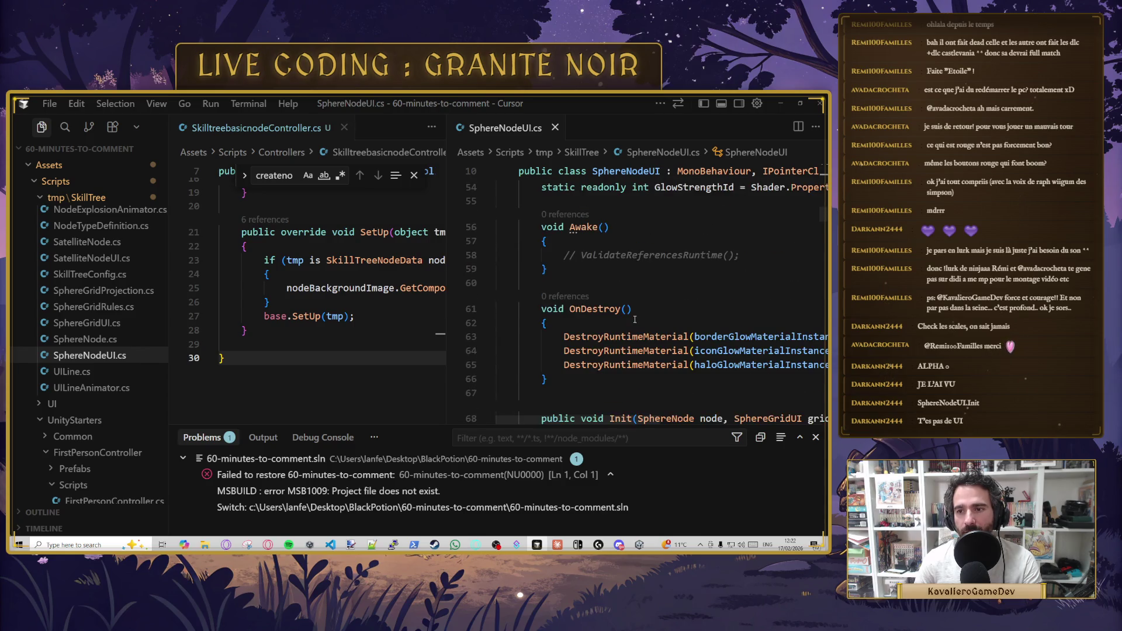
{"action": "scroll", "coordinate": [635, 319], "scroll_direction": "down", "scroll_amount": 5}
{"action": "scroll", "coordinate": [635, 319], "scroll_direction": "up", "scroll_amount": 2}
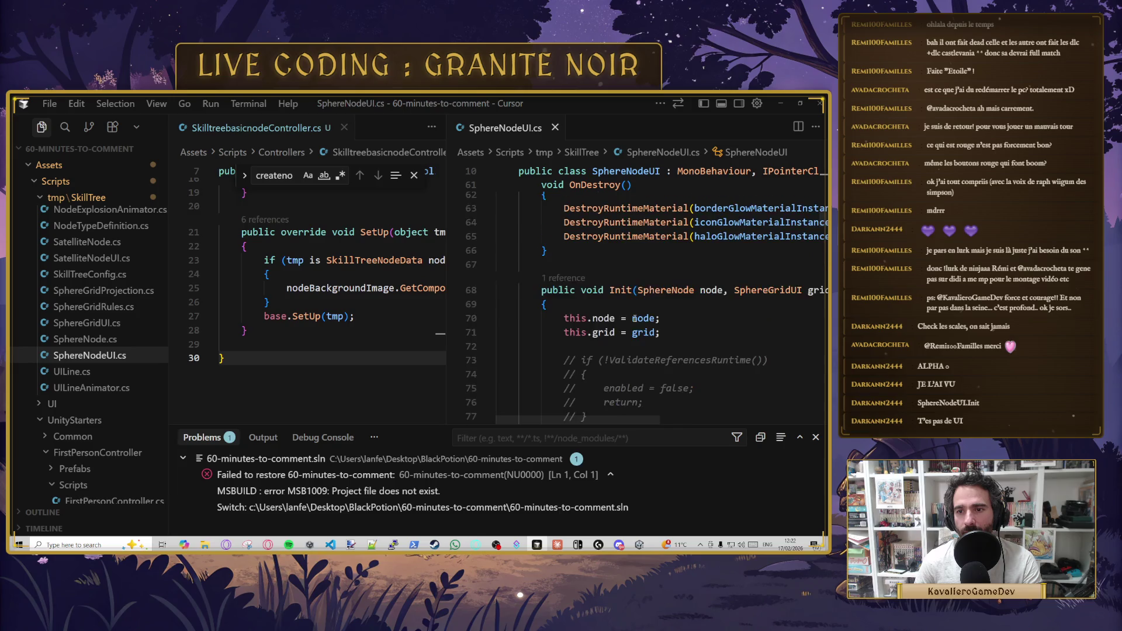
{"action": "left_click", "coordinate": [657, 293]}
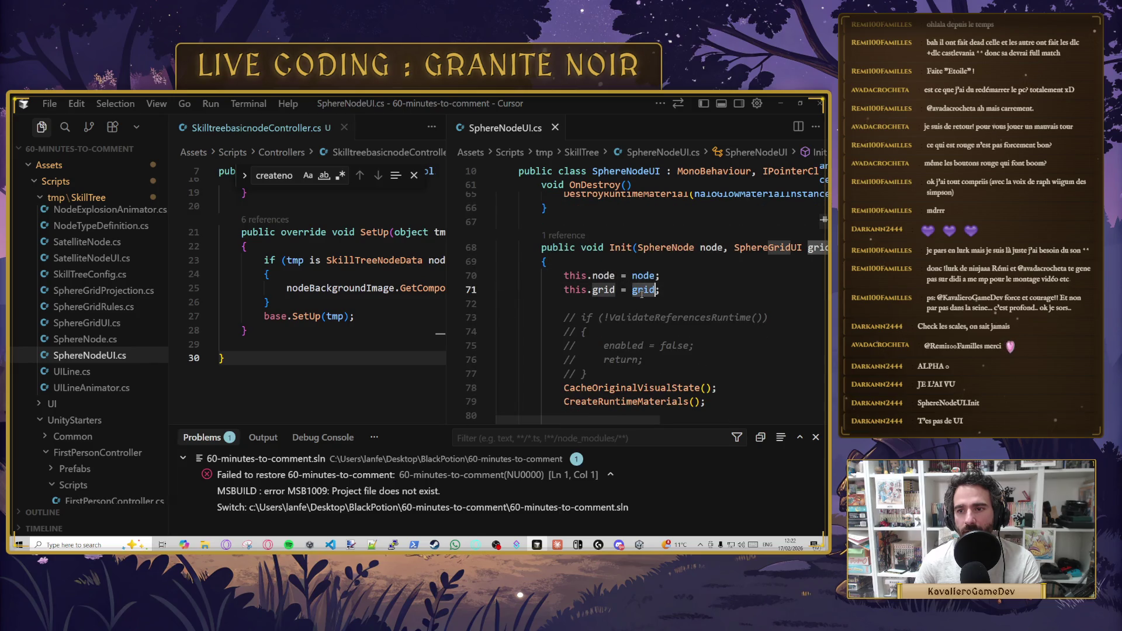
{"action": "mouse_move", "coordinate": [620, 419]}
{"action": "left_mouse_down"}
{"action": "mouse_move", "coordinate": [697, 418]}
{"action": "mouse_move", "coordinate": [634, 405]}
{"action": "mouse_move", "coordinate": [655, 405]}
{"action": "mouse_move", "coordinate": [645, 407]}
{"action": "left_mouse_up"}
- Highlight the CreateRuntimeMaterials call in Init and scroll through the rest of SphereNodeUI.cs
{"action": "scroll", "coordinate": [619, 351], "scroll_direction": "down", "scroll_amount": 2}
{"action": "left_click", "coordinate": [605, 337]}
{"action": "double_click", "coordinate": [606, 337]}
{"action": "scroll", "coordinate": [701, 303], "scroll_direction": "down", "scroll_amount": 1}
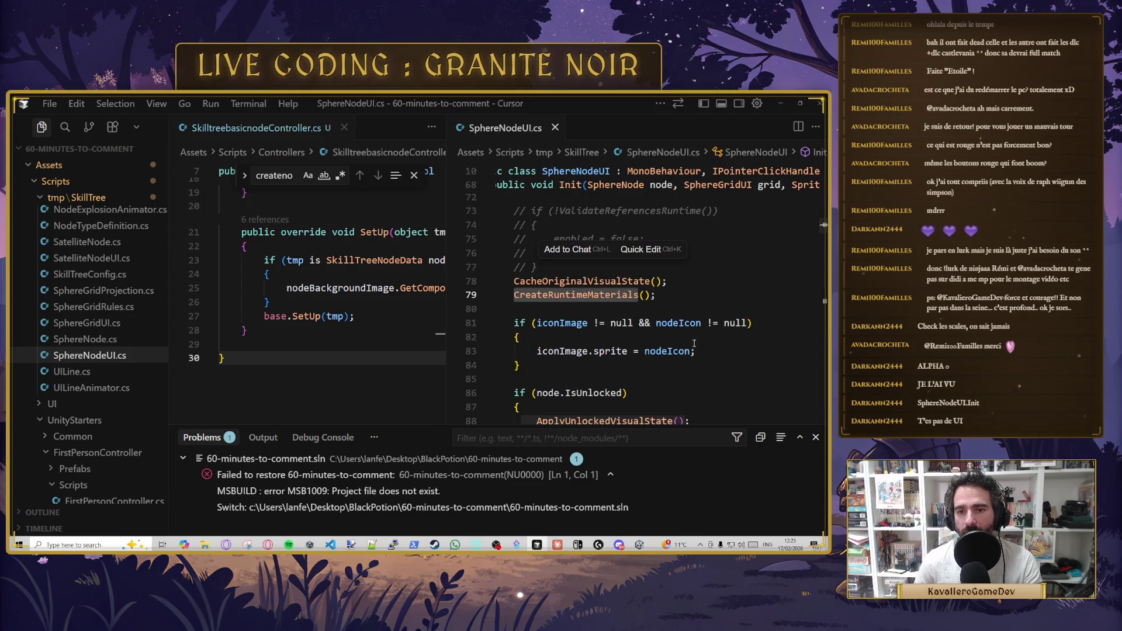
{"action": "left_click", "coordinate": [721, 286]}
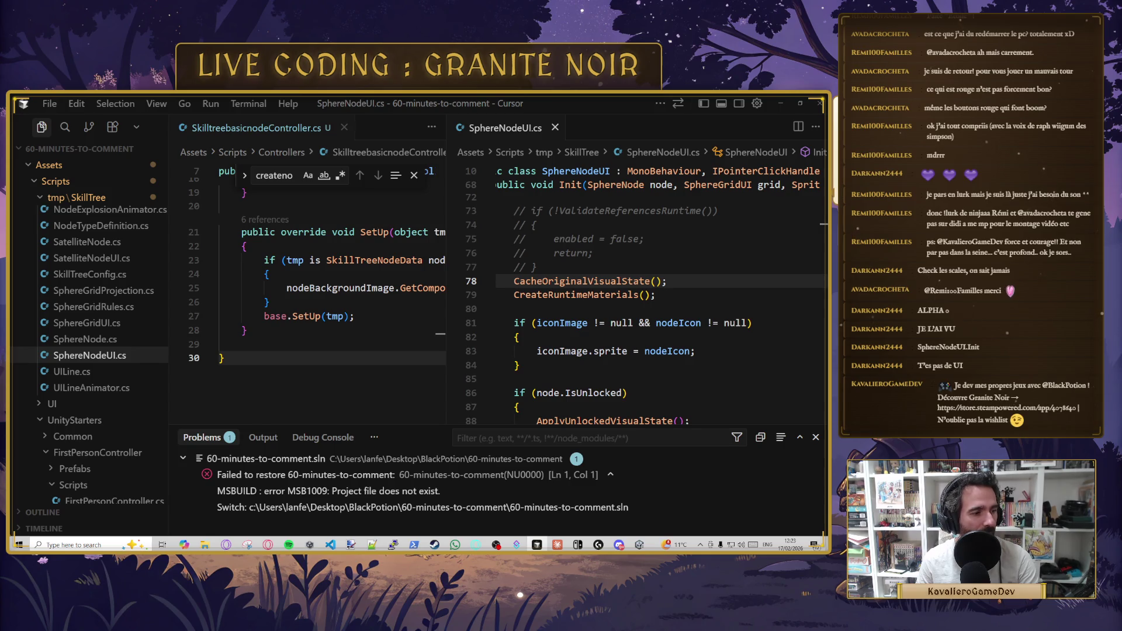
{"action": "scroll", "coordinate": [723, 338], "scroll_direction": "down", "scroll_amount": 1}
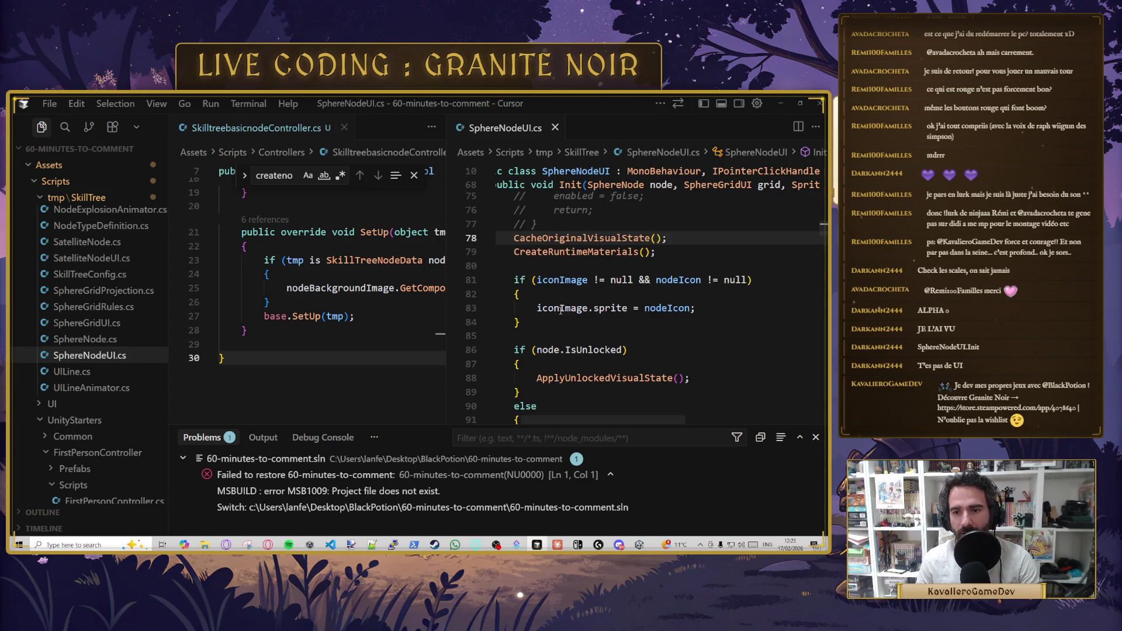
{"action": "scroll", "coordinate": [723, 339], "scroll_direction": "down", "scroll_amount": 1}
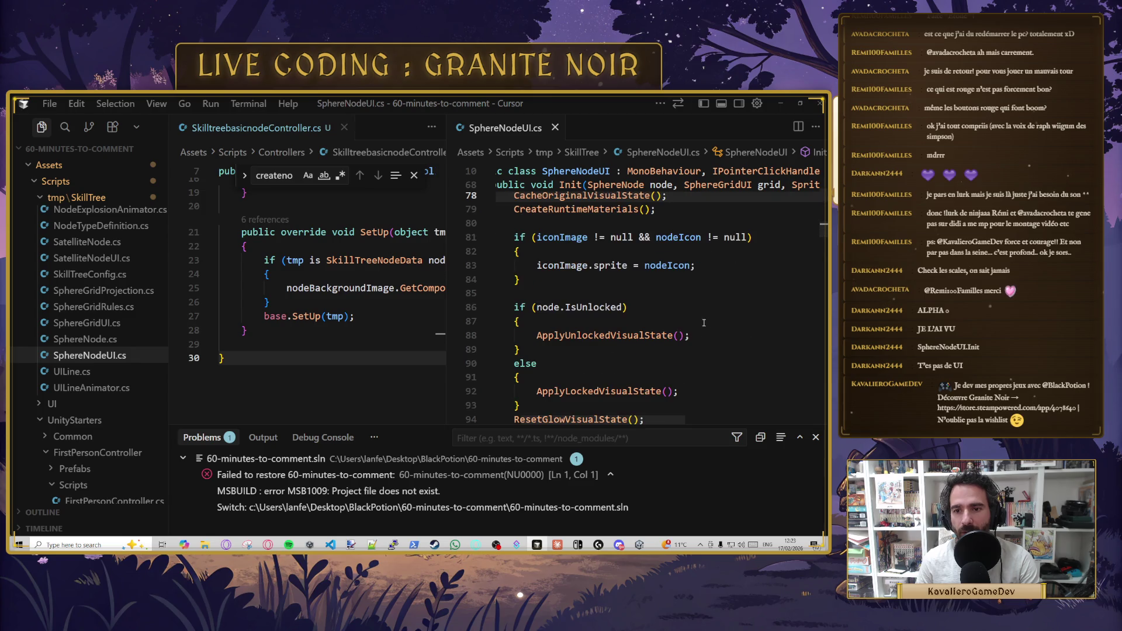
{"action": "scroll", "coordinate": [708, 322], "scroll_direction": "down", "scroll_amount": 1}
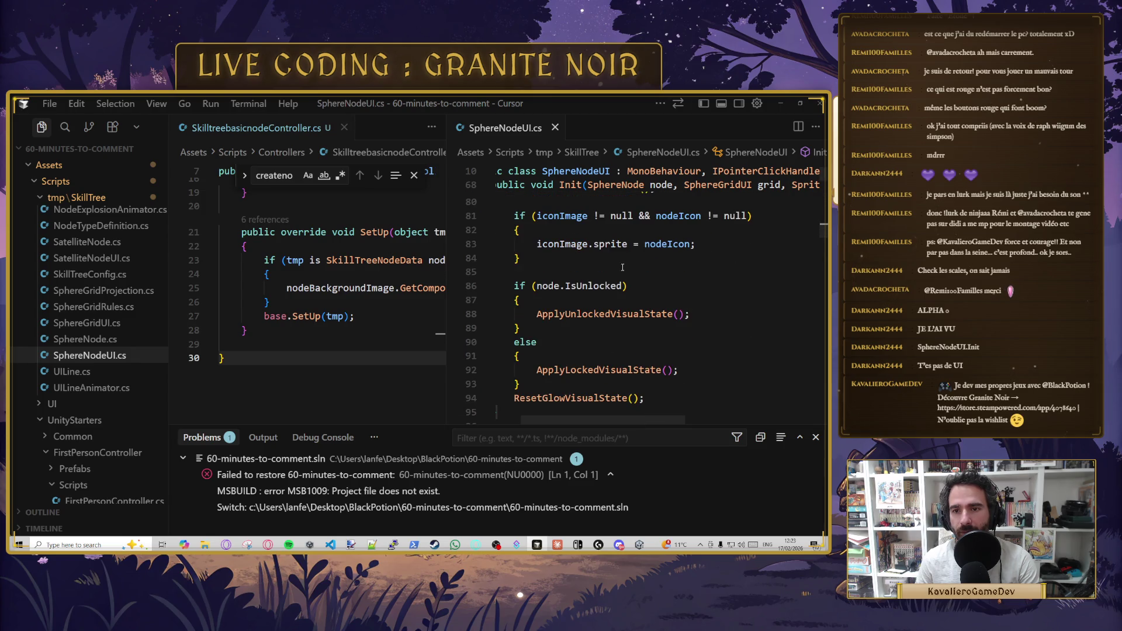
{"action": "scroll", "coordinate": [579, 264], "scroll_direction": "down", "scroll_amount": 1}
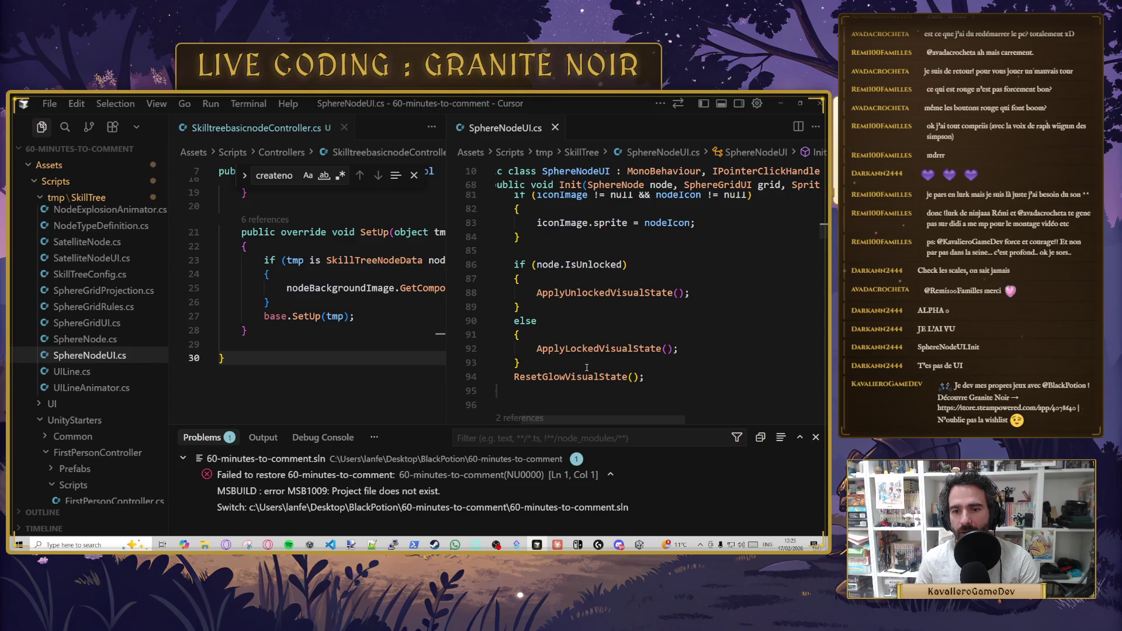
{"action": "scroll", "coordinate": [596, 315], "scroll_direction": "down", "scroll_amount": 2}
{"action": "scroll", "coordinate": [607, 355], "scroll_direction": "up", "scroll_amount": 2}
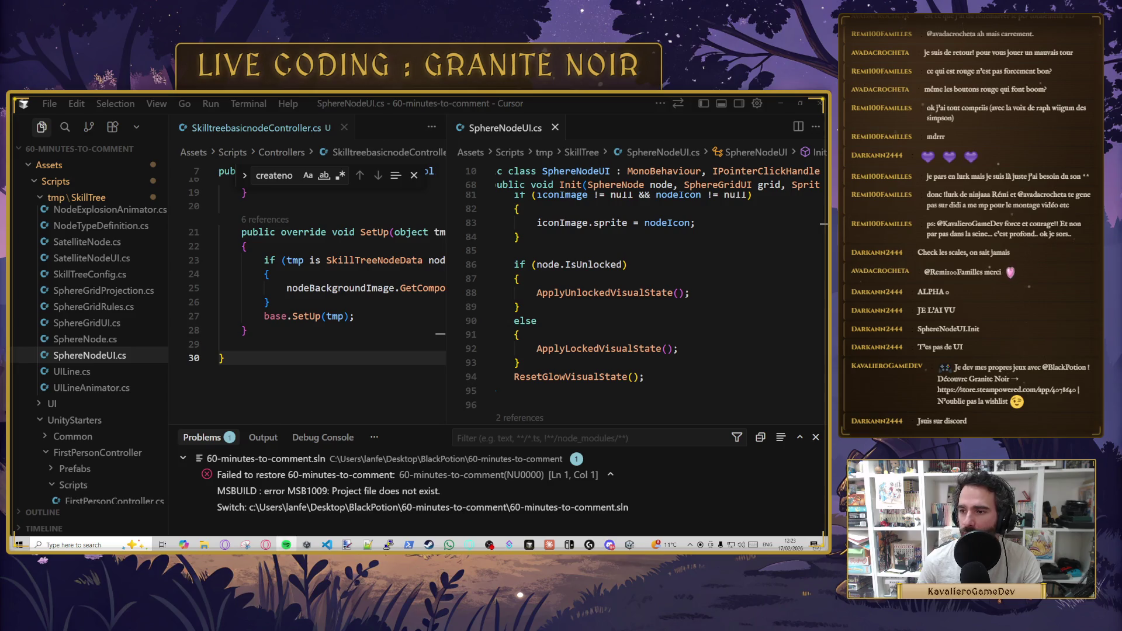
- Review the locked-state else branch and widen the left pane showing SkilltreebasicnodeController.cs
{"action": "left_click", "coordinate": [581, 329]}
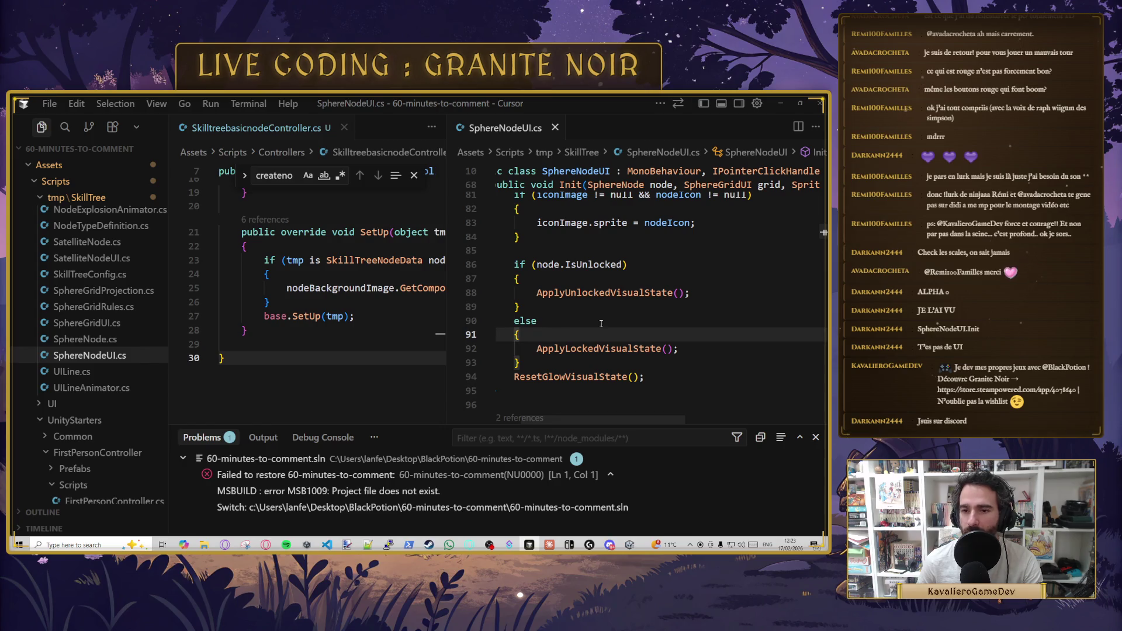
{"action": "scroll", "coordinate": [643, 355], "scroll_direction": "down", "scroll_amount": 1}
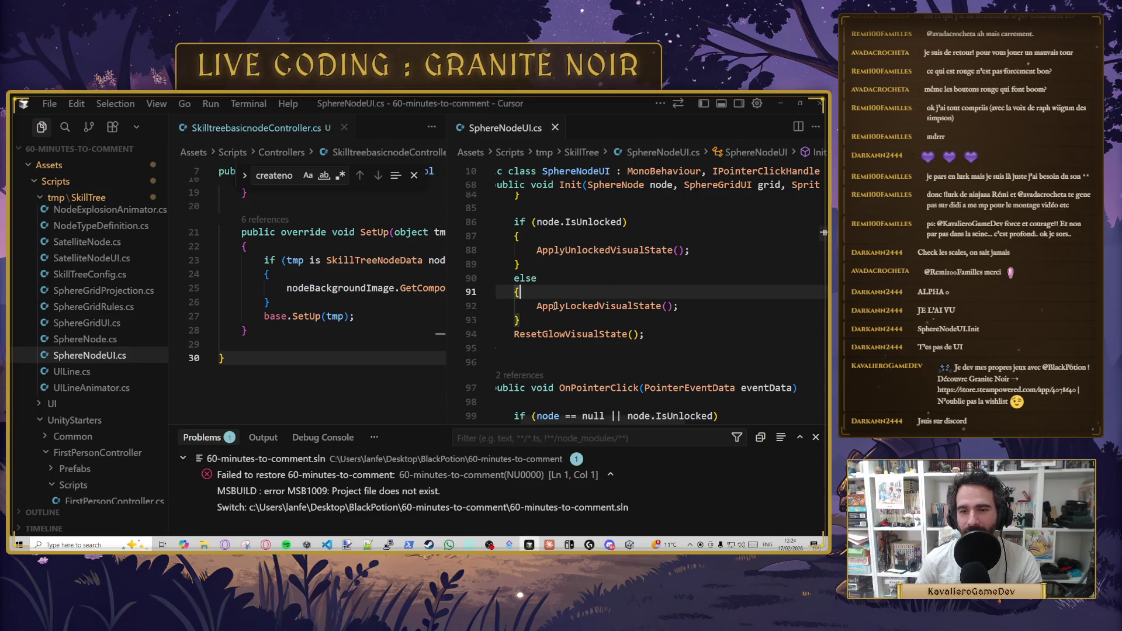
{"action": "mouse_move", "coordinate": [448, 286]}
{"action": "left_mouse_down"}
{"action": "mouse_move", "coordinate": [550, 287]}
{"action": "mouse_move", "coordinate": [465, 286]}
{"action": "left_mouse_up"}
{"action": "scroll", "coordinate": [386, 319], "scroll_direction": "up", "scroll_amount": 2}
{"action": "scroll", "coordinate": [387, 319], "scroll_direction": "down", "scroll_amount": 1}
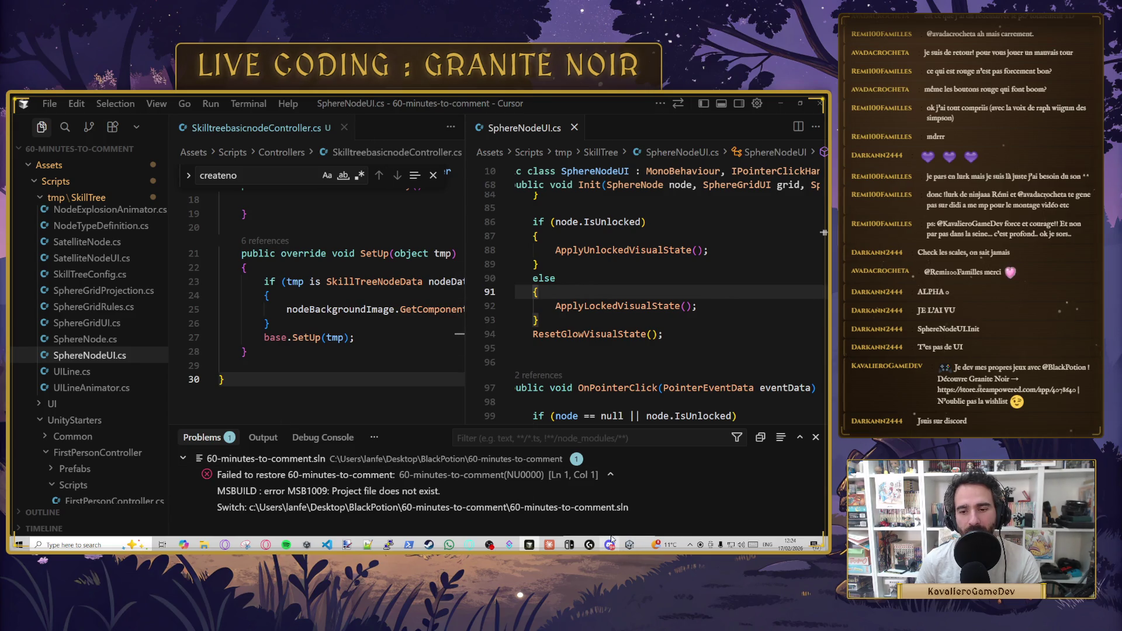
{"action": "left_click", "coordinate": [280, 228]}
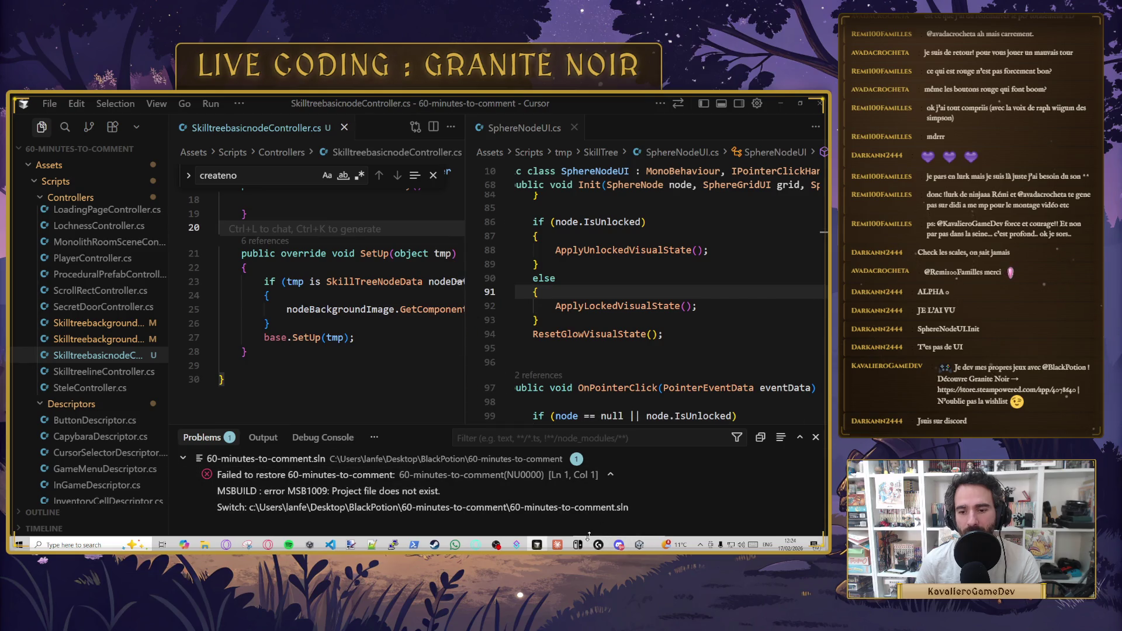
- Minimize Cursor so Unity's visual object and its Canvas Group settings show
{"action": "left_click", "coordinate": [622, 546]}
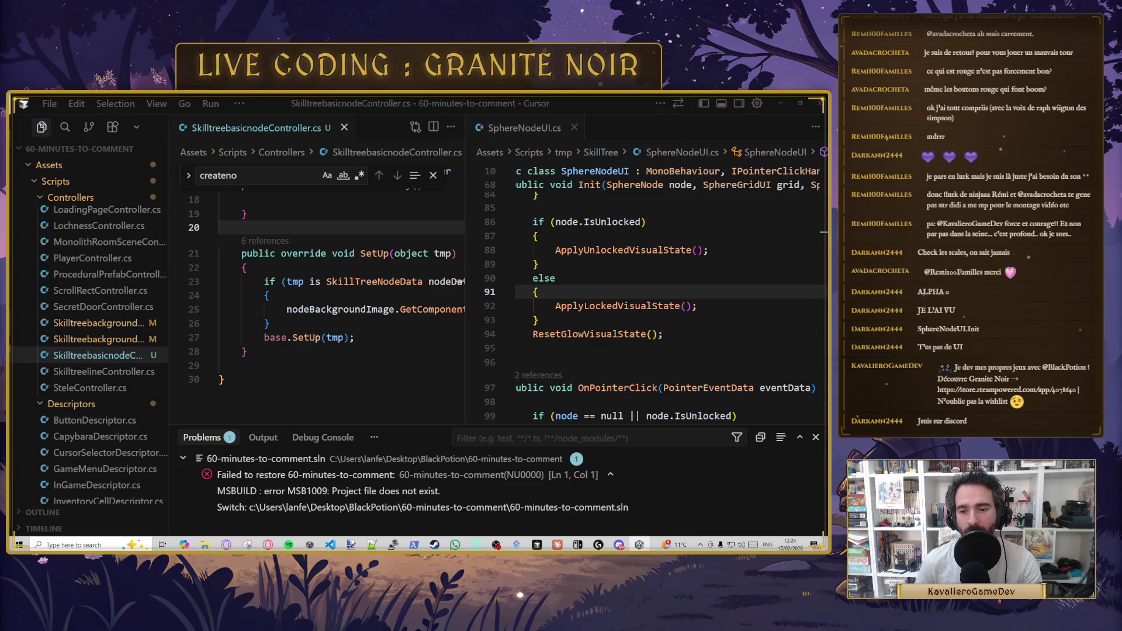
{"action": "left_click", "coordinate": [537, 544]}
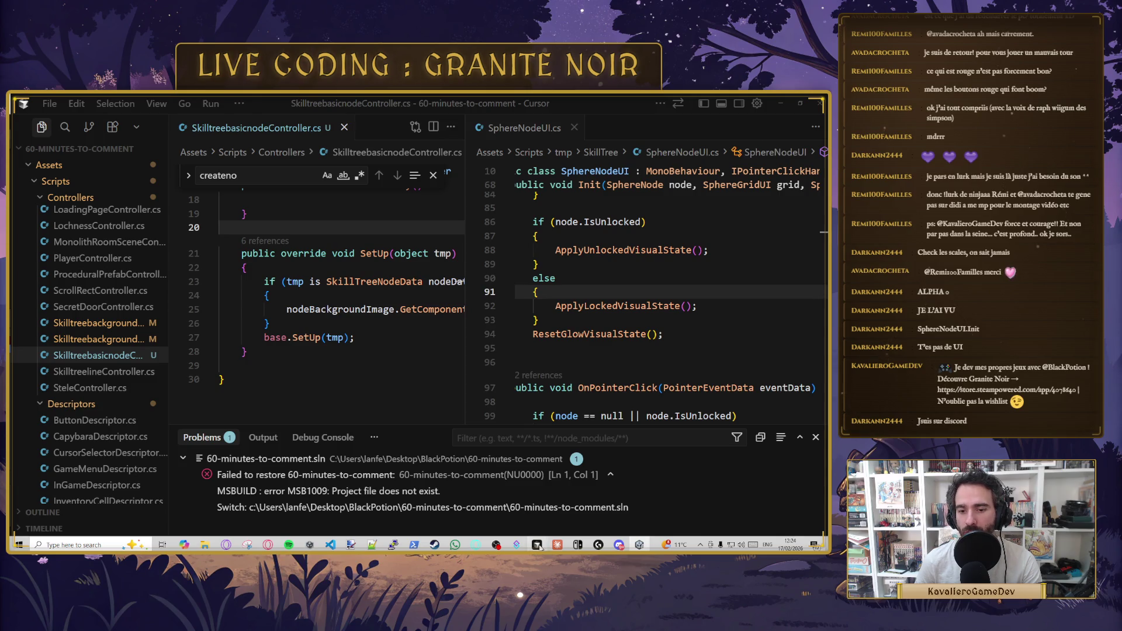
{"action": "left_click", "coordinate": [779, 103]}
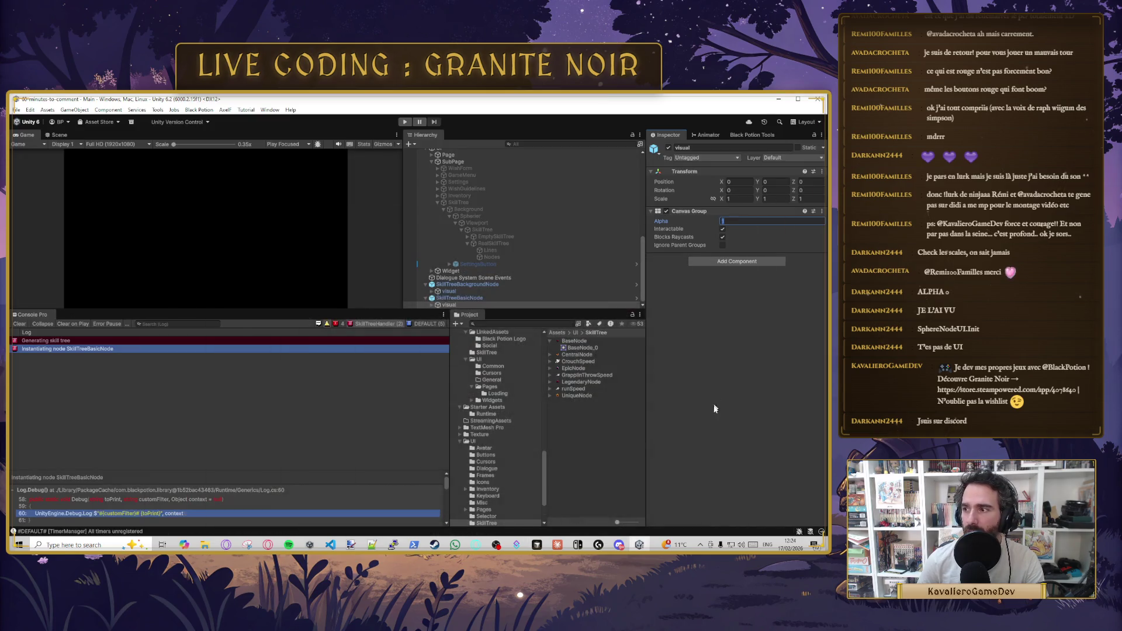
- Bring Cursor back with SkilltreebasicnodeController.cs's SetUp override beside SphereNodeUI.cs
{"action": "left_click", "coordinate": [619, 544]}
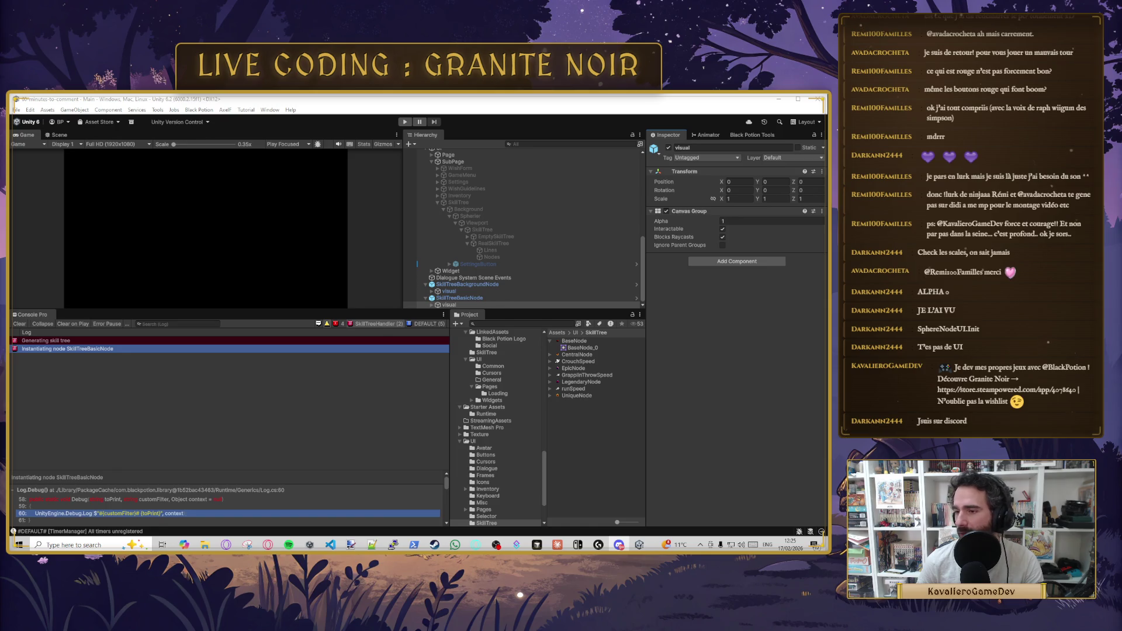
{"action": "left_click", "coordinate": [736, 221]}
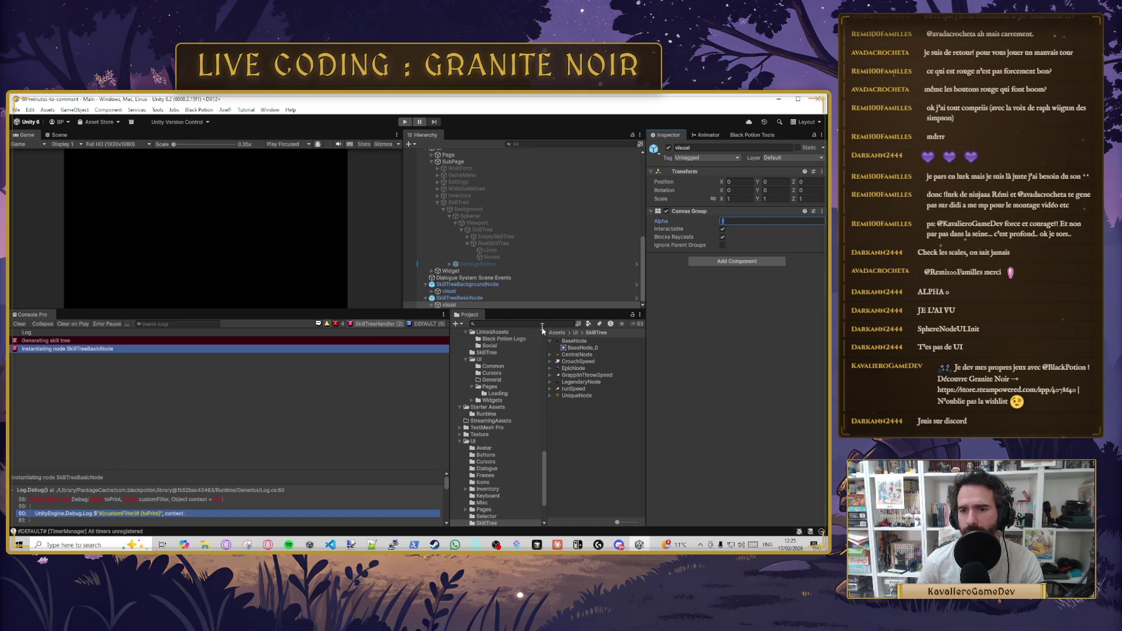
{"action": "left_click", "coordinate": [555, 546]}
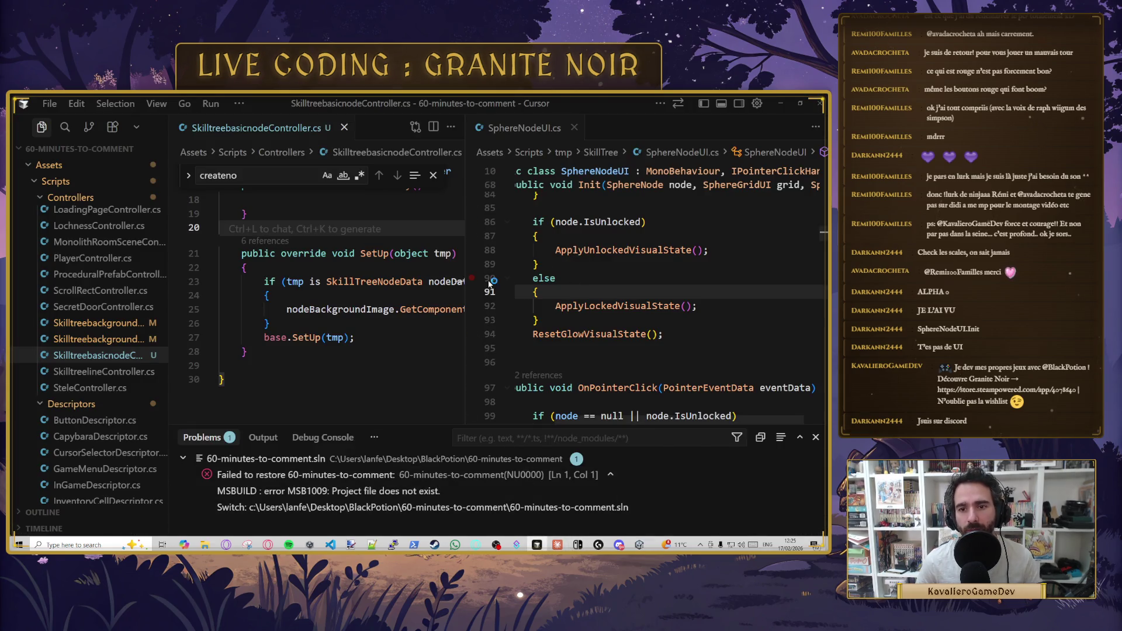
- Zoom the Cursor editor out and select the node background image line in SetUp
{"action": "left_click_drag", "start_coordinate": [362, 424], "coordinate": [362, 468]}
{"action": "scroll", "coordinate": [662, 316], "scroll_direction": "up", "scroll_amount": 1}
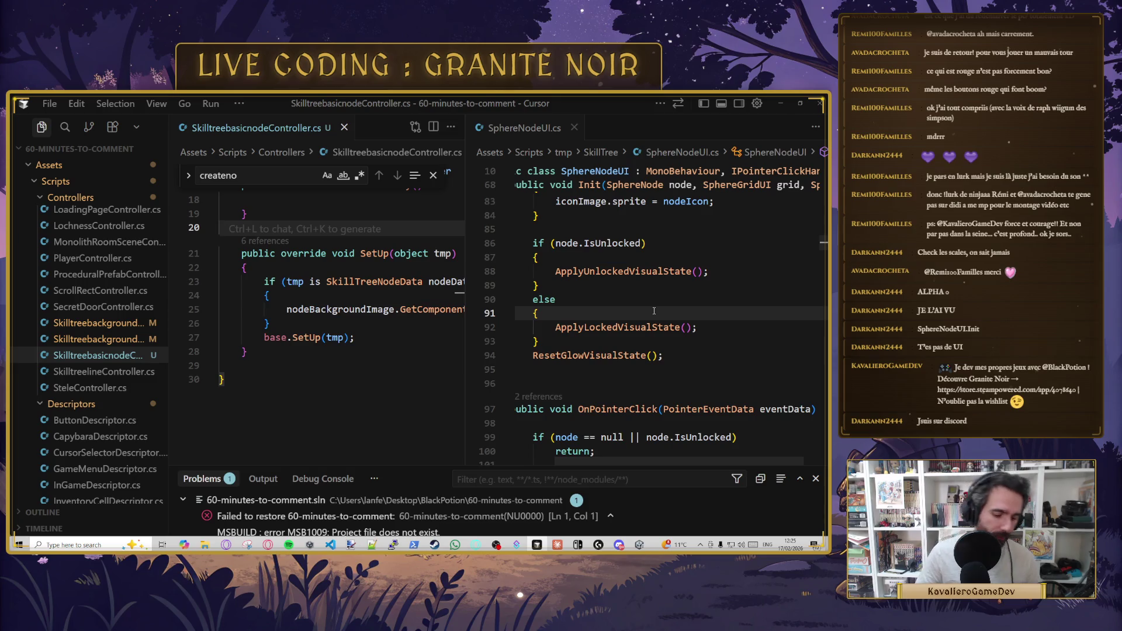
{"action": "left_click", "coordinate": [654, 311]}
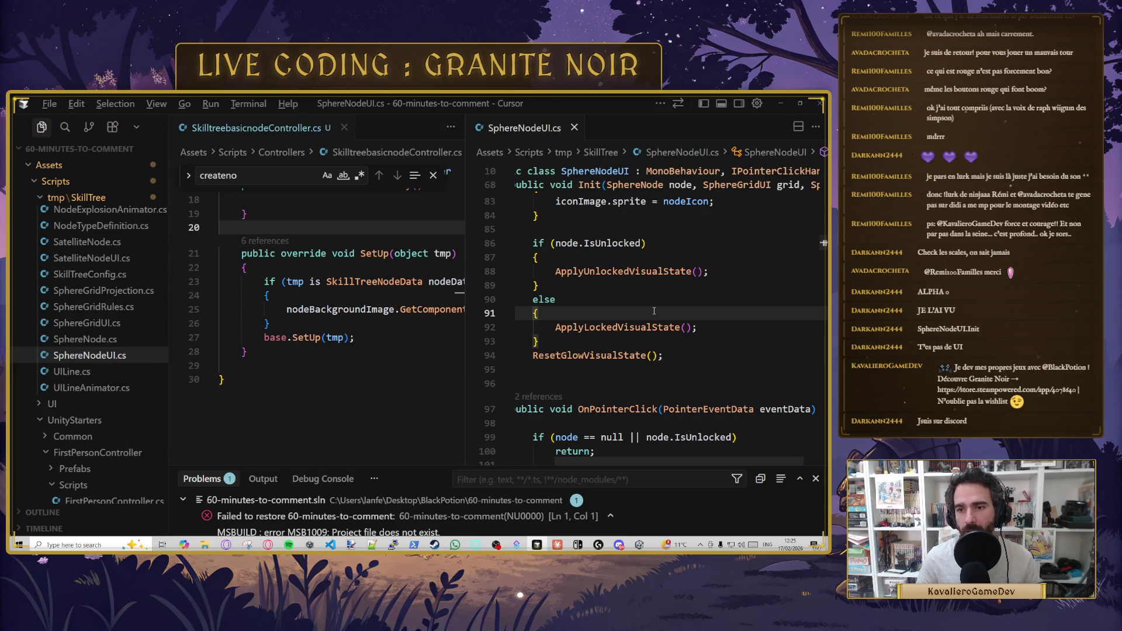
{"action": "key", "text": "ctrl+minus"}
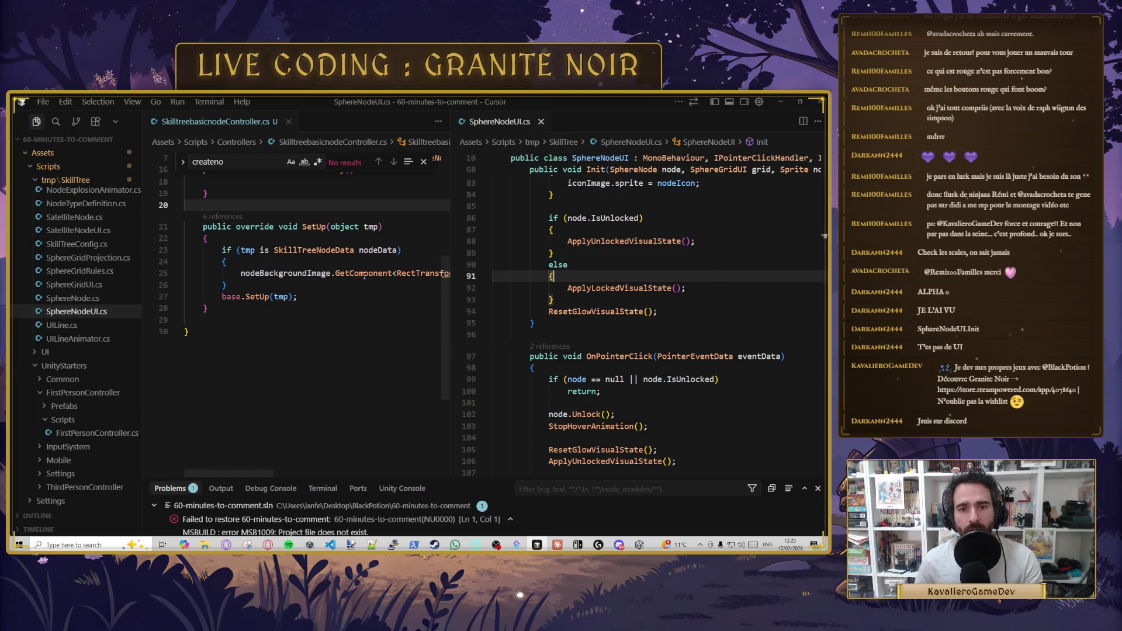
{"action": "scroll", "coordinate": [340, 320], "scroll_direction": "up", "scroll_amount": 2}
{"action": "left_click", "coordinate": [392, 337]}
{"action": "triple_click", "coordinate": [351, 338]}
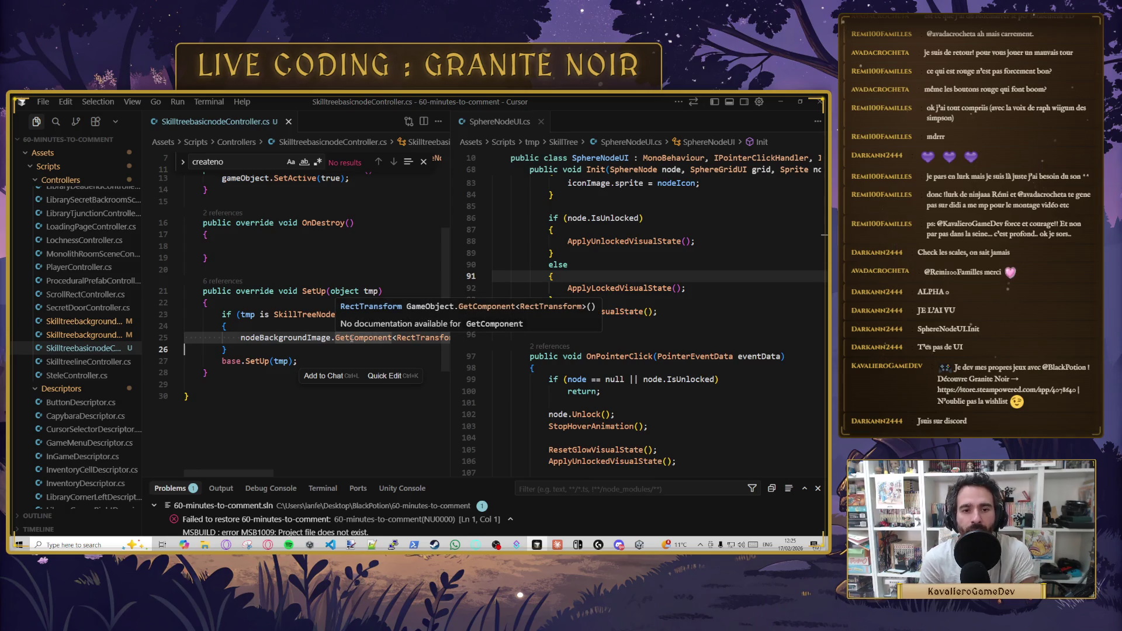
- Scroll through all of SphereNodeUI.cs's visual-state and glow code, then minimize Cursor
{"action": "scroll", "coordinate": [576, 368], "scroll_direction": "up", "scroll_amount": 4}
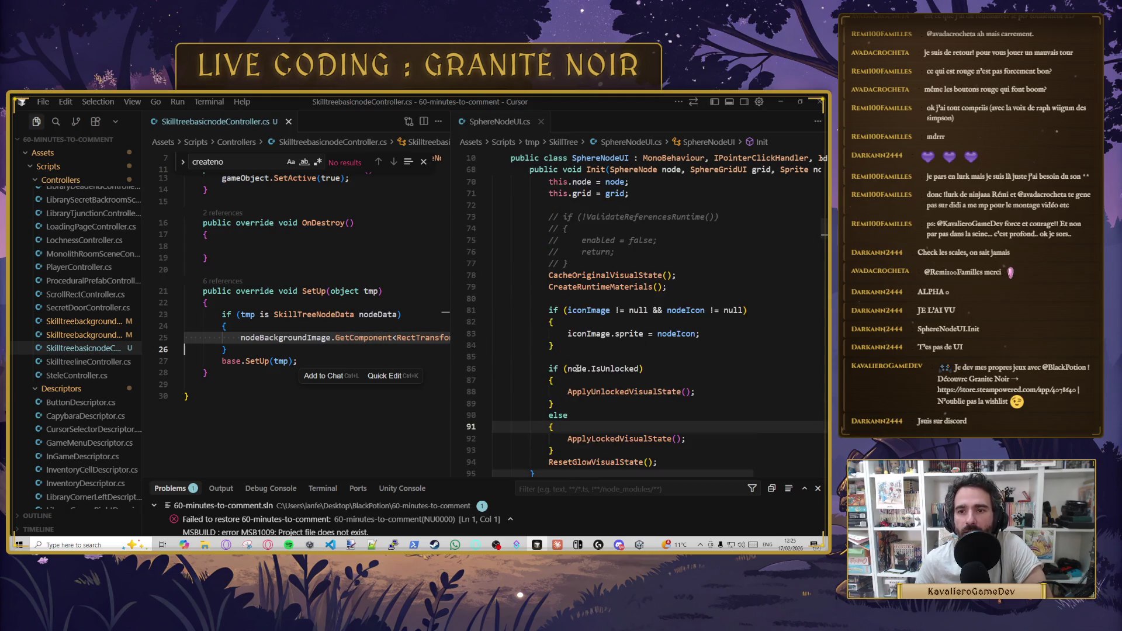
{"action": "scroll", "coordinate": [577, 368], "scroll_direction": "up", "scroll_amount": 10}
{"action": "scroll", "coordinate": [577, 385], "scroll_direction": "up", "scroll_amount": 10}
{"action": "scroll", "coordinate": [593, 378], "scroll_direction": "up", "scroll_amount": 3}
{"action": "scroll", "coordinate": [590, 371], "scroll_direction": "down", "scroll_amount": 9}
{"action": "scroll", "coordinate": [588, 365], "scroll_direction": "down", "scroll_amount": 10}
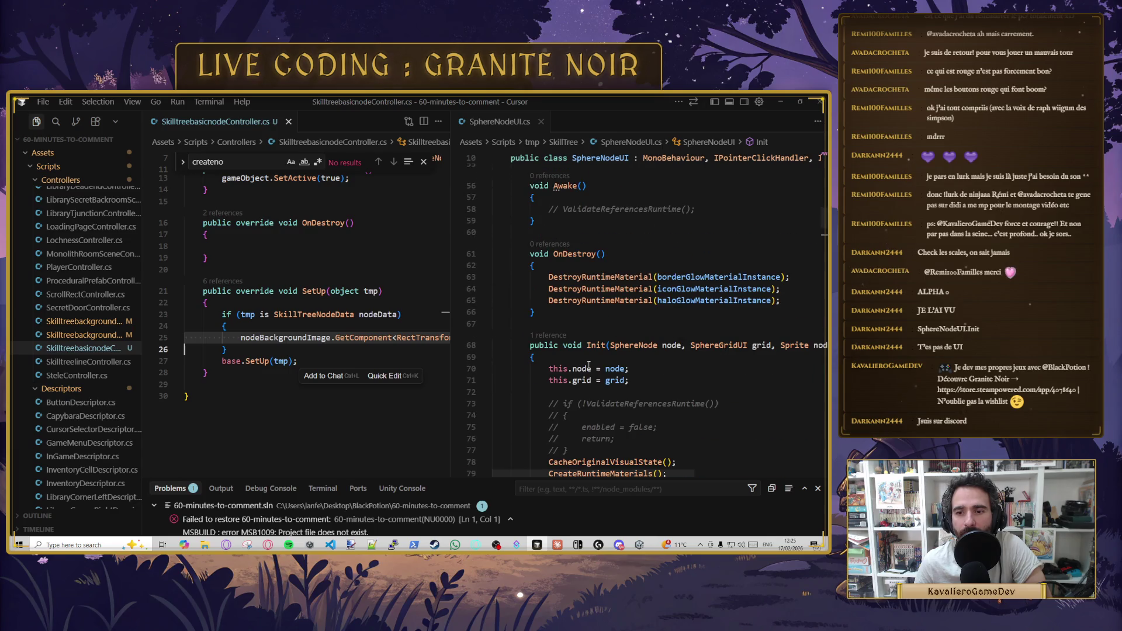
{"action": "scroll", "coordinate": [588, 365], "scroll_direction": "down", "scroll_amount": 4}
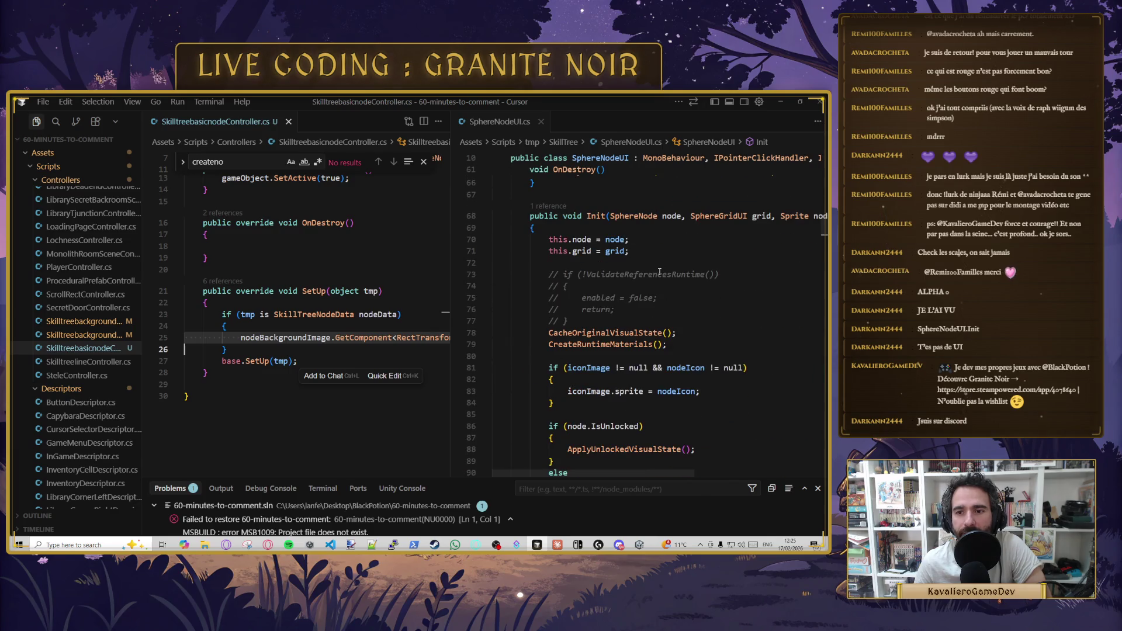
{"action": "scroll", "coordinate": [643, 275], "scroll_direction": "down", "scroll_amount": 1}
{"action": "scroll", "coordinate": [693, 292], "scroll_direction": "down", "scroll_amount": 3}
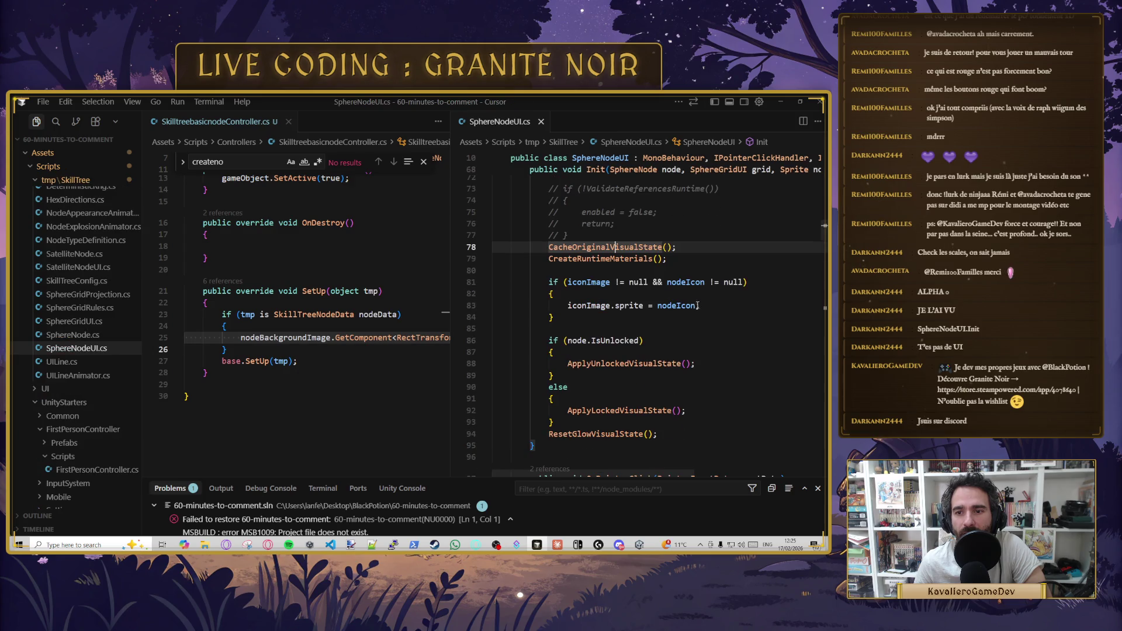
{"action": "scroll", "coordinate": [688, 296], "scroll_direction": "down", "scroll_amount": 8}
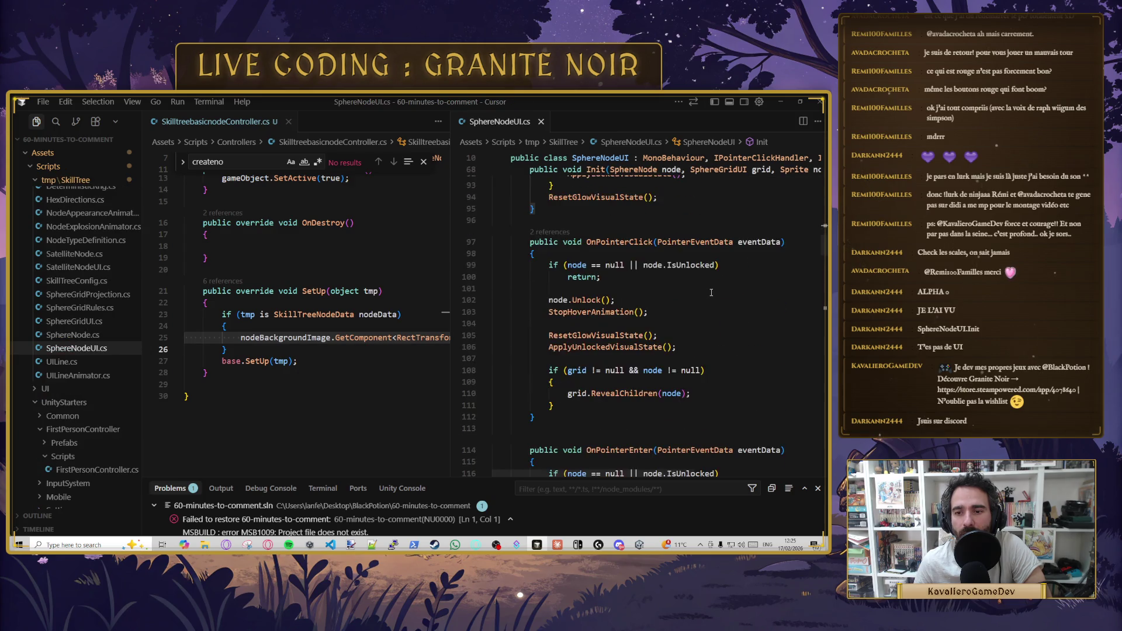
{"action": "scroll", "coordinate": [719, 291], "scroll_direction": "down", "scroll_amount": 14}
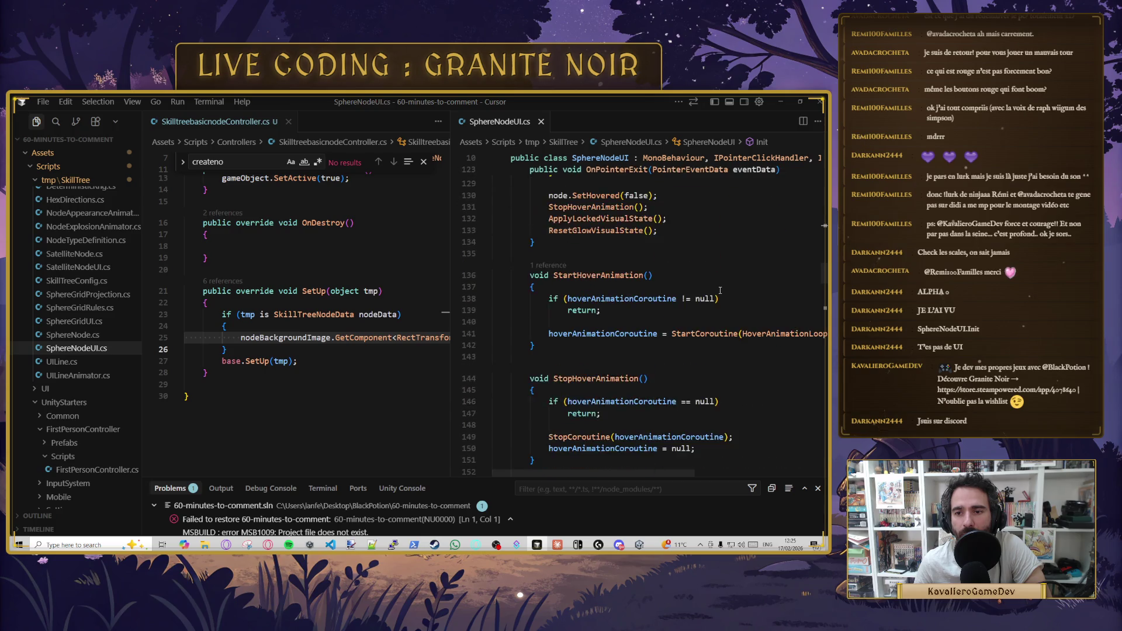
{"action": "scroll", "coordinate": [719, 285], "scroll_direction": "down", "scroll_amount": 12}
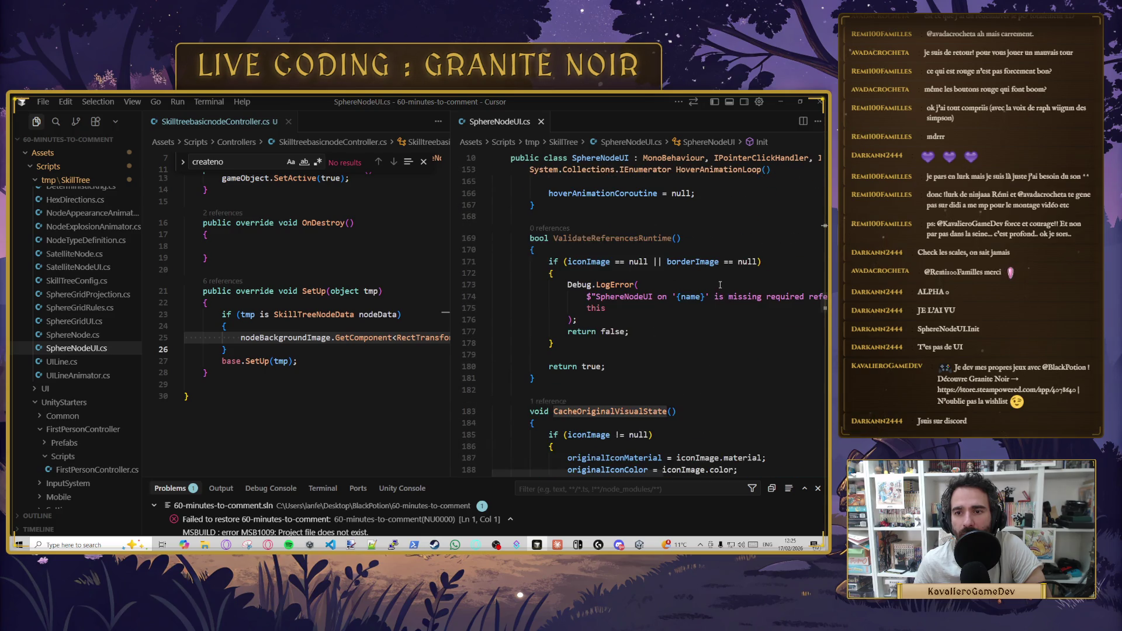
{"action": "scroll", "coordinate": [719, 285], "scroll_direction": "down", "scroll_amount": 2}
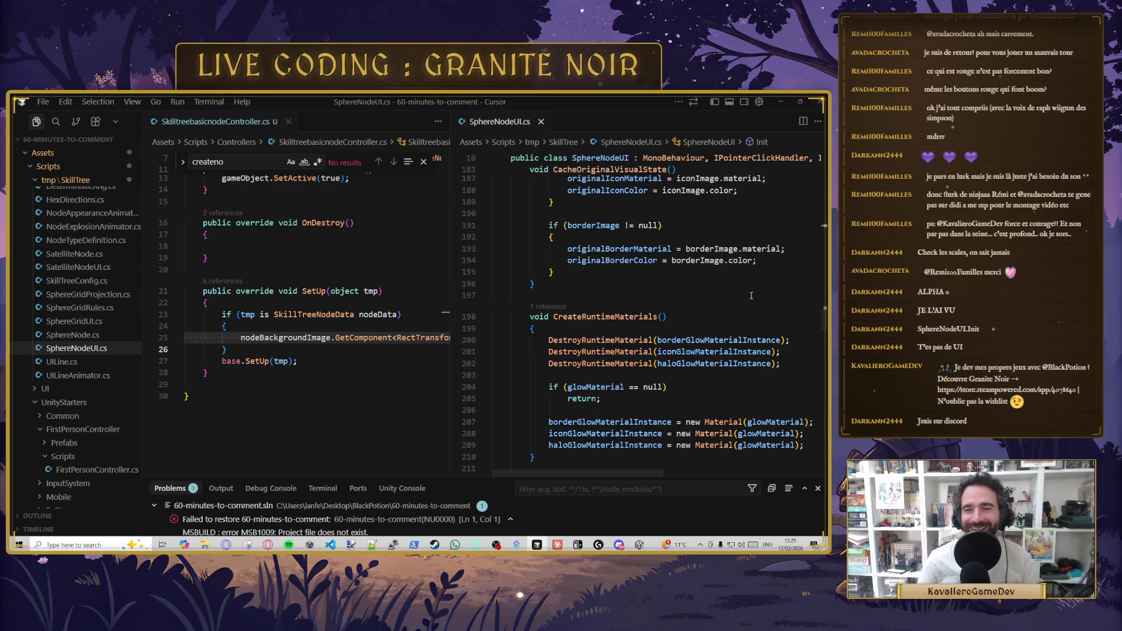
{"action": "scroll", "coordinate": [661, 284], "scroll_direction": "down", "scroll_amount": 5}
{"action": "scroll", "coordinate": [662, 285], "scroll_direction": "down", "scroll_amount": 3}
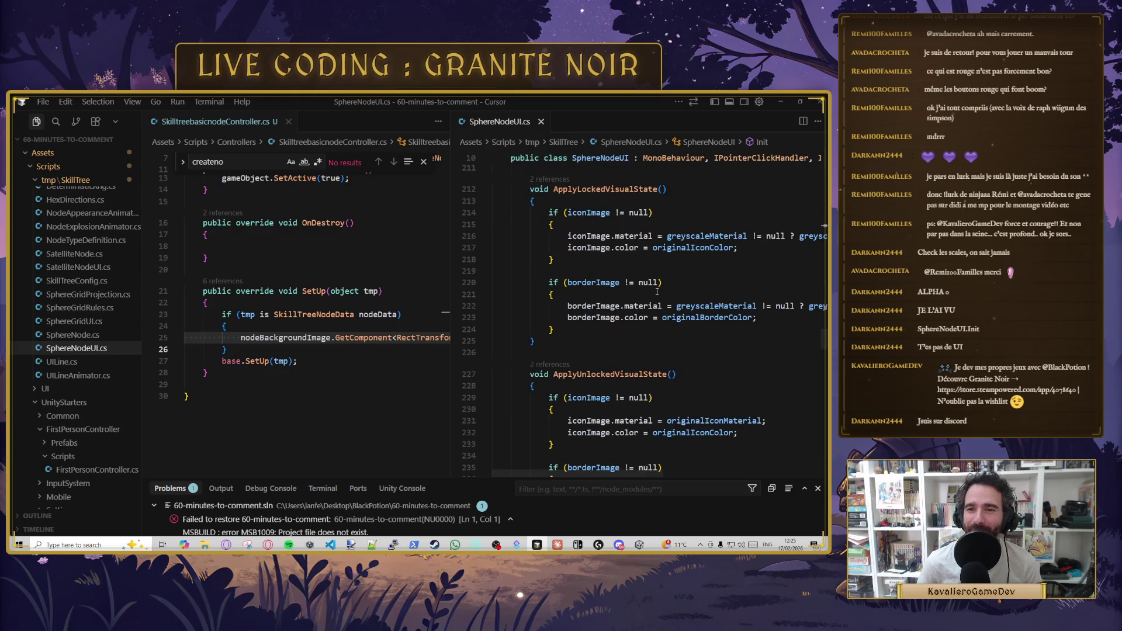
{"action": "scroll", "coordinate": [656, 291], "scroll_direction": "down", "scroll_amount": 5}
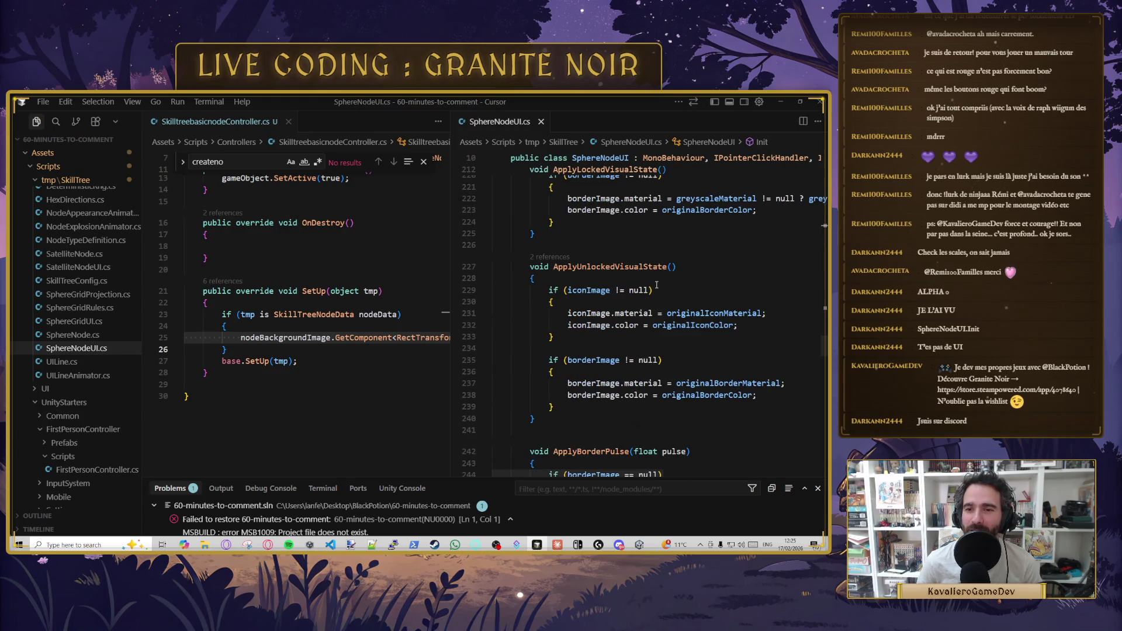
{"action": "scroll", "coordinate": [657, 284], "scroll_direction": "down", "scroll_amount": 12}
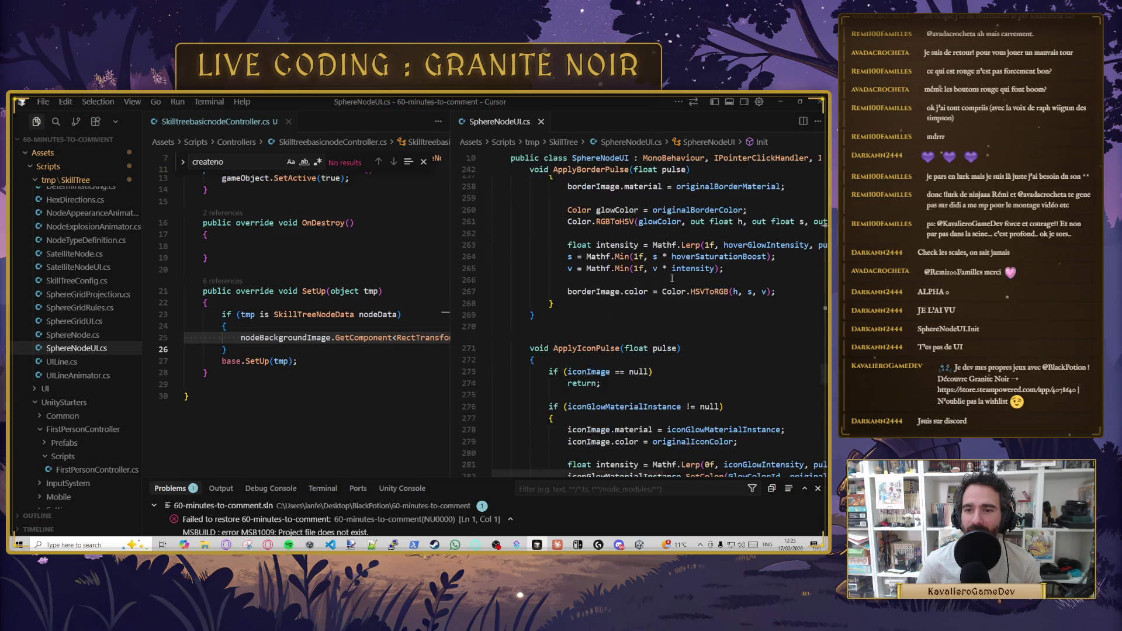
{"action": "scroll", "coordinate": [672, 278], "scroll_direction": "down", "scroll_amount": 14}
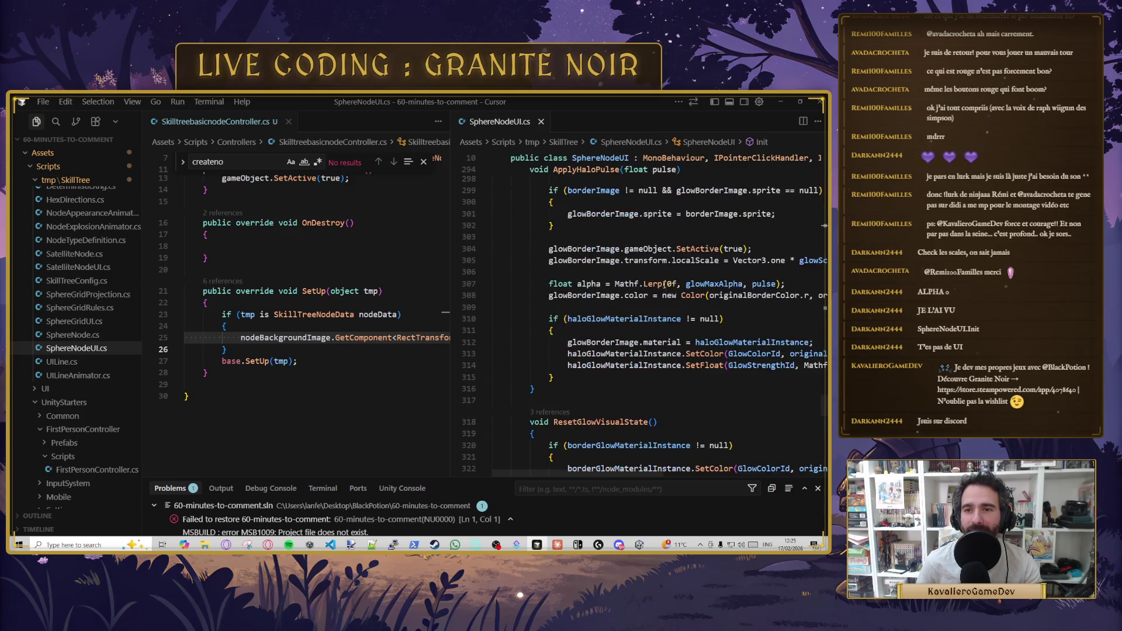
{"action": "scroll", "coordinate": [645, 276], "scroll_direction": "down", "scroll_amount": 11}
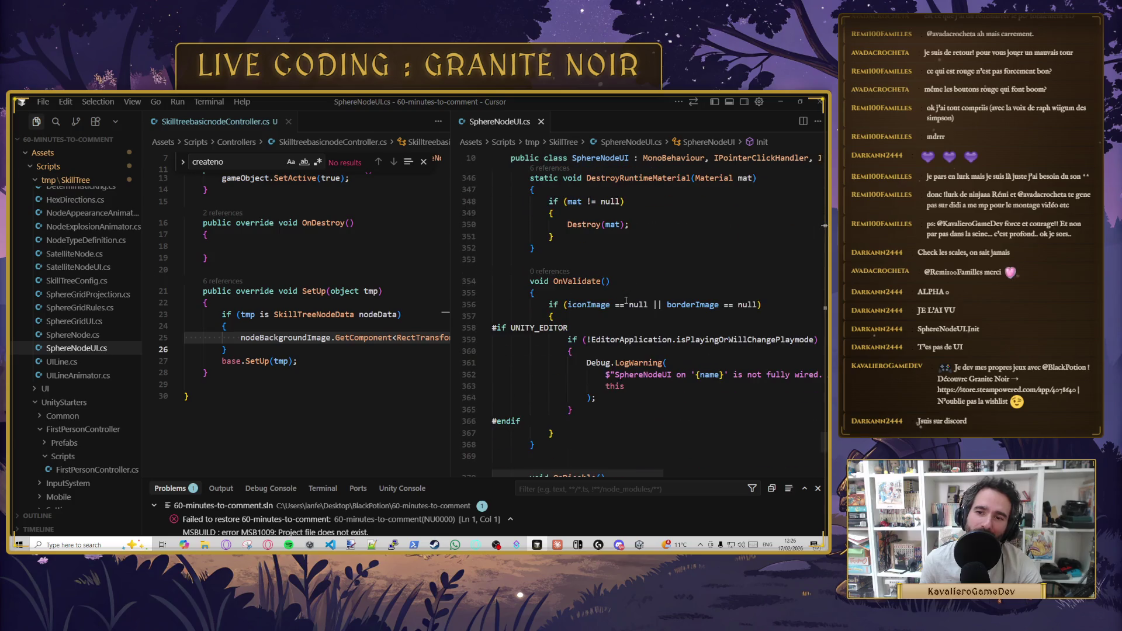
{"action": "scroll", "coordinate": [626, 300], "scroll_direction": "down", "scroll_amount": 5}
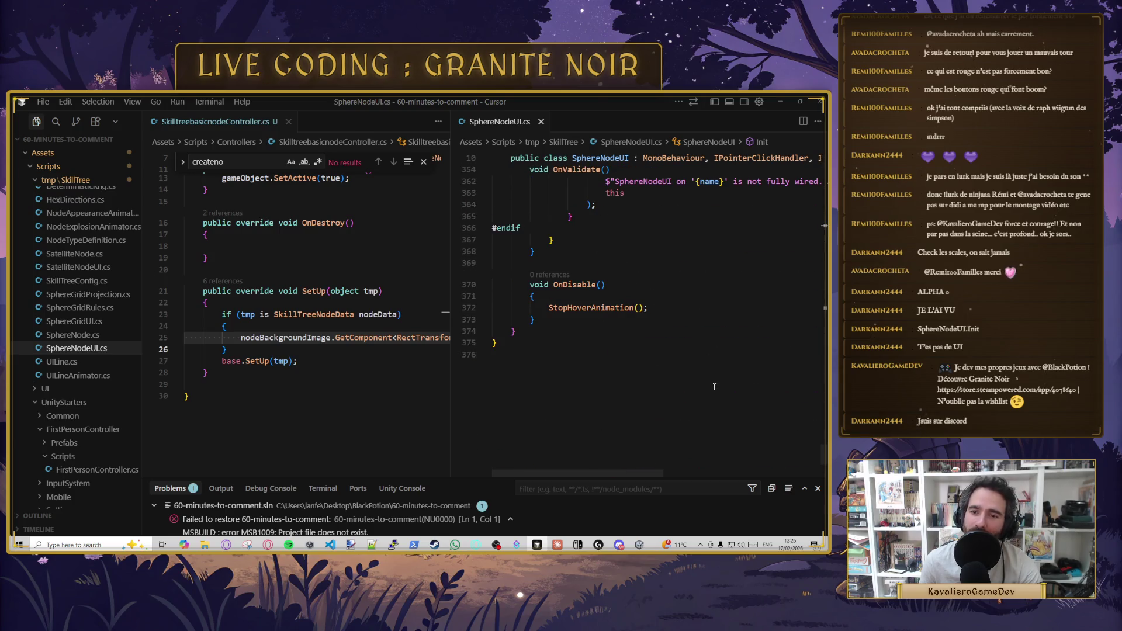
{"action": "left_click_drag", "start_coordinate": [824, 449], "coordinate": [817, 163]}
{"action": "scroll", "coordinate": [811, 167], "scroll_direction": "down", "scroll_amount": 8}
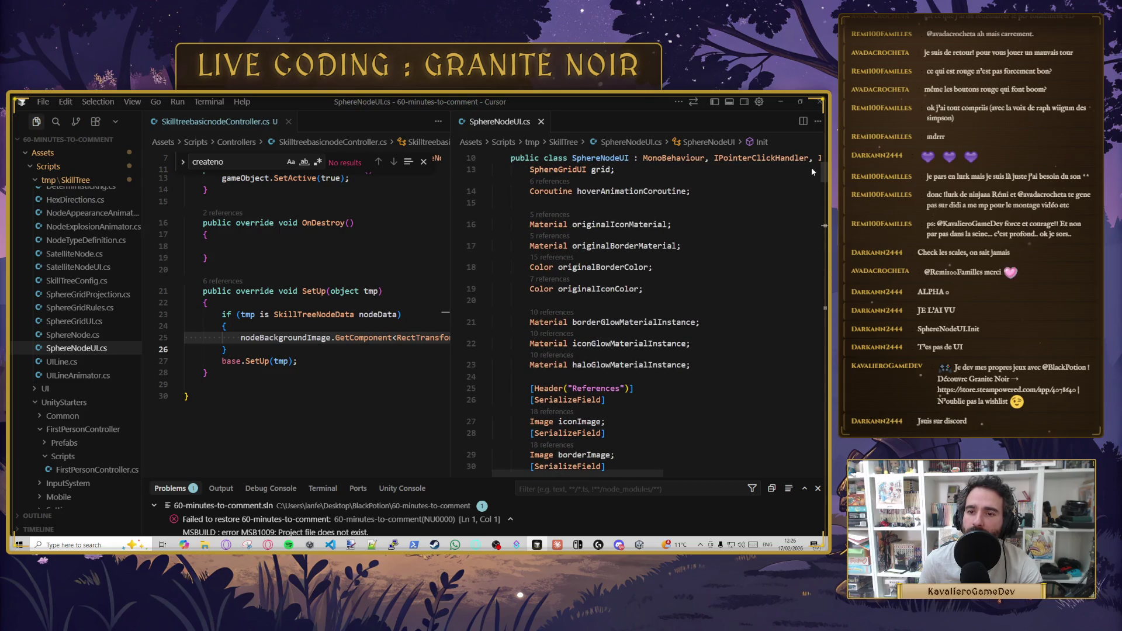
{"action": "scroll", "coordinate": [804, 187], "scroll_direction": "down", "scroll_amount": 5}
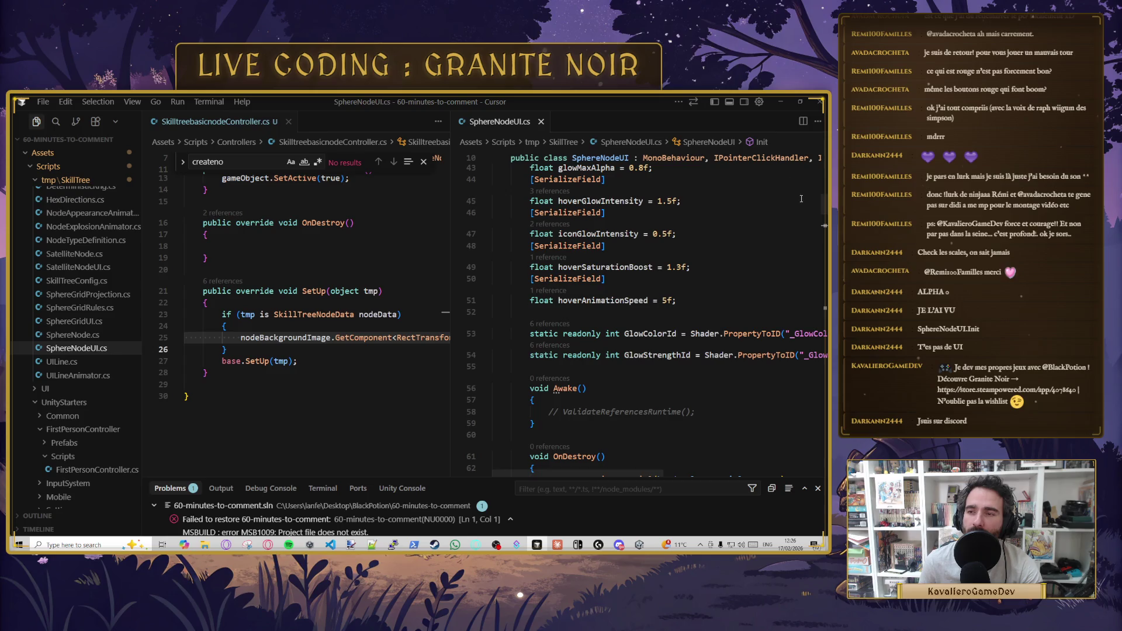
{"action": "left_click", "coordinate": [780, 103]}
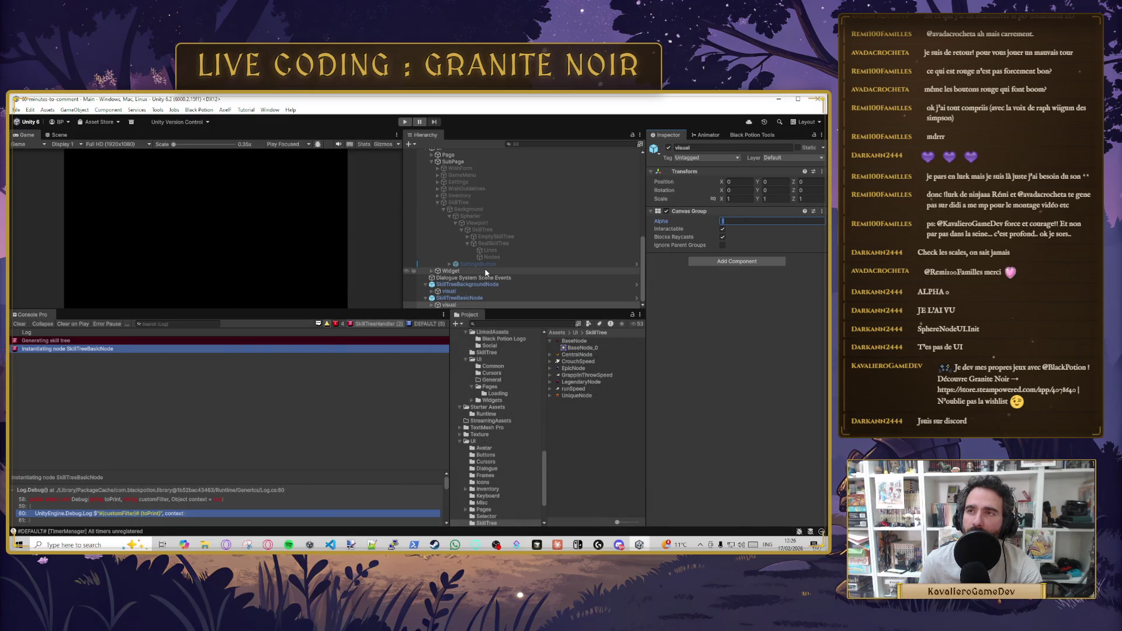
- Select the parent SkillTreeBasicNode object in the Hierarchy
{"action": "left_click", "coordinate": [482, 298]}
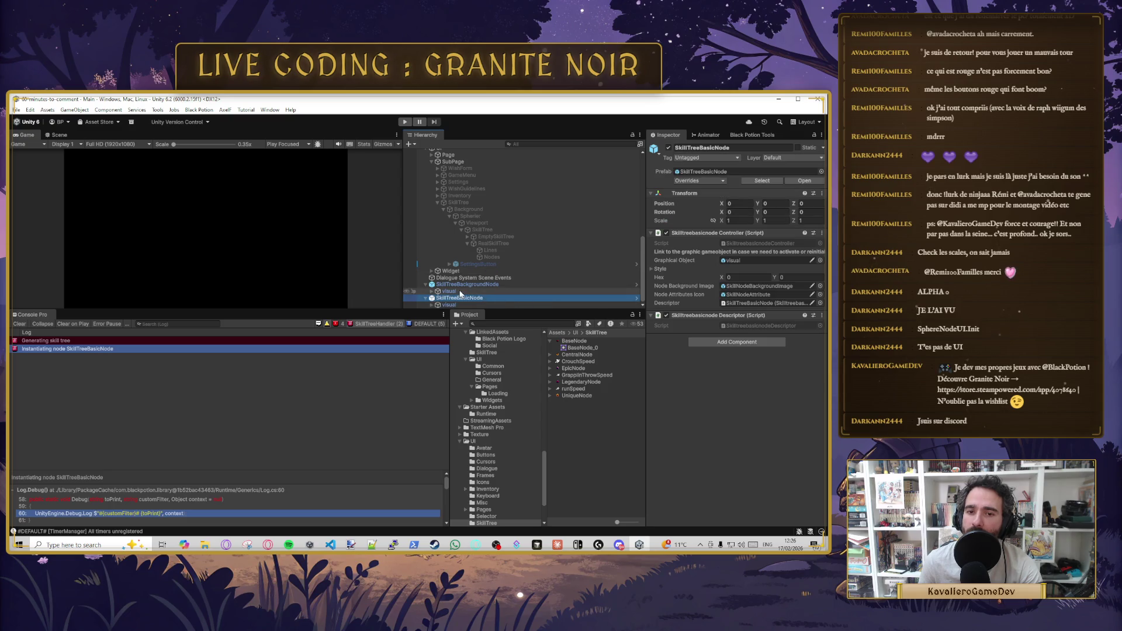
{"action": "left_click", "coordinate": [448, 305]}
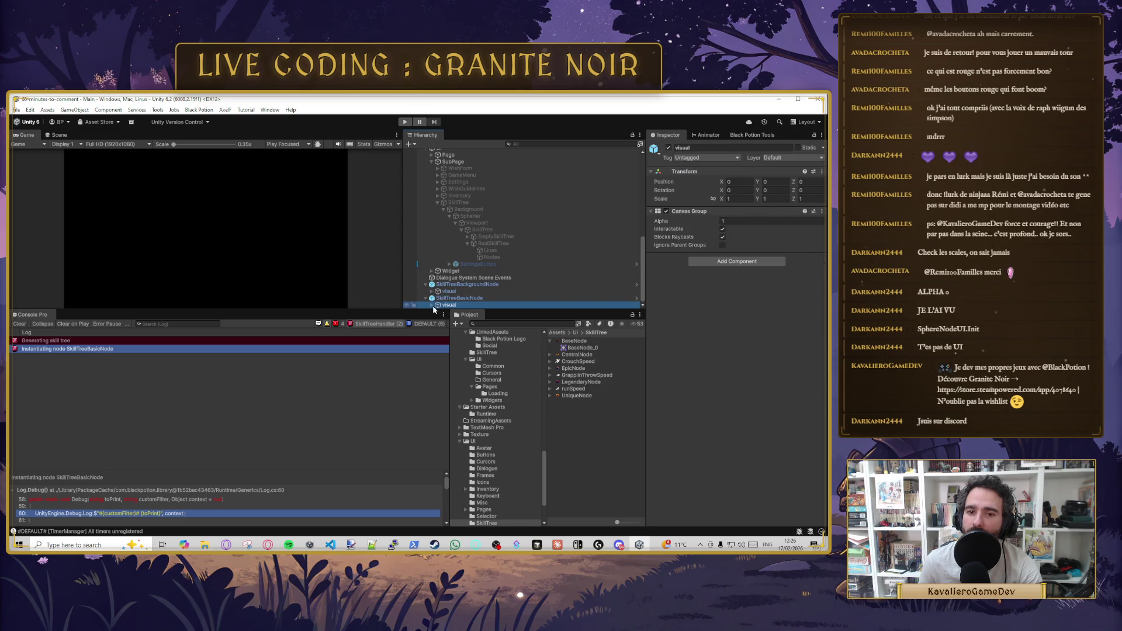
{"action": "key", "text": "Up"}
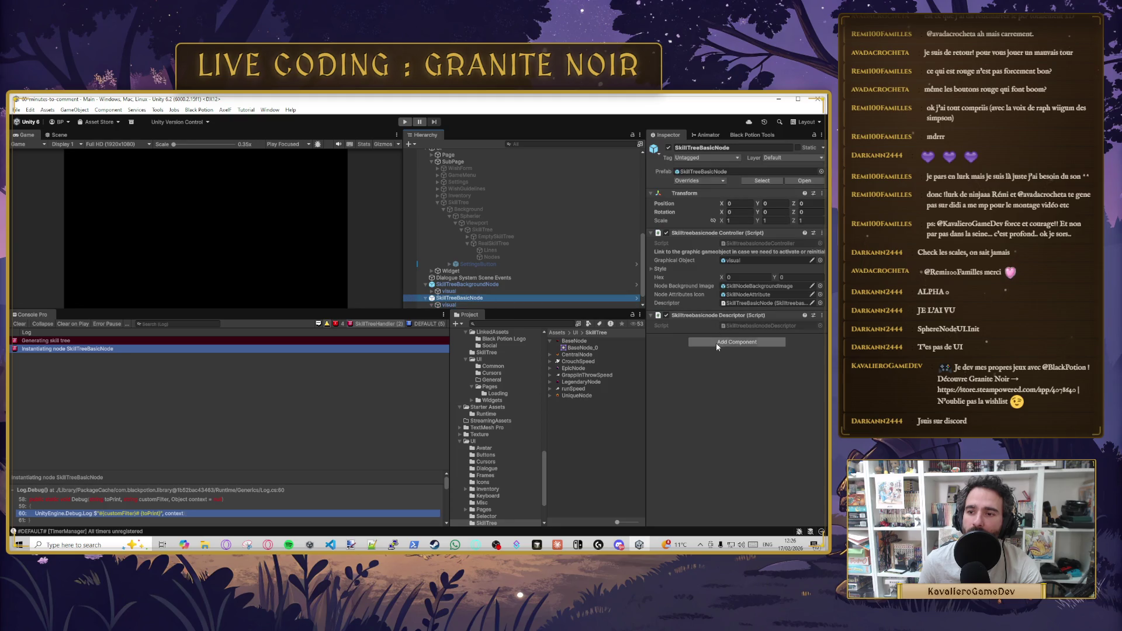
- Open the Prefabs/SkillTree folder and drag BasicSkillNodePrefab into the scene
{"action": "scroll", "coordinate": [478, 364], "scroll_direction": "up", "scroll_amount": 5}
{"action": "scroll", "coordinate": [496, 430], "scroll_direction": "up", "scroll_amount": 6}
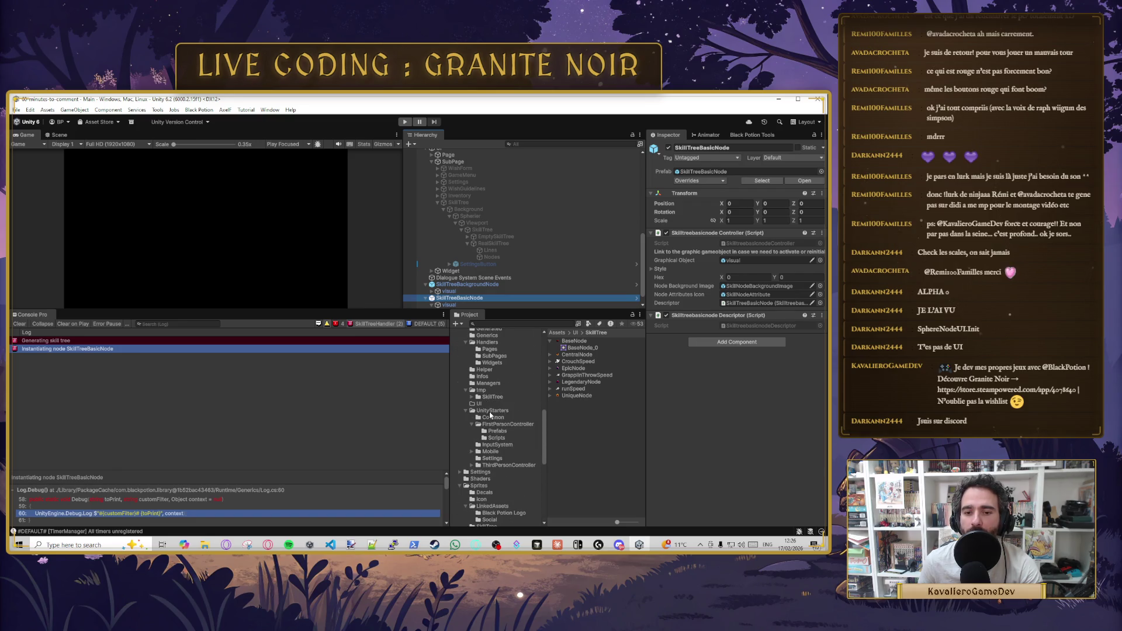
{"action": "scroll", "coordinate": [490, 415], "scroll_direction": "up", "scroll_amount": 3}
{"action": "scroll", "coordinate": [489, 414], "scroll_direction": "up", "scroll_amount": 3}
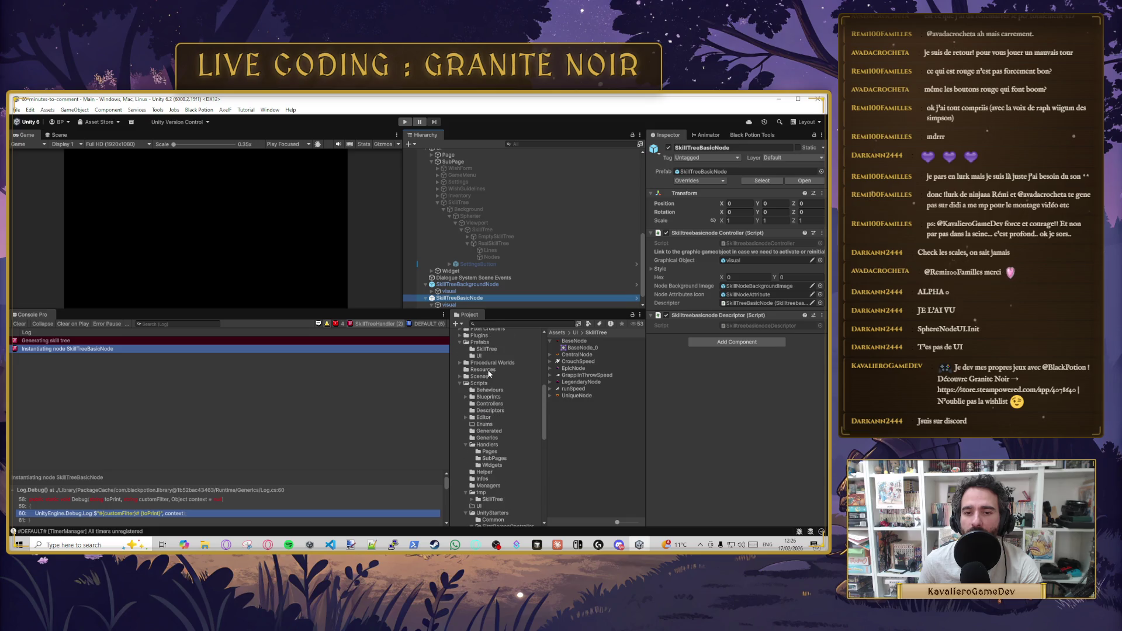
{"action": "left_click", "coordinate": [486, 349]}
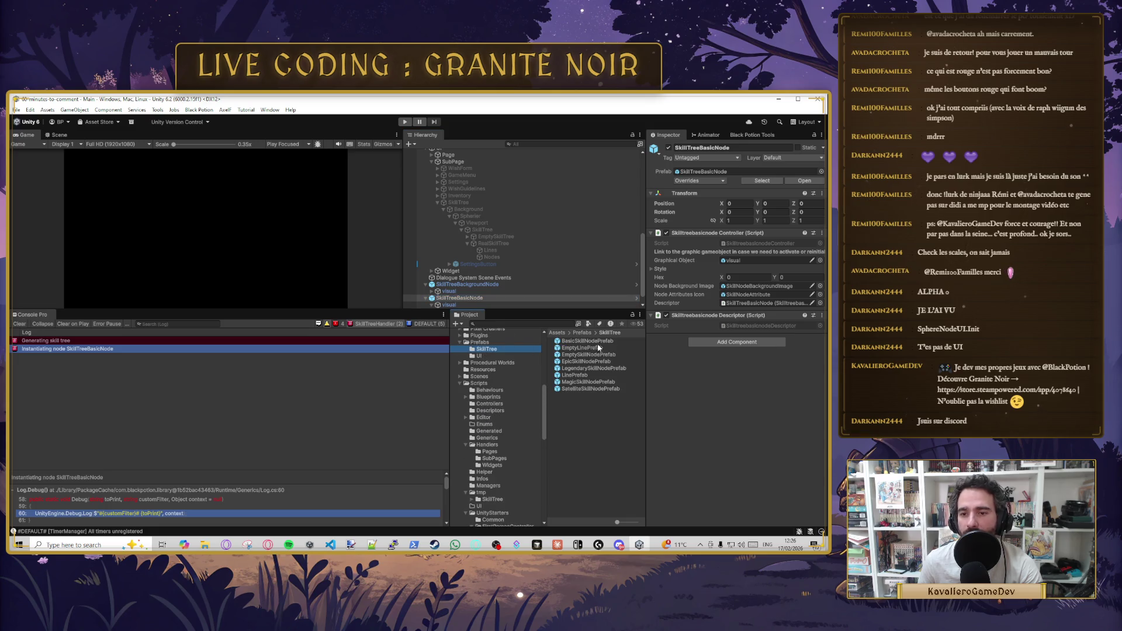
{"action": "scroll", "coordinate": [503, 284], "scroll_direction": "down", "scroll_amount": 1}
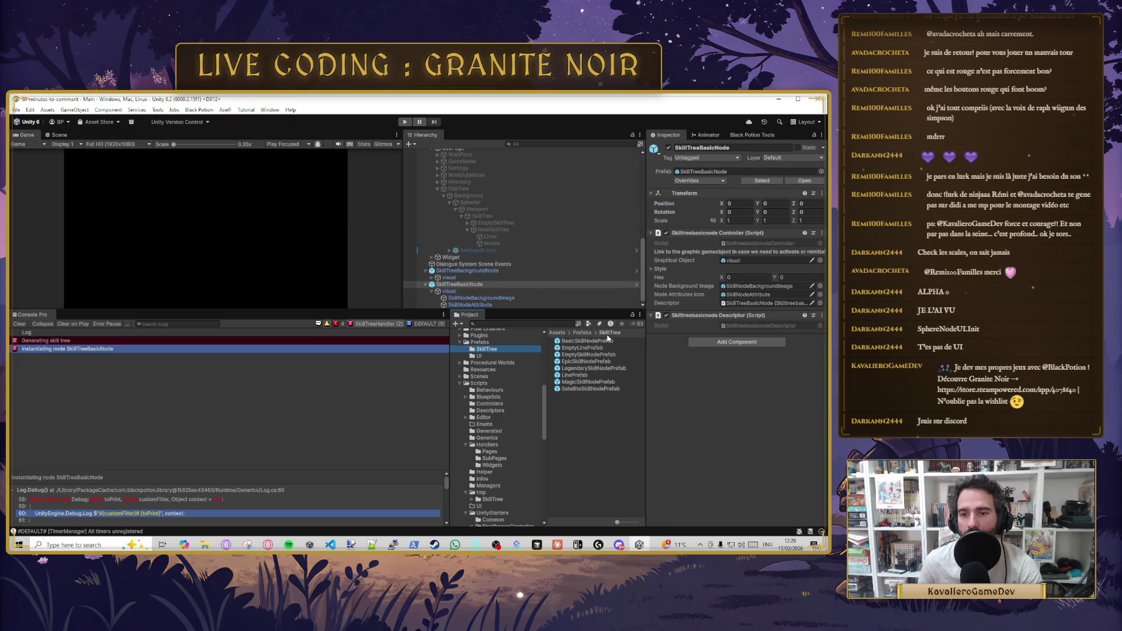
{"action": "mouse_move", "coordinate": [599, 342]}
{"action": "left_mouse_down"}
{"action": "mouse_move", "coordinate": [449, 310]}
{"action": "mouse_move", "coordinate": [467, 272]}
{"action": "left_mouse_up"}
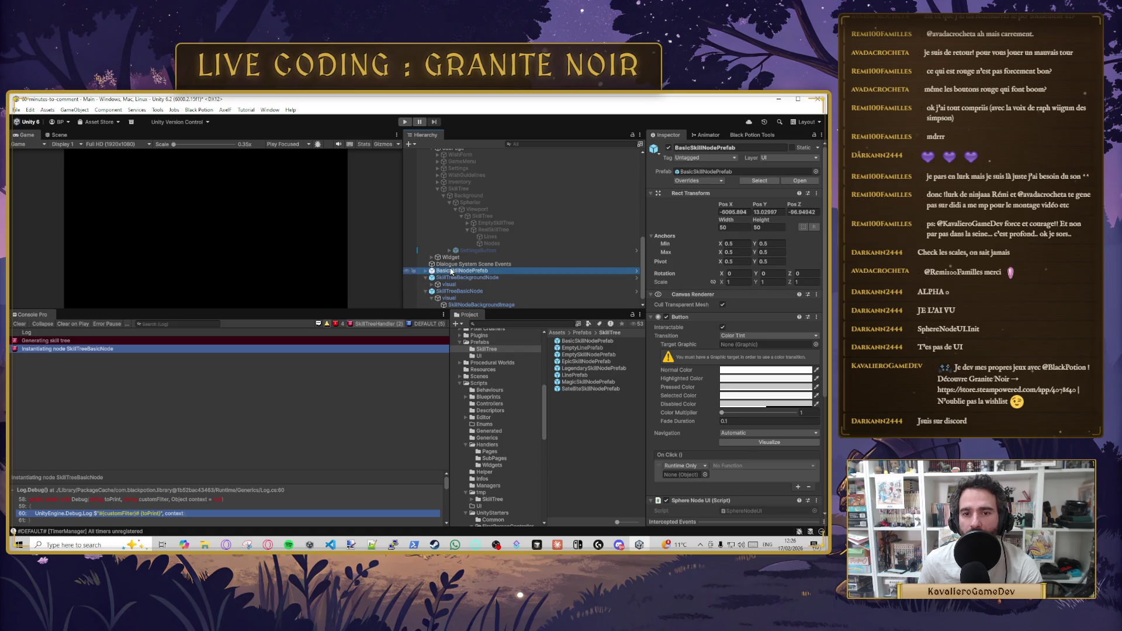
- Expand the BasicSkillNodePrefab instance and open its NodeExplosionAnimator script in Cursor
{"action": "scroll", "coordinate": [699, 337], "scroll_direction": "down", "scroll_amount": 2}
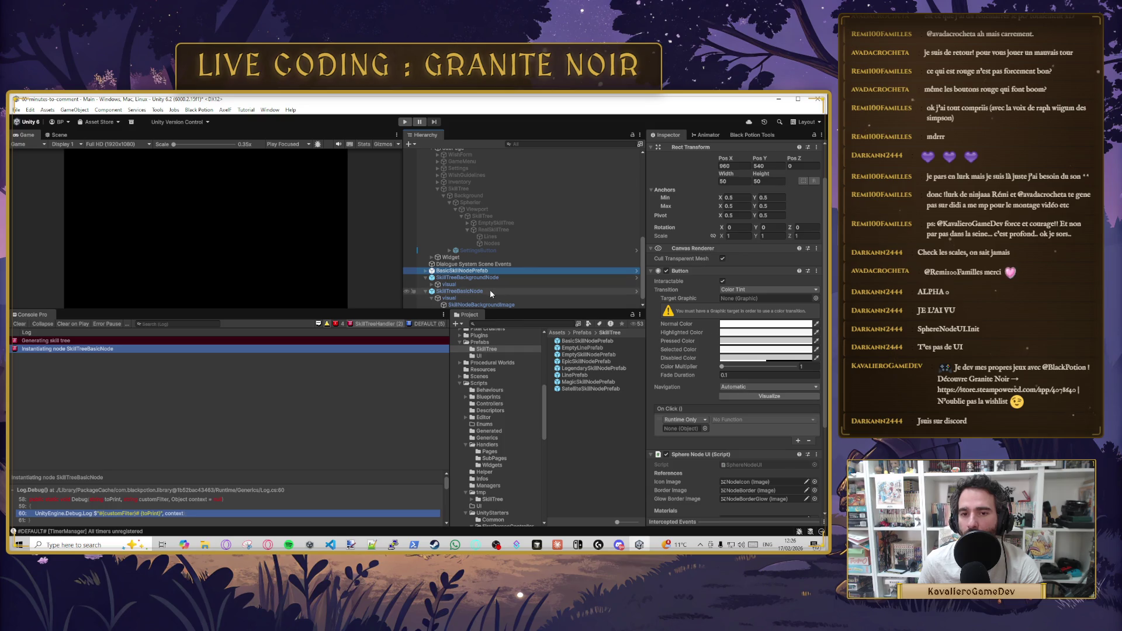
{"action": "scroll", "coordinate": [687, 298], "scroll_direction": "down", "scroll_amount": 3}
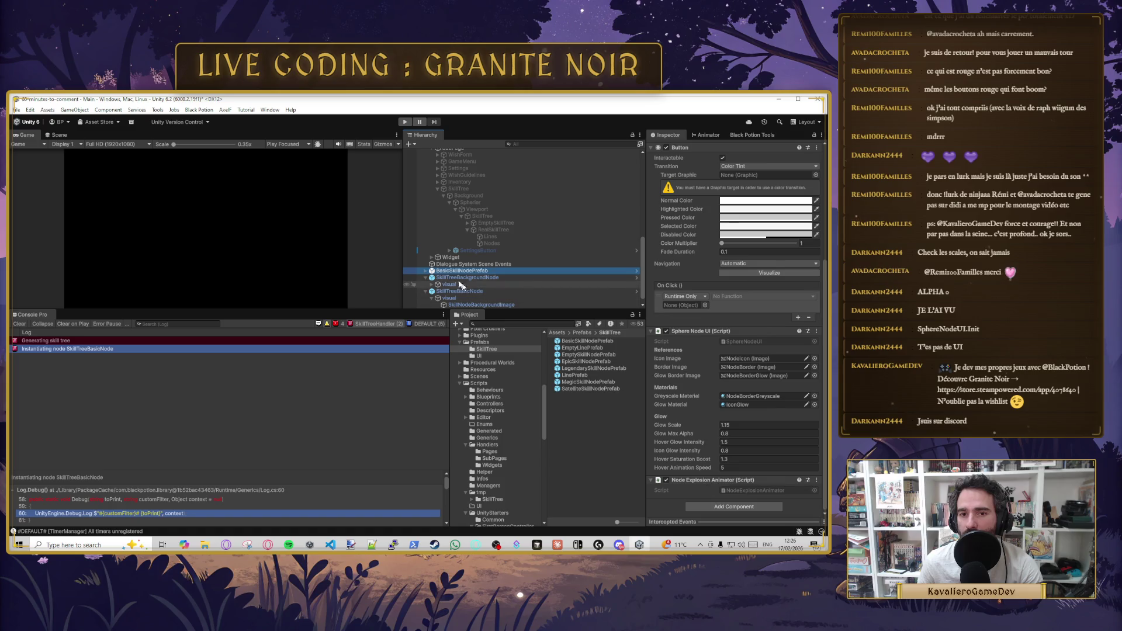
{"action": "left_click", "coordinate": [426, 271]}
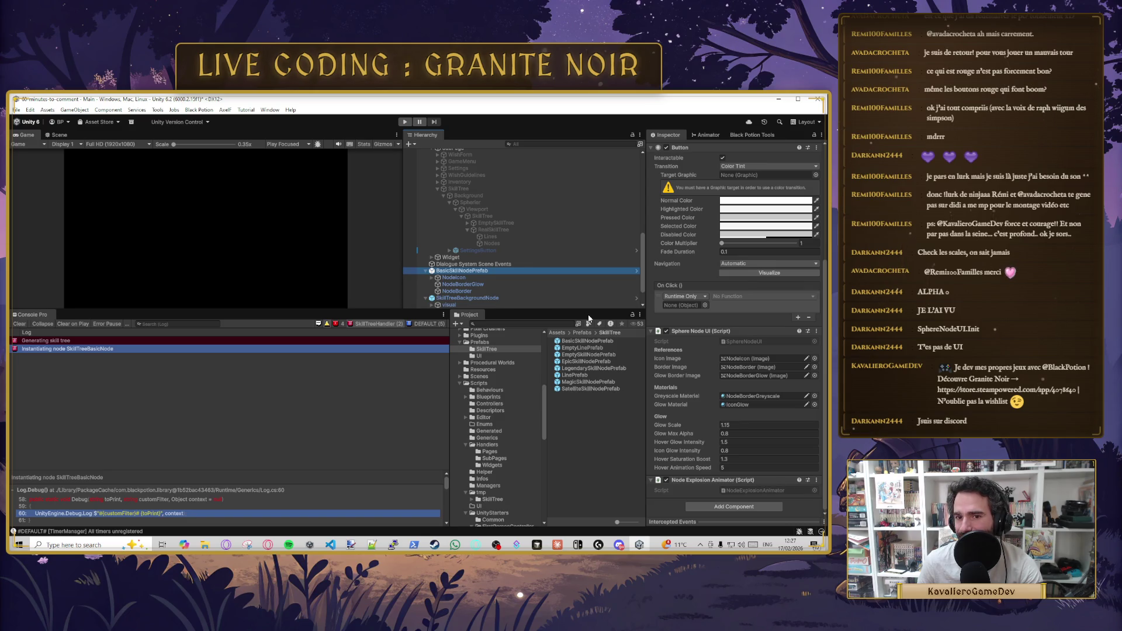
{"action": "left_click", "coordinate": [782, 490]}
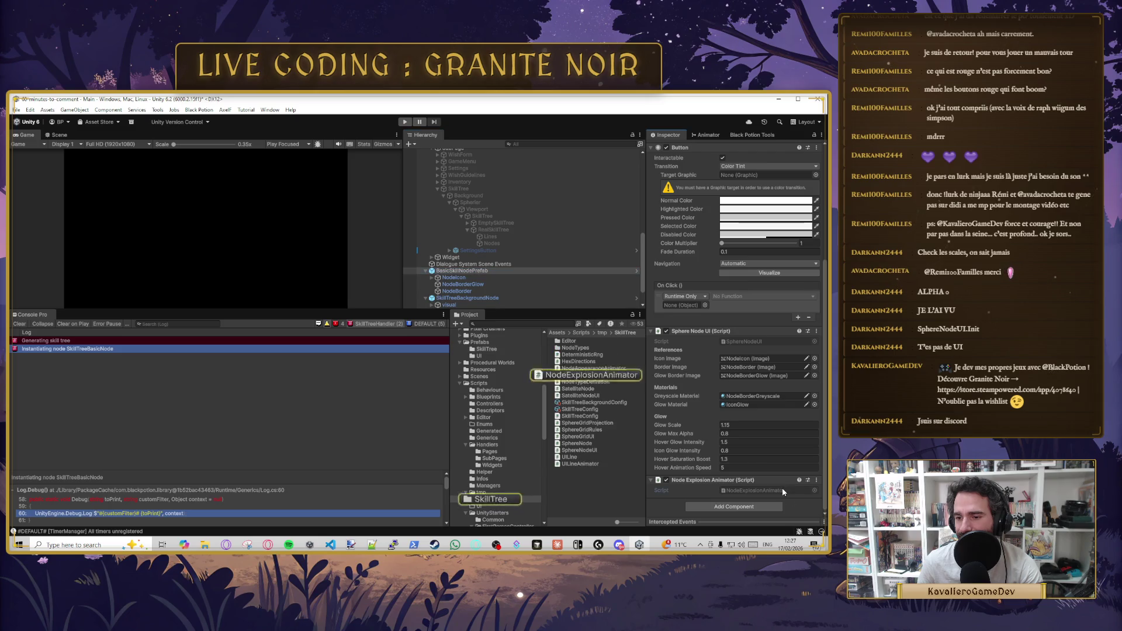
{"action": "double_click", "coordinate": [782, 490]}
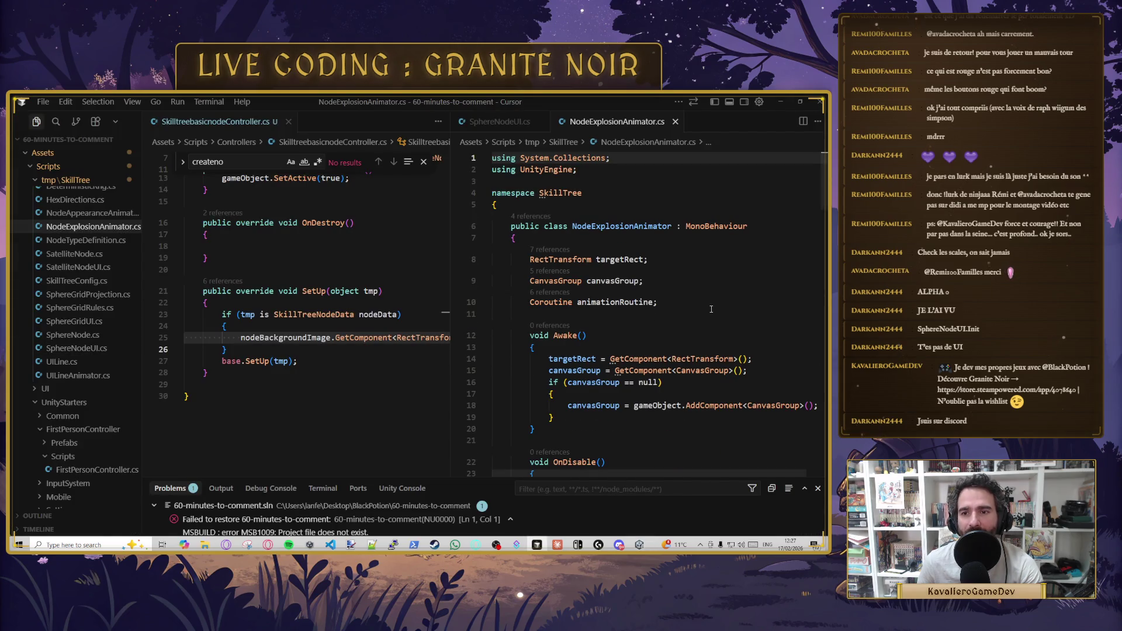
- Glance over NodeExplosionAnimator.cs, then minimize Cursor to return to the Unity scene
{"action": "scroll", "coordinate": [711, 309], "scroll_direction": "down", "scroll_amount": 5}
{"action": "scroll", "coordinate": [711, 309], "scroll_direction": "up", "scroll_amount": 3}
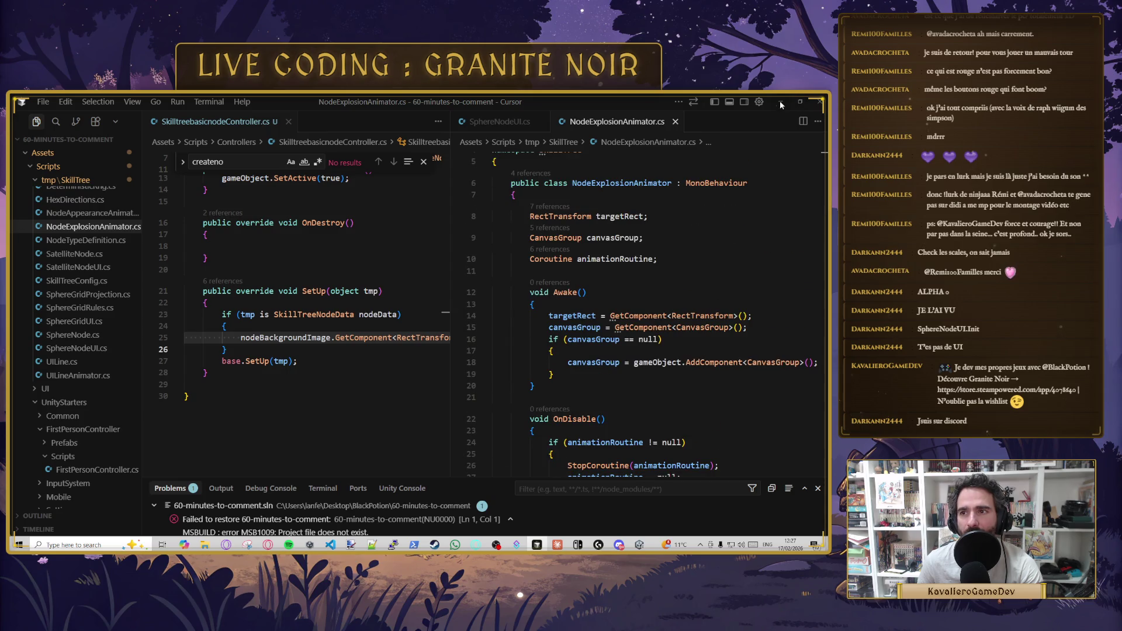
{"action": "left_click", "coordinate": [782, 102]}
{"action": "scroll", "coordinate": [720, 308], "scroll_direction": "up", "scroll_amount": 3}
{"action": "scroll", "coordinate": [720, 308], "scroll_direction": "down", "scroll_amount": 5}
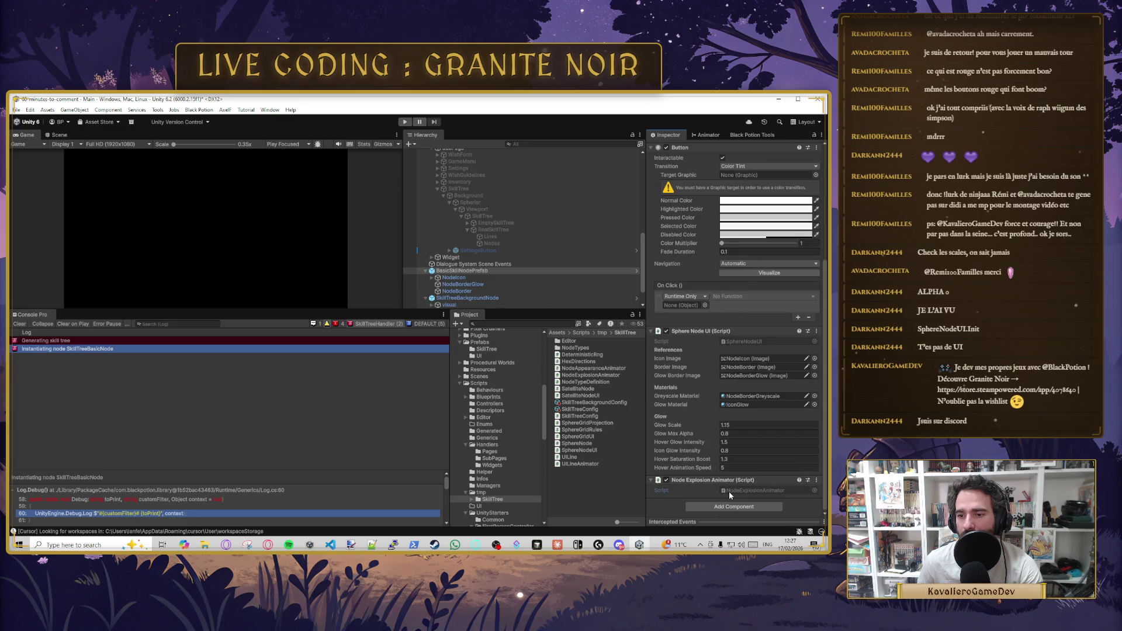
- Inspect the prefab's NodeIcon child, then BasicSkillNodePrefab's components again
{"action": "left_click", "coordinate": [432, 278]}
{"action": "left_click", "coordinate": [459, 278]}
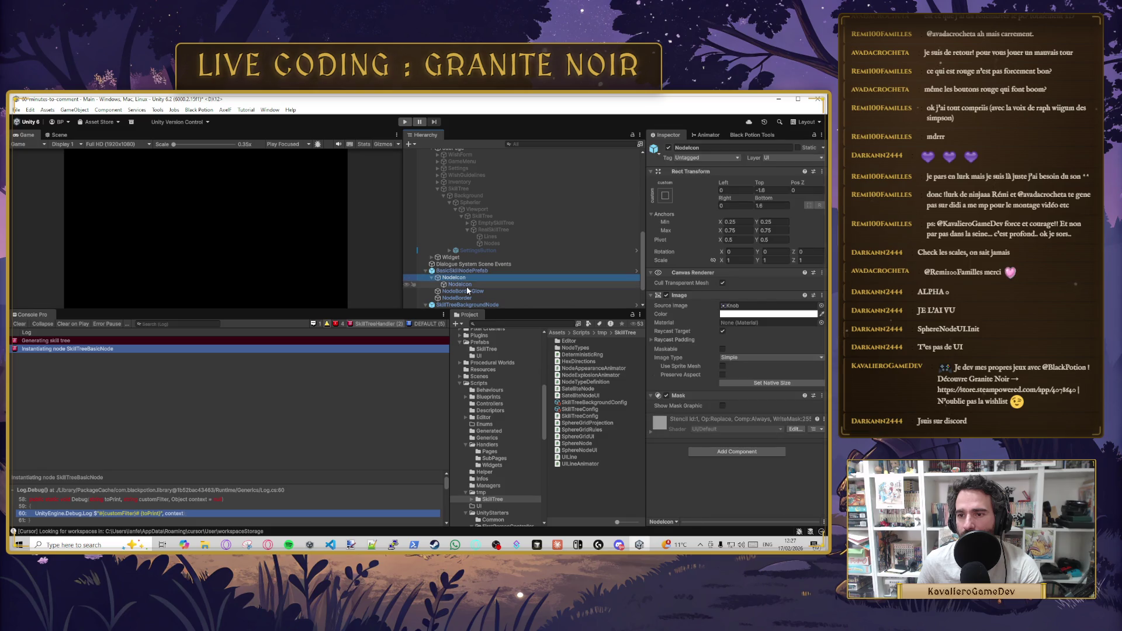
{"action": "left_click", "coordinate": [474, 270]}
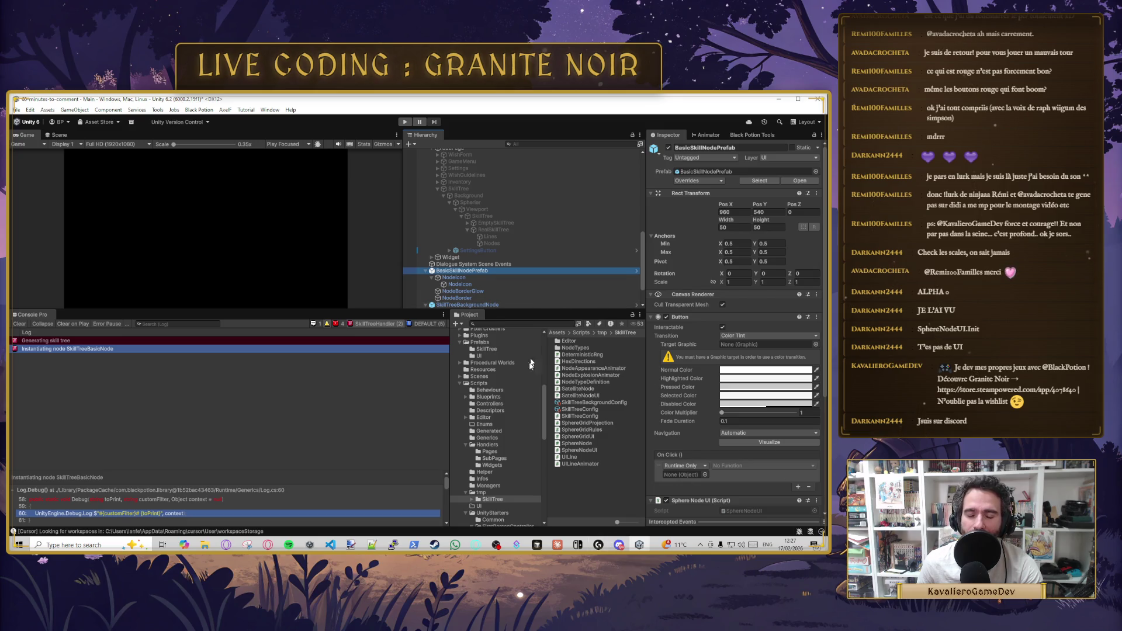
- View SkillTreeBackgroundNode's Node Explosion Animator, then SkillTreeBasicNode's controller and descriptor components
{"action": "mouse_move", "coordinate": [496, 545]}
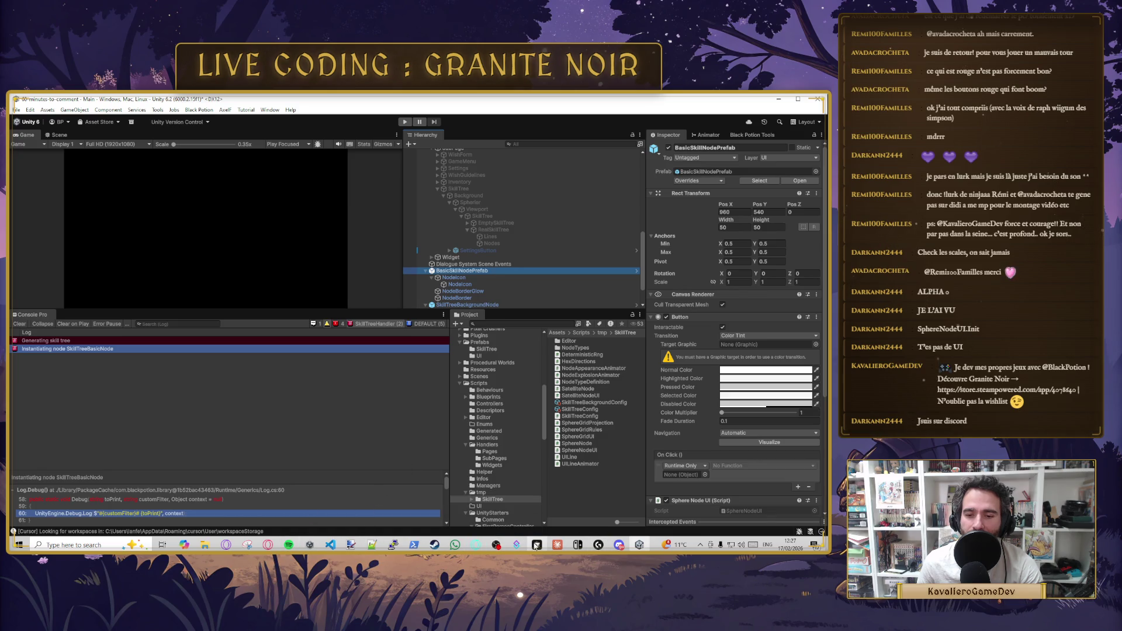
{"action": "scroll", "coordinate": [479, 278], "scroll_direction": "down", "scroll_amount": 1}
{"action": "left_click", "coordinate": [482, 279]}
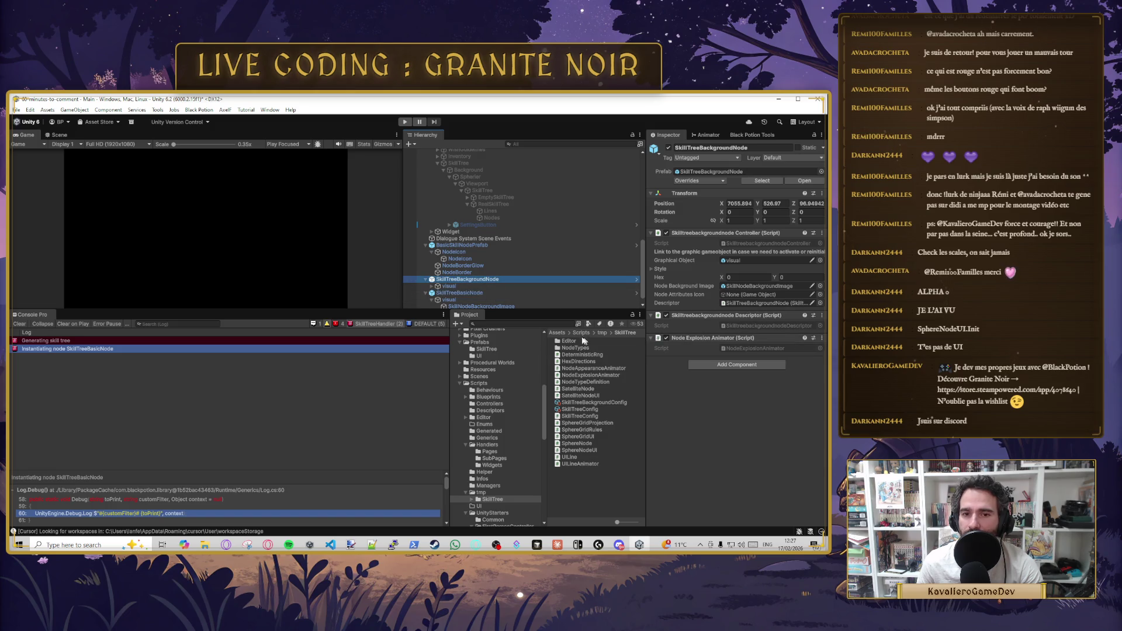
{"action": "left_click", "coordinate": [460, 293]}
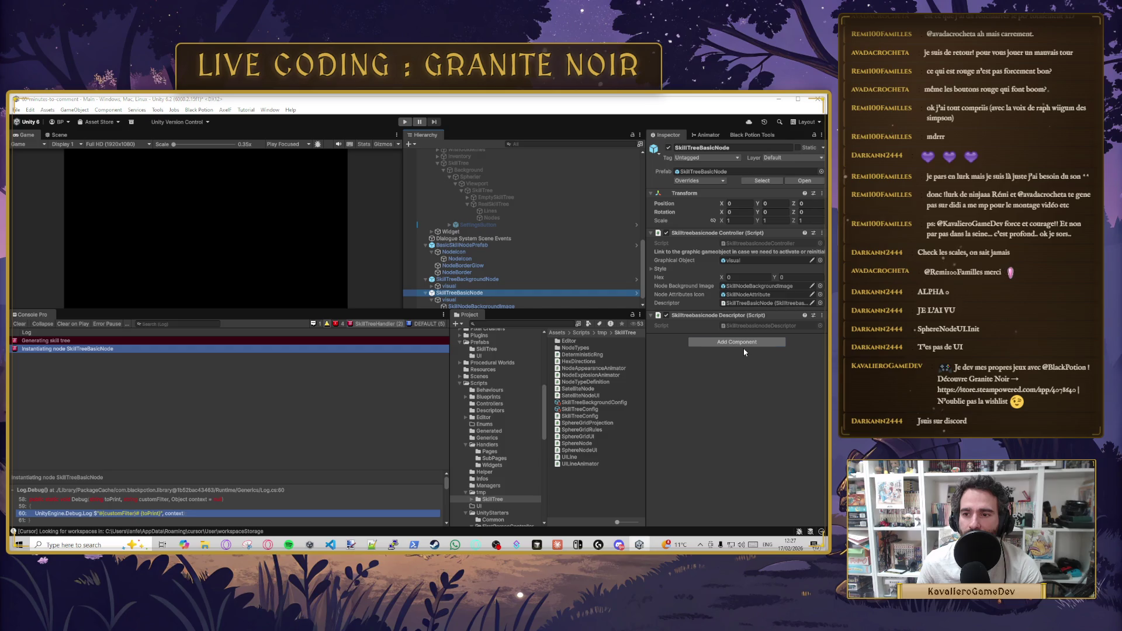
- Attach Node Appearance Animator to SkillTreeBasicNode via an Add Component search, then open NodeAppearanceAnimator.cs in Cursor
{"action": "left_click", "coordinate": [744, 344]}
{"action": "type", "text": "nop"}
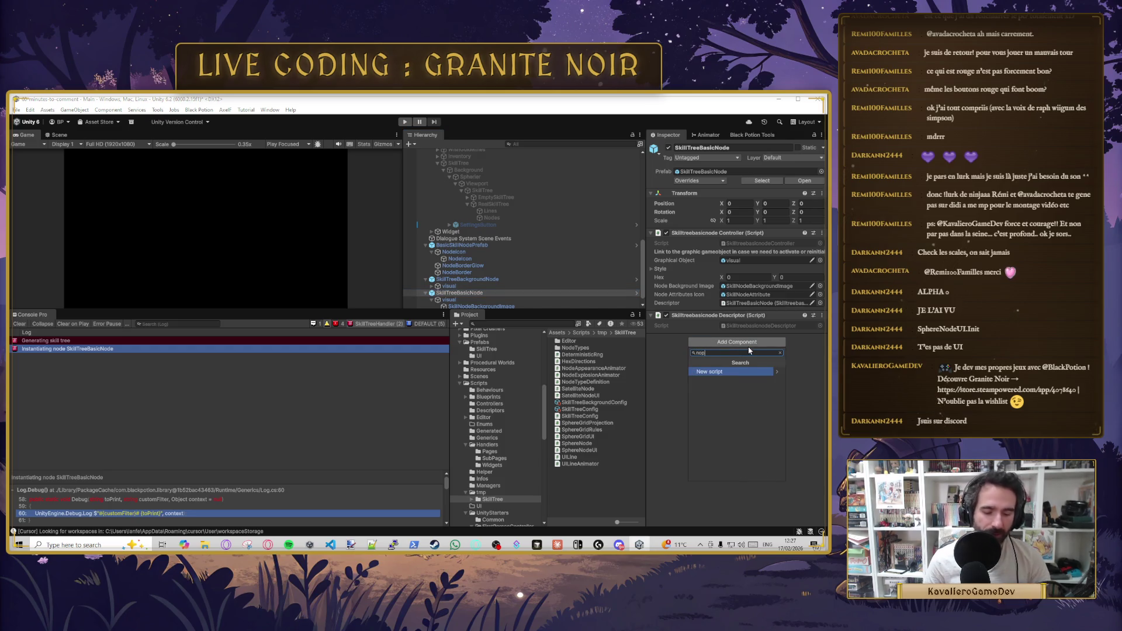
{"action": "type", "text": "odsa"}
{"action": "key", "text": "Return"}
{"action": "left_click", "coordinate": [749, 349]}
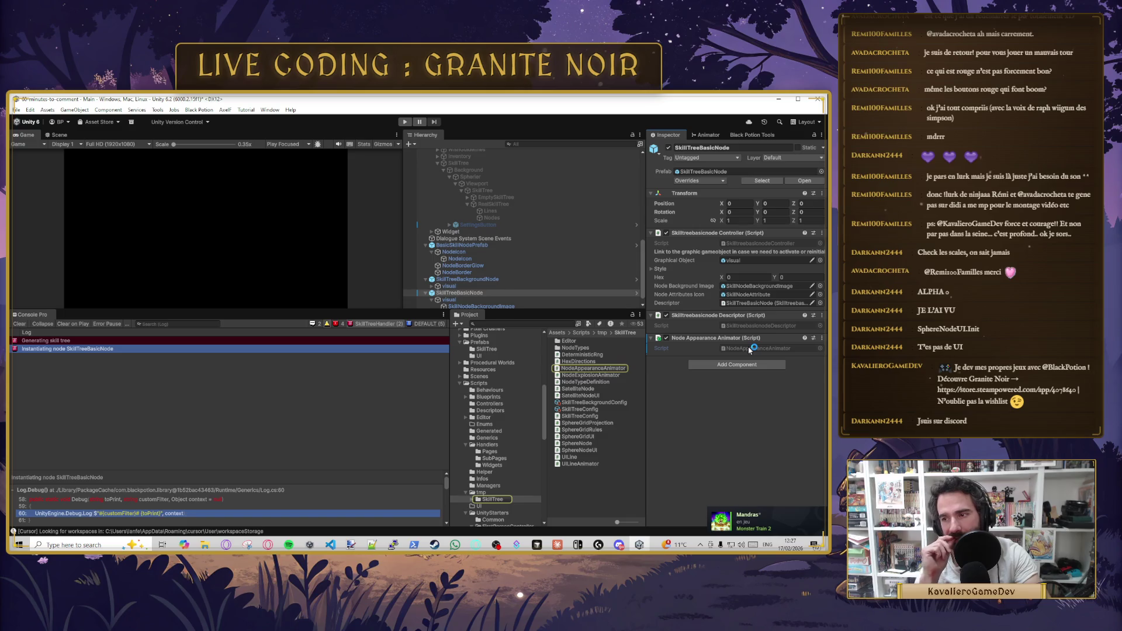
{"action": "double_click", "coordinate": [749, 349]}
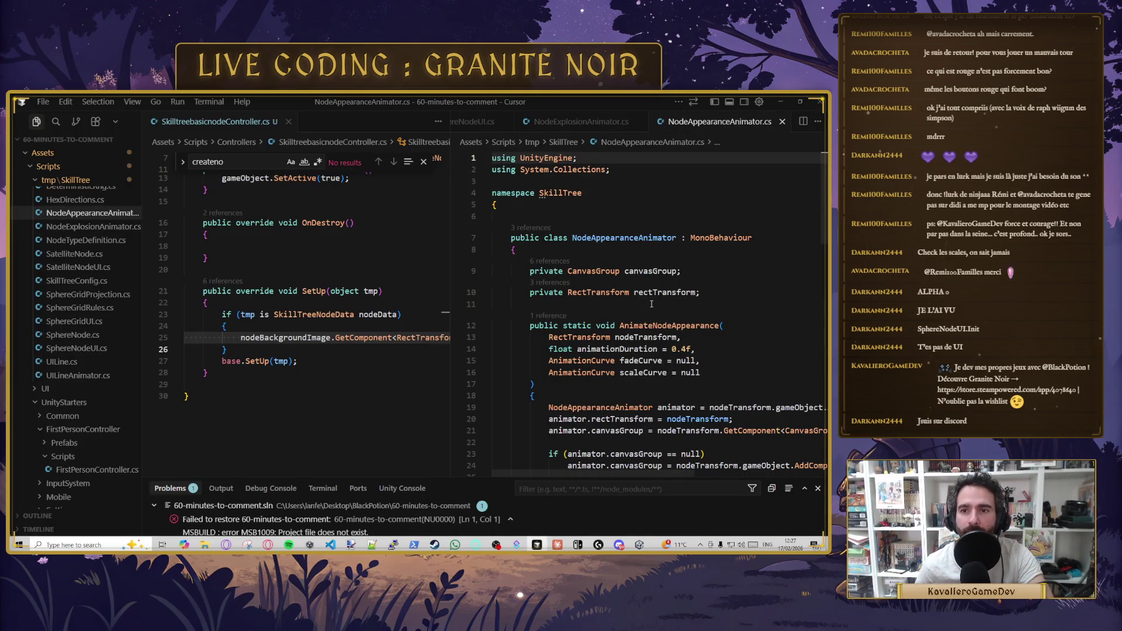
{"action": "scroll", "coordinate": [612, 206], "scroll_direction": "down", "scroll_amount": 2}
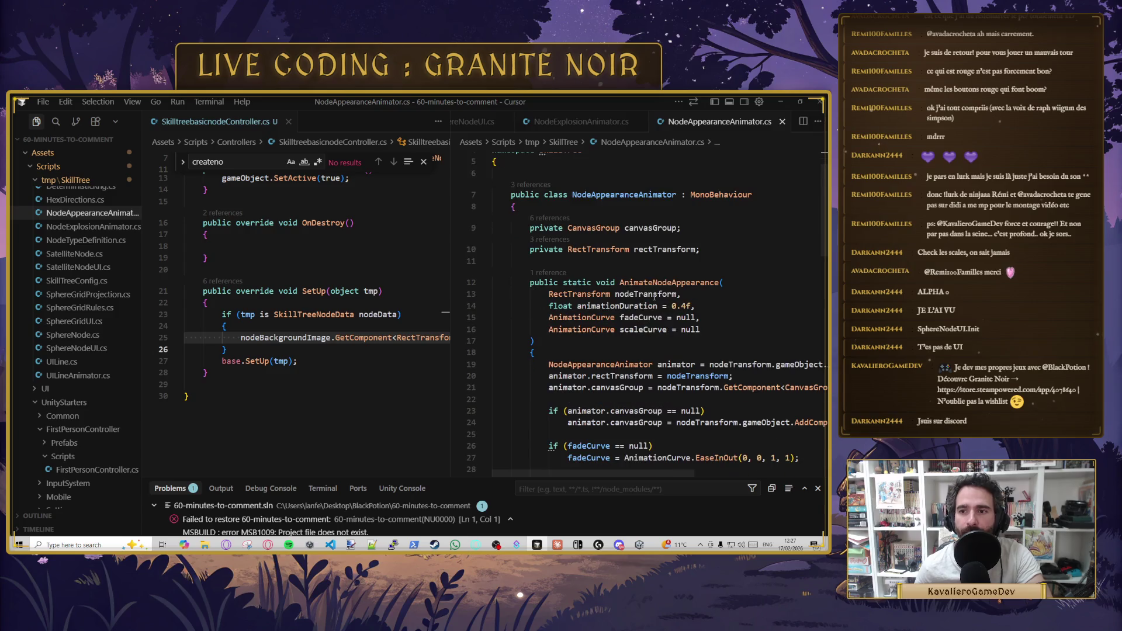
{"action": "left_click", "coordinate": [654, 228]}
{"action": "left_click_drag", "start_coordinate": [681, 228], "coordinate": [516, 228]}
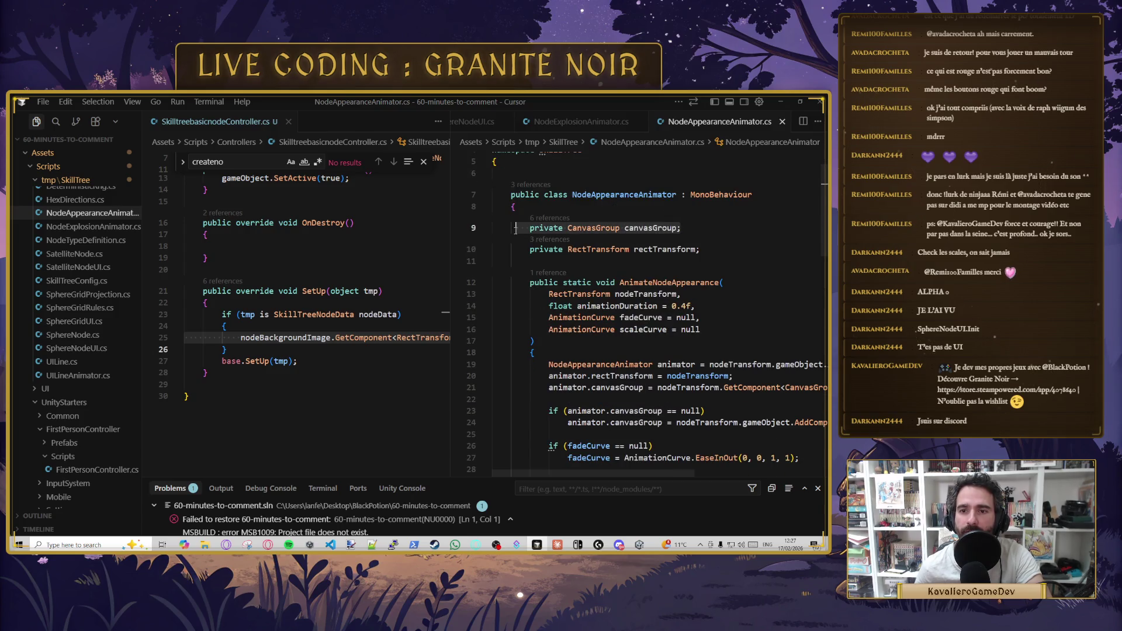
{"action": "left_click_drag", "start_coordinate": [699, 249], "coordinate": [521, 249]}
{"action": "scroll", "coordinate": [667, 273], "scroll_direction": "down", "scroll_amount": 1}
{"action": "scroll", "coordinate": [667, 273], "scroll_direction": "down", "scroll_amount": 3}
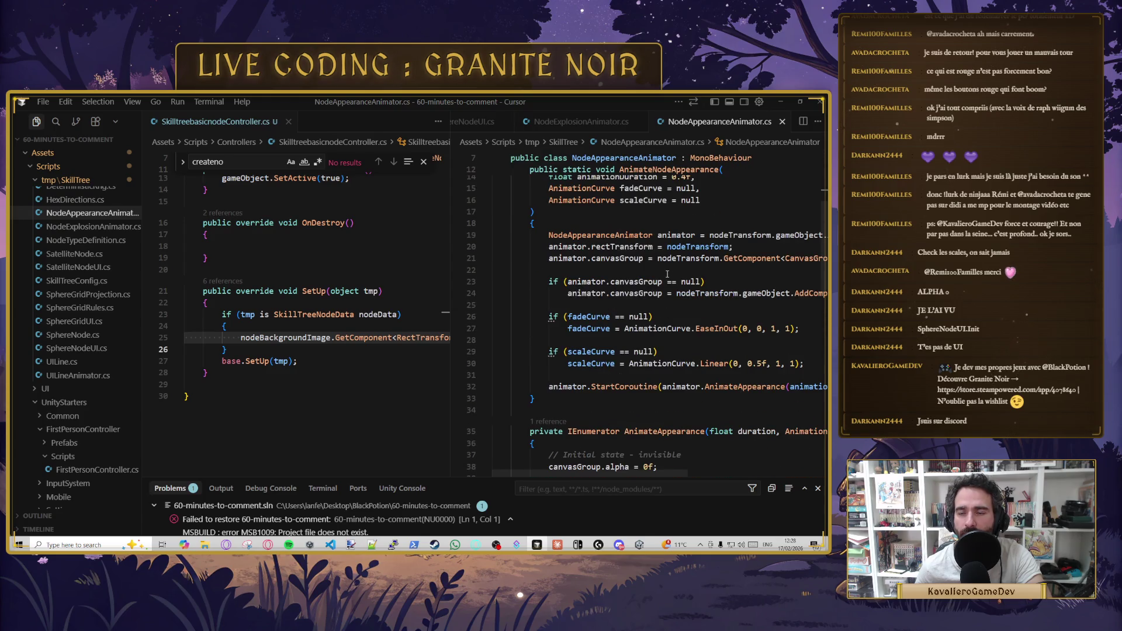
{"action": "scroll", "coordinate": [666, 273], "scroll_direction": "down", "scroll_amount": 10}
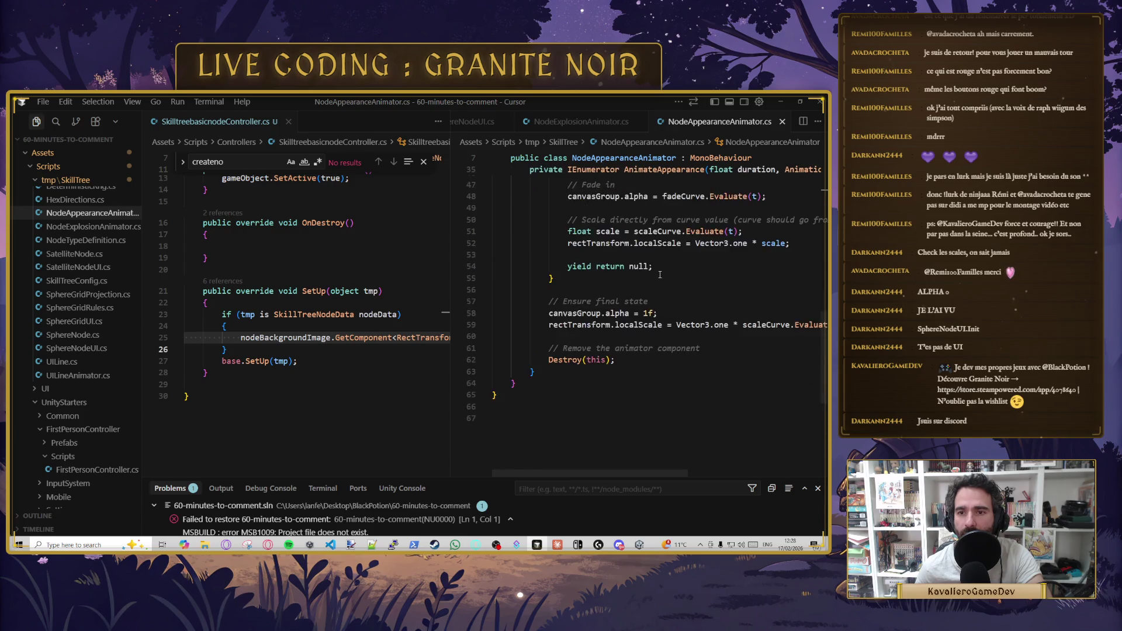
{"action": "scroll", "coordinate": [659, 274], "scroll_direction": "up", "scroll_amount": 8}
{"action": "scroll", "coordinate": [717, 357], "scroll_direction": "up", "scroll_amount": 5}
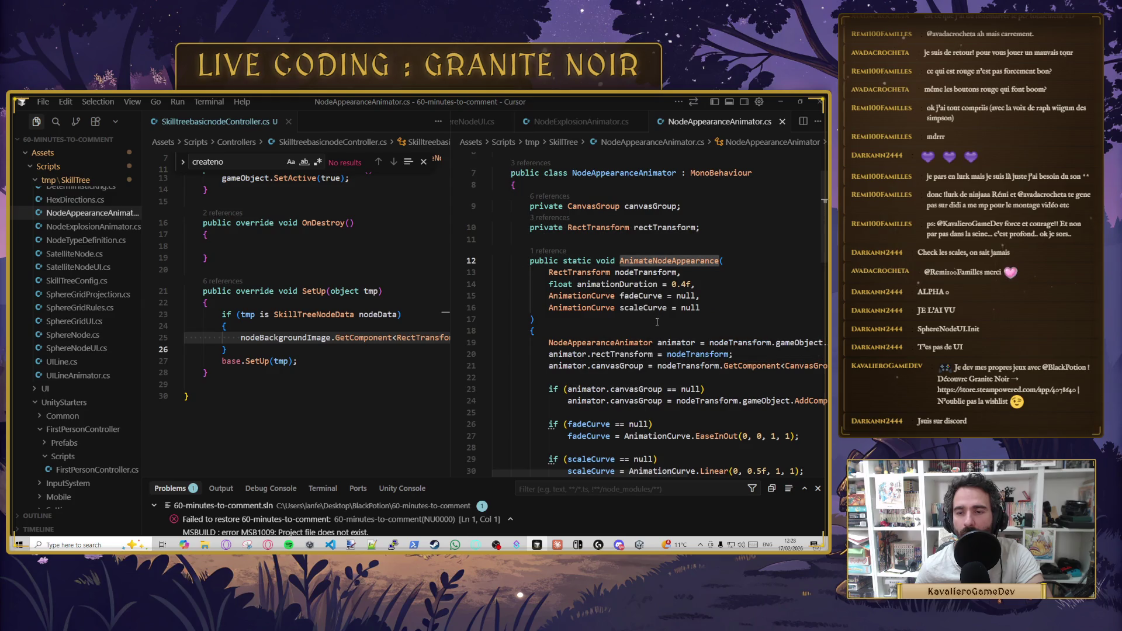
{"action": "scroll", "coordinate": [656, 321], "scroll_direction": "down", "scroll_amount": 2}
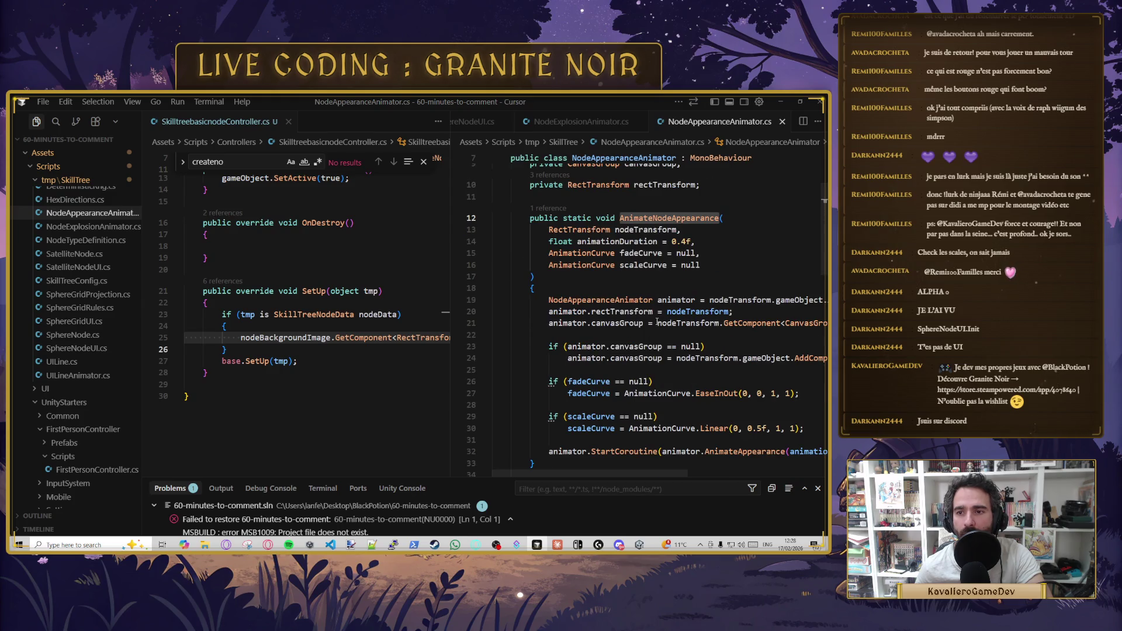
{"action": "scroll", "coordinate": [657, 322], "scroll_direction": "down", "scroll_amount": 3}
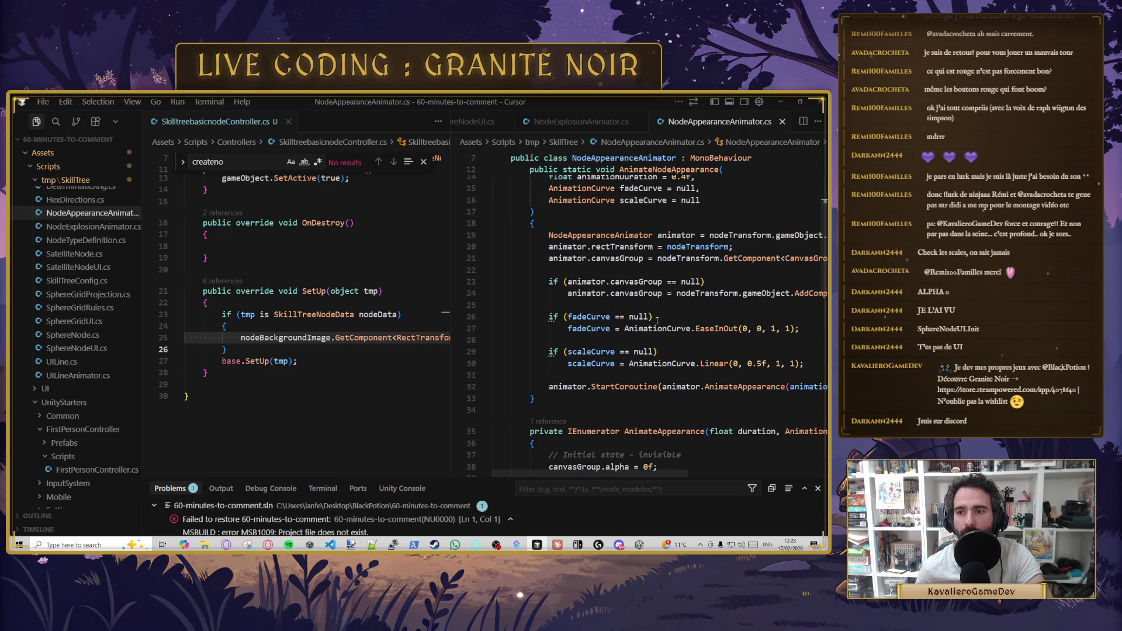
{"action": "mouse_move", "coordinate": [576, 473]}
{"action": "left_mouse_down"}
{"action": "mouse_move", "coordinate": [749, 458]}
{"action": "mouse_move", "coordinate": [688, 467]}
{"action": "mouse_move", "coordinate": [547, 451]}
{"action": "mouse_move", "coordinate": [597, 452]}
{"action": "left_mouse_up"}
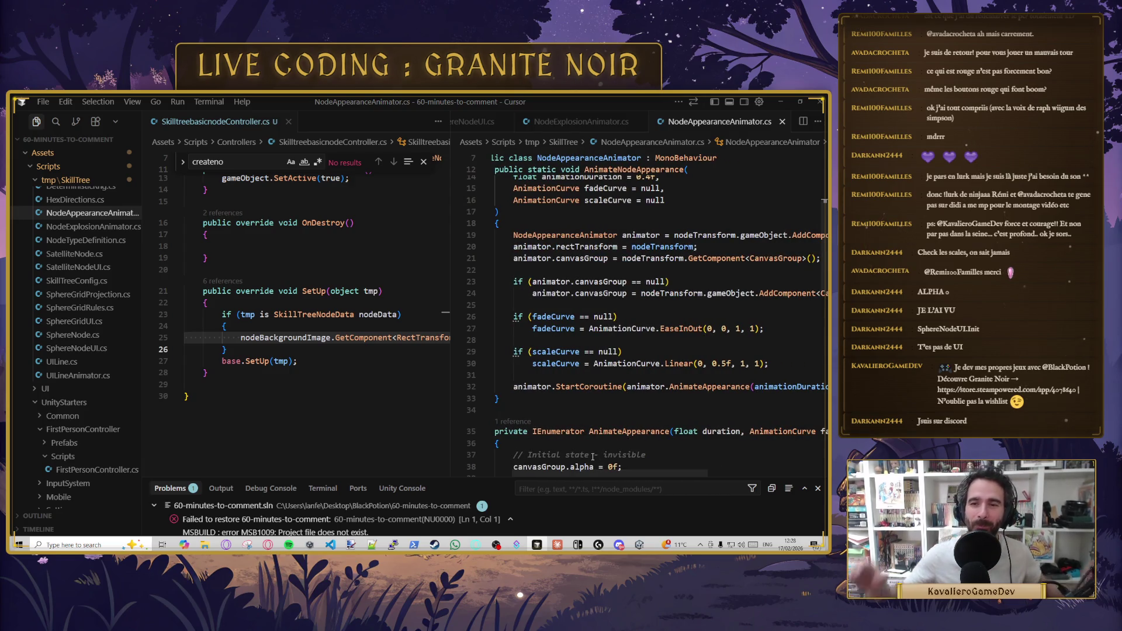